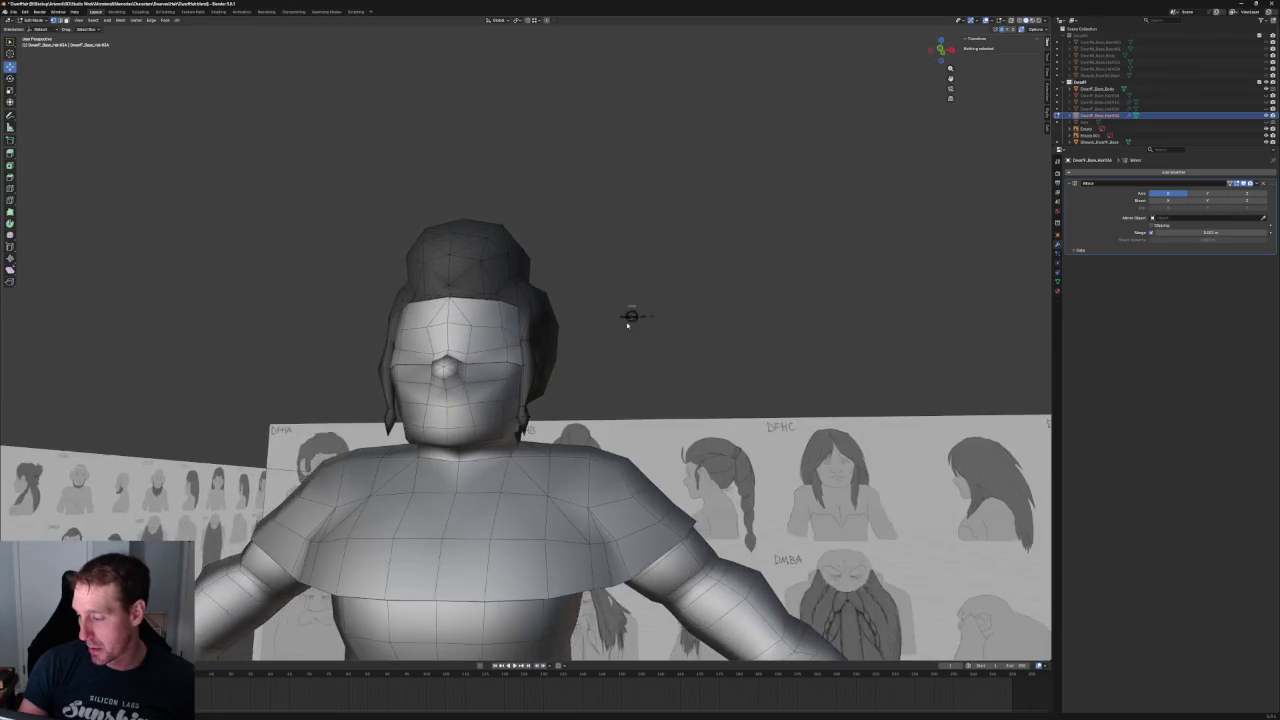
- Frame the hair in front orthographic view and zoom in on a selected vertex
scroll(571, 409, up, 5)
key(alt+z)
scroll(576, 413, up, 2)
scroll(576, 413, down, 5)
key(KP_1)
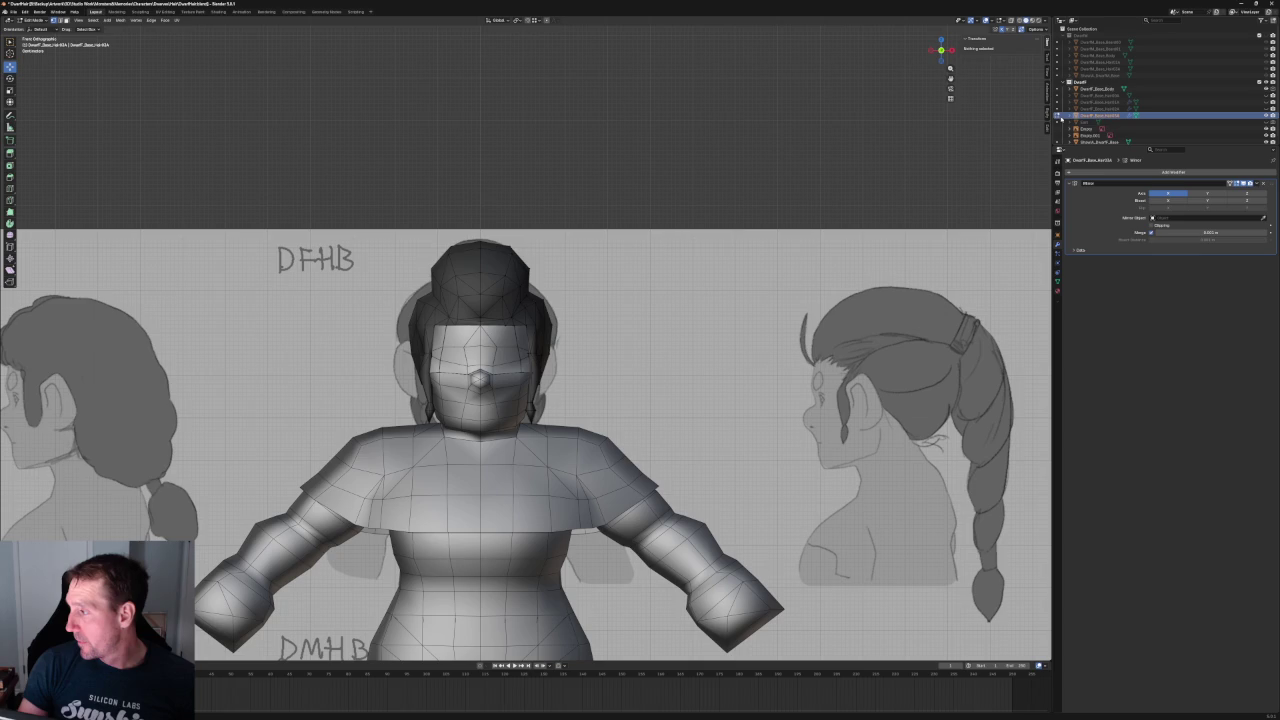
scroll(651, 262, up, 4)
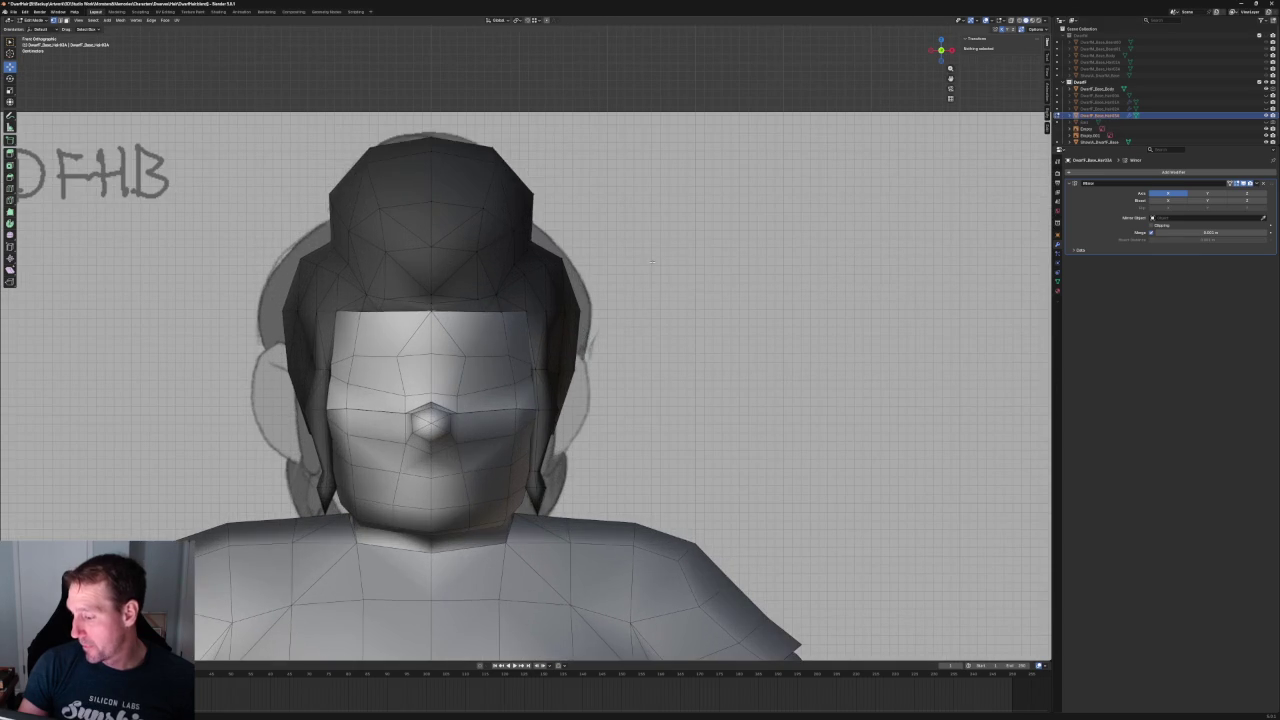
scroll(740, 185, down, 2)
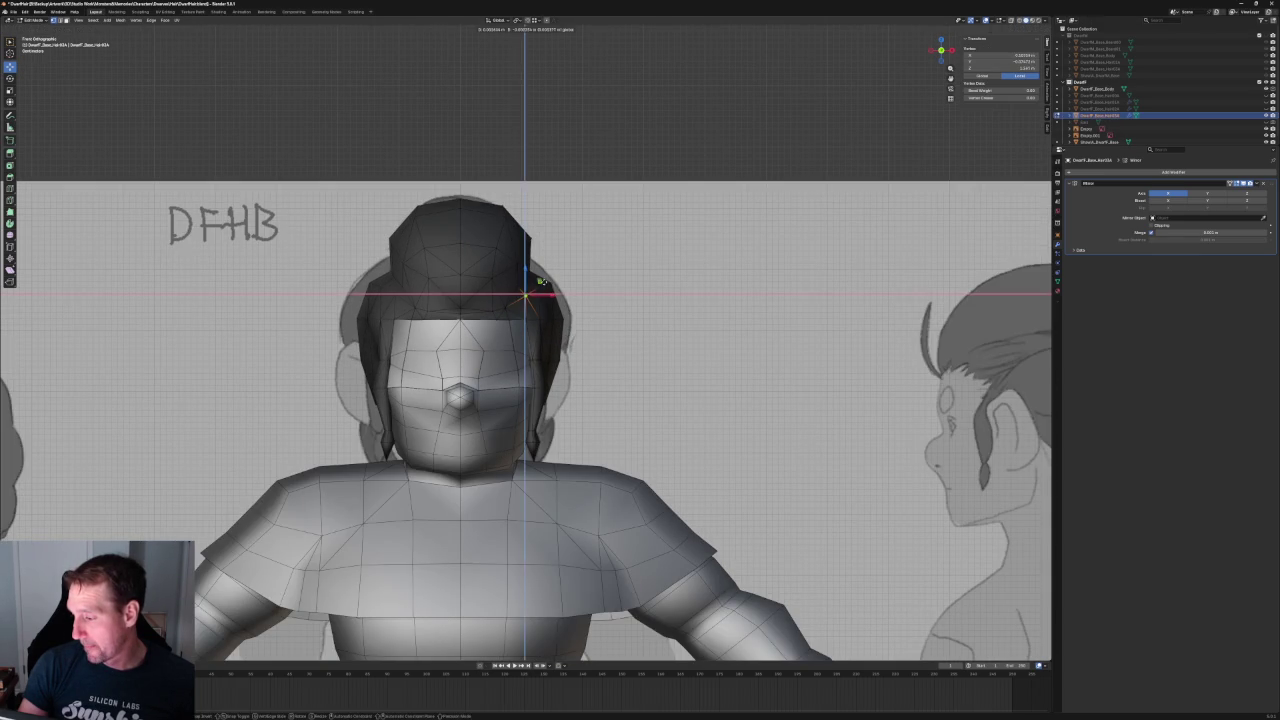
key(KP_Decimal)
key(alt+a)
- Compare the hair in right side view with X-ray and pick a side hair vertex
scroll(555, 265, down, 3)
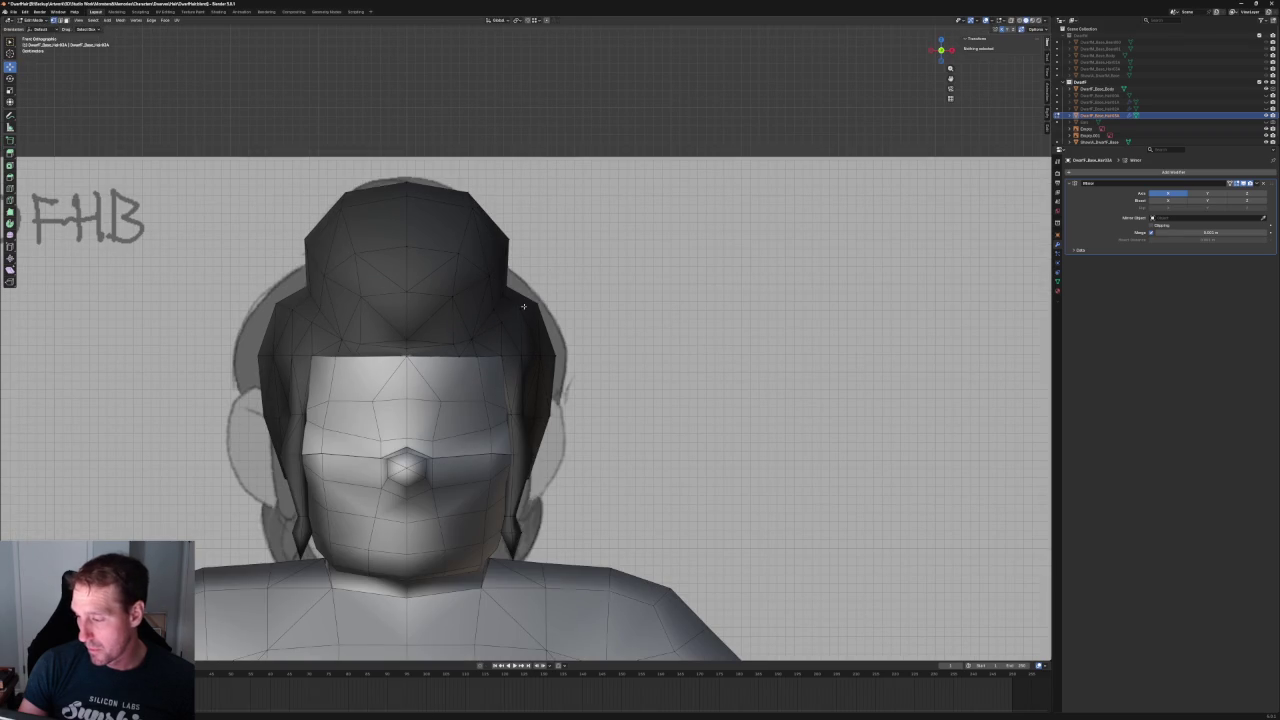
middle_drag(522, 306, 524, 307)
key(KP_3)
key(alt+z)
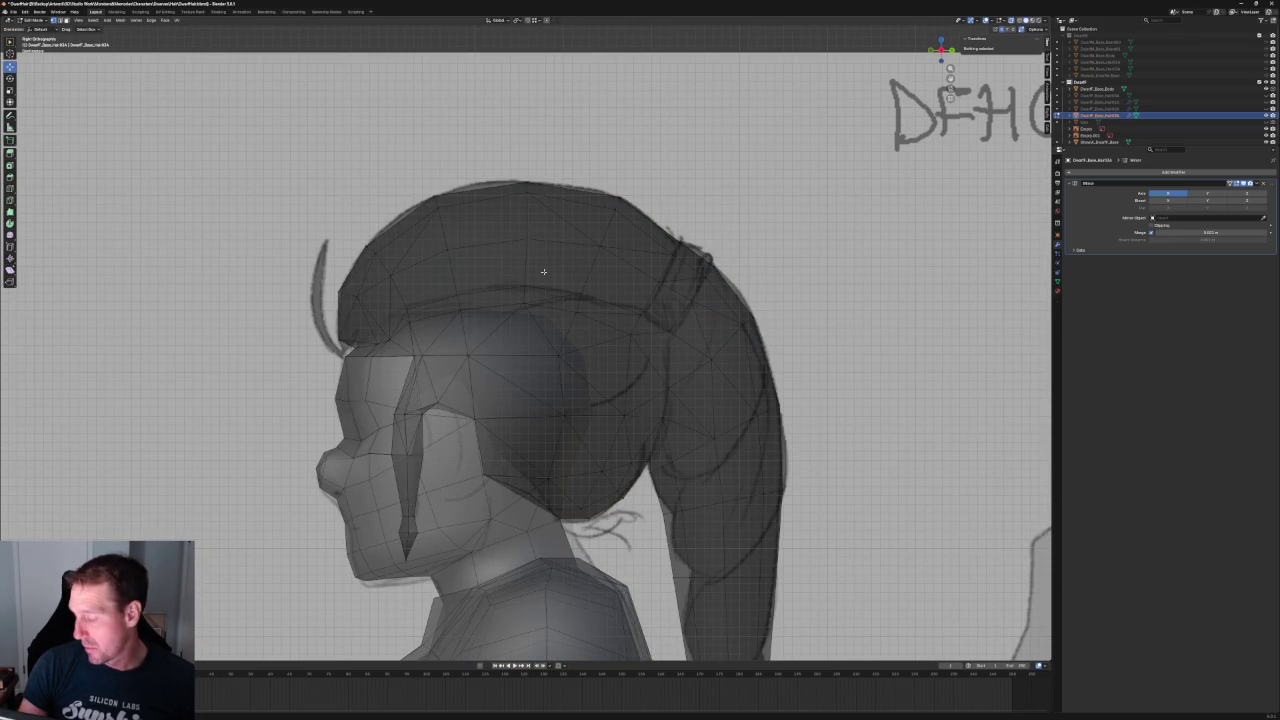
click(508, 292)
key(alt+z)
key(KP_1)
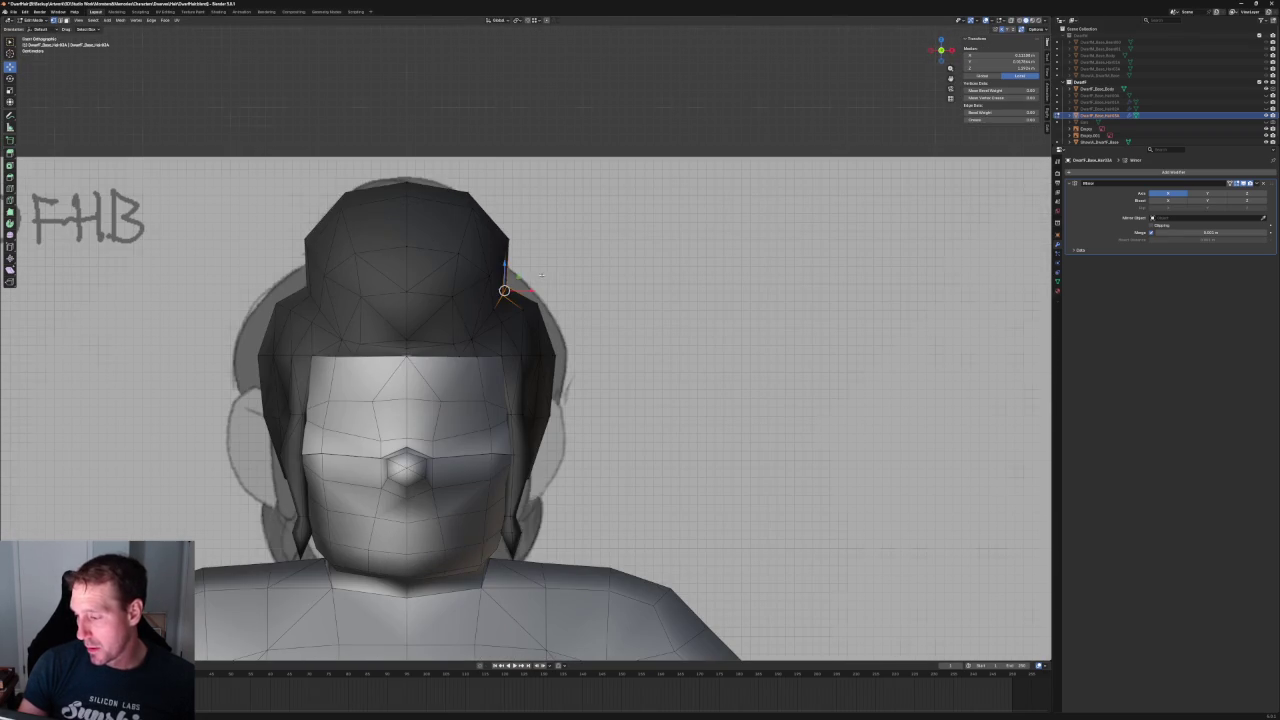
- Move the side vertex vertically along Z in two passes to match the front outline
key(g)
key(z)
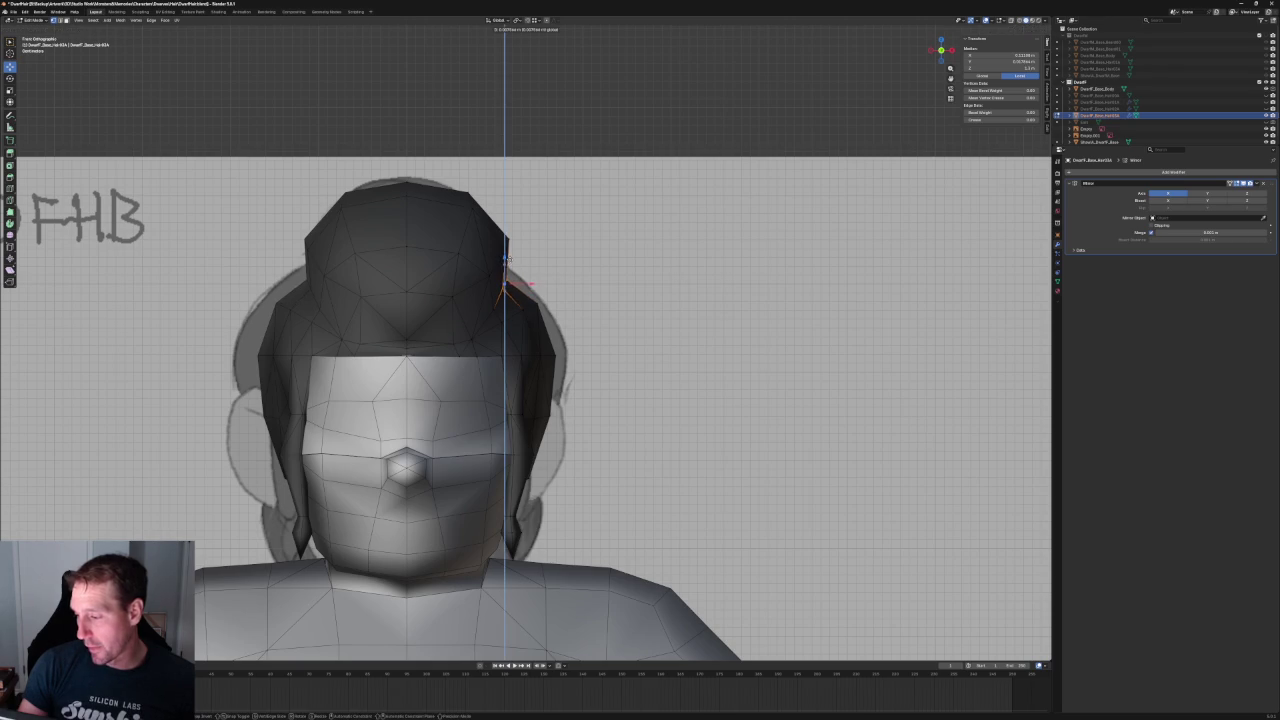
click(513, 257)
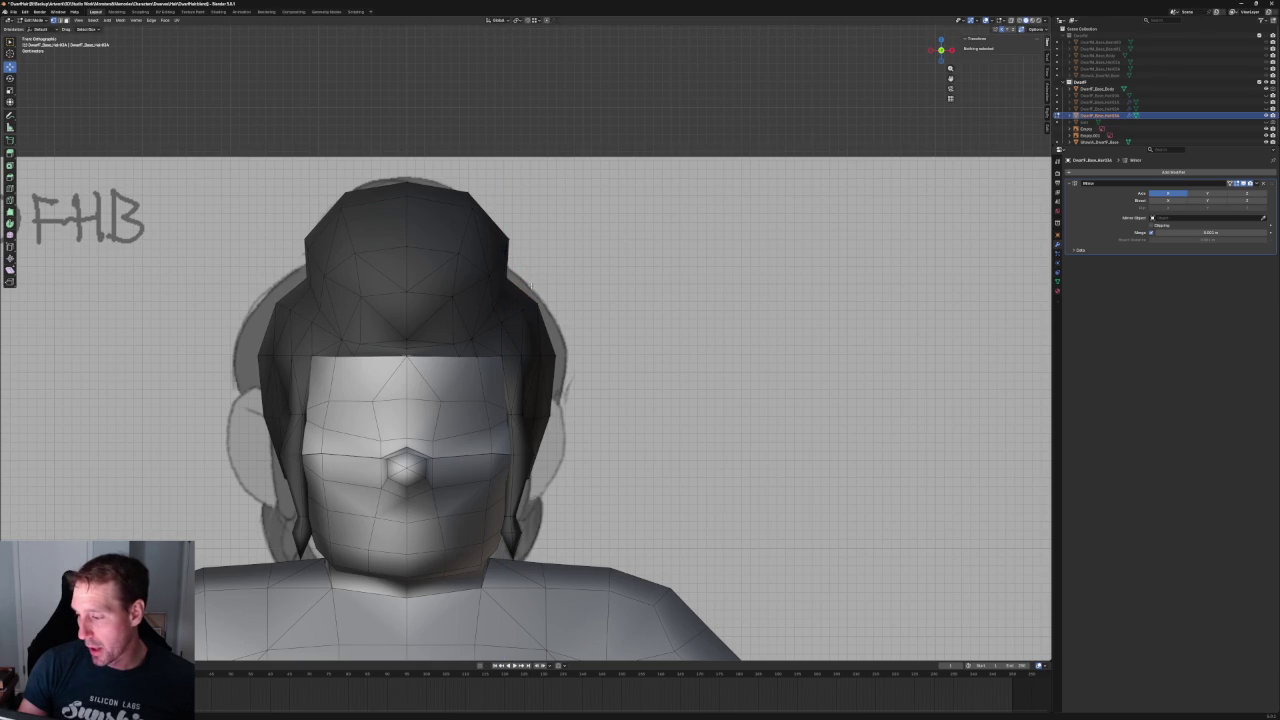
key(g)
key(z)
click(553, 265)
click(554, 265)
- Slide another side hair vertex sideways along X toward the sketch outline
scroll(554, 265, down, 2)
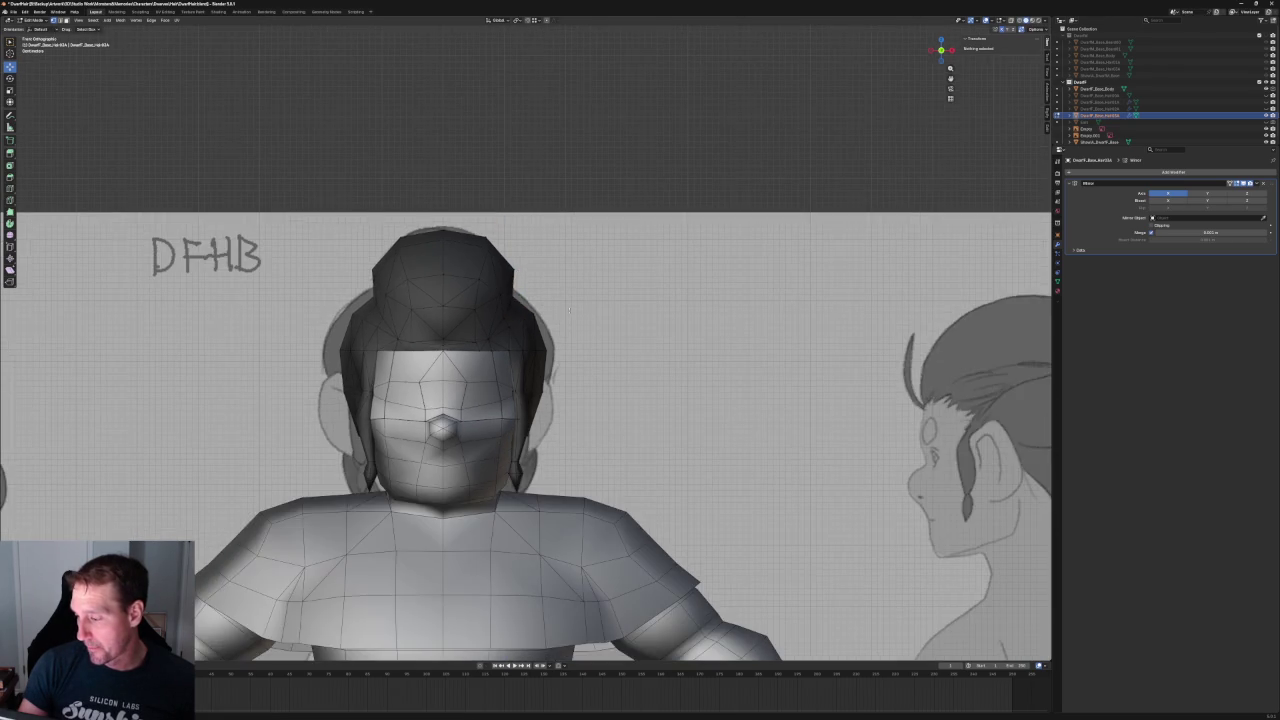
scroll(516, 338, up, 4)
click(490, 317)
key(g)
key(x)
click(553, 318)
click(553, 318)
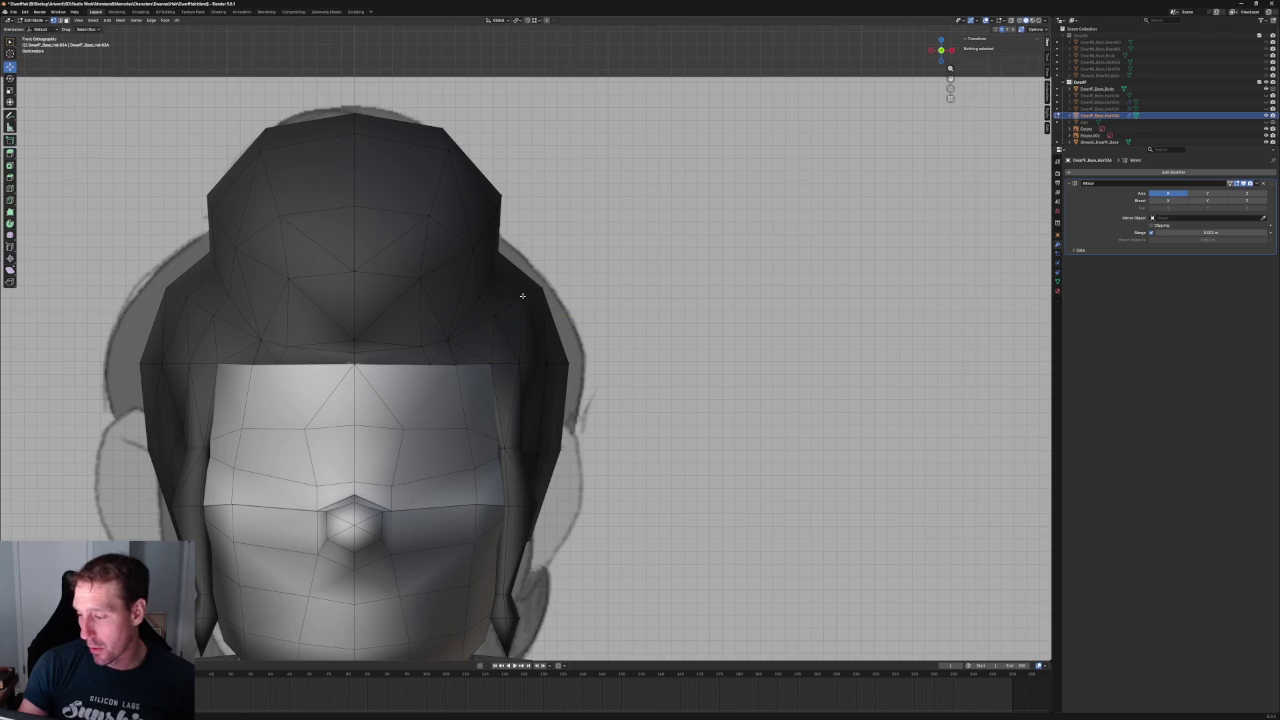
- Nudge a further hair vertex with a Shift+Y-constrained move to fit the outline
click(522, 295)
key(g)
key(shift+y)
click(524, 298)
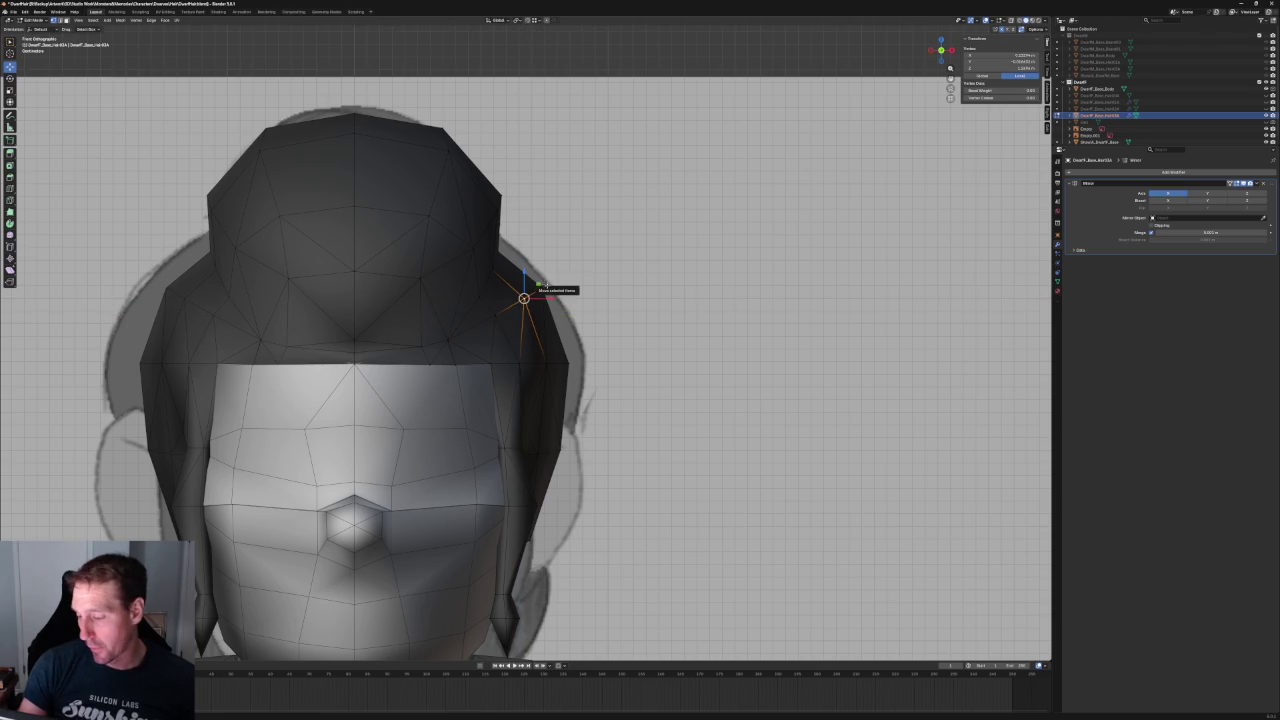
scroll(545, 288, down, 3)
scroll(545, 288, up, 1)
scroll(560, 330, down, 3)
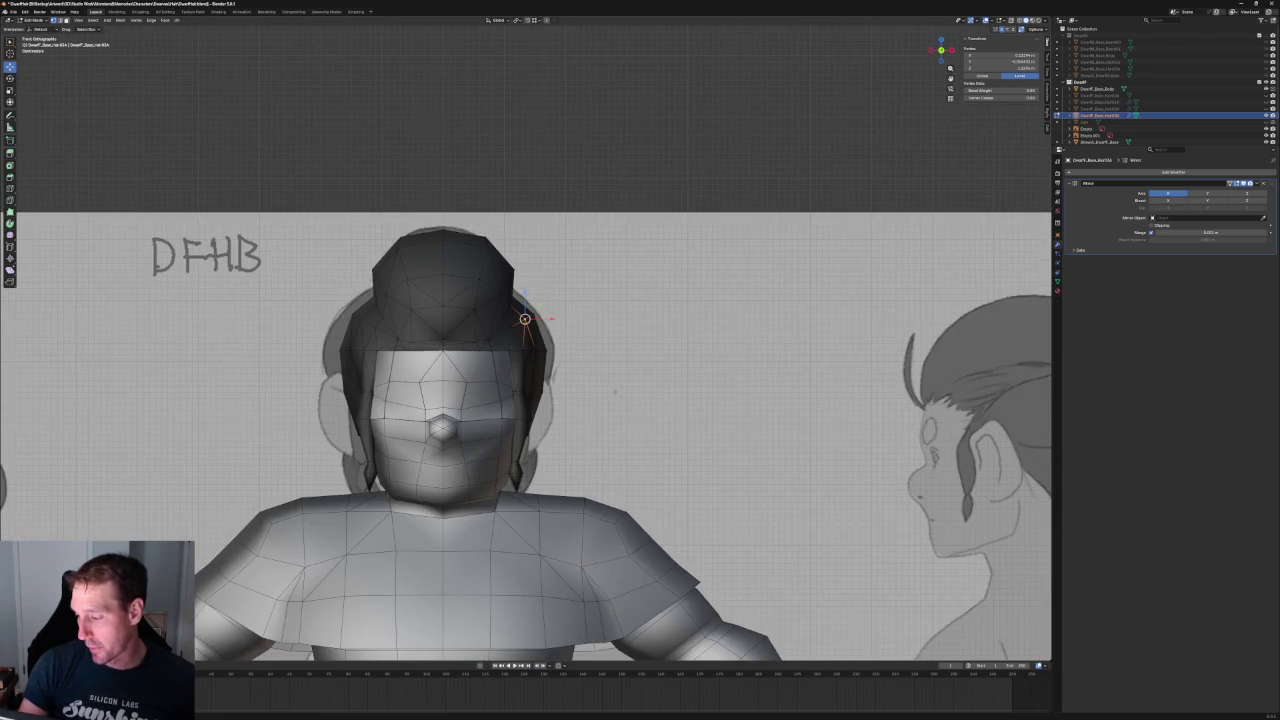
middle_drag(615, 392, 470, 386)
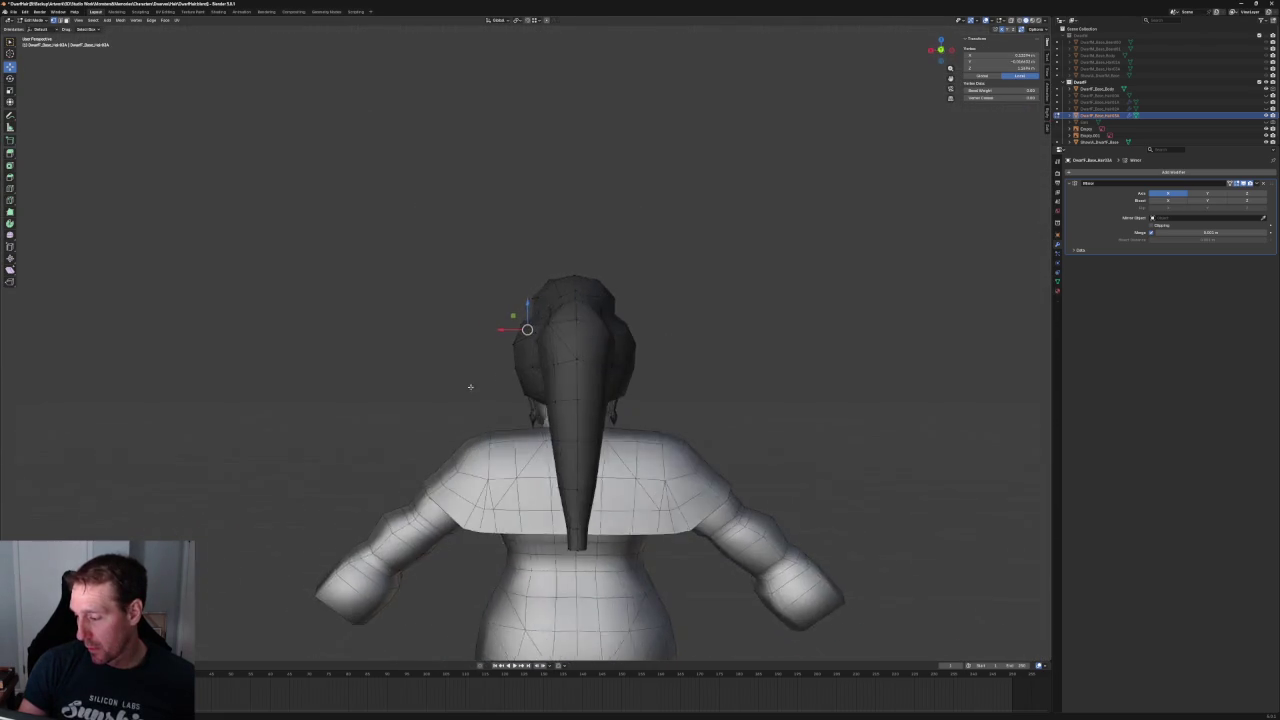
- In back orthographic view, shift a bun vertex slightly left along X, then refine it with Shift+Y
key(grave)
click(510, 385)
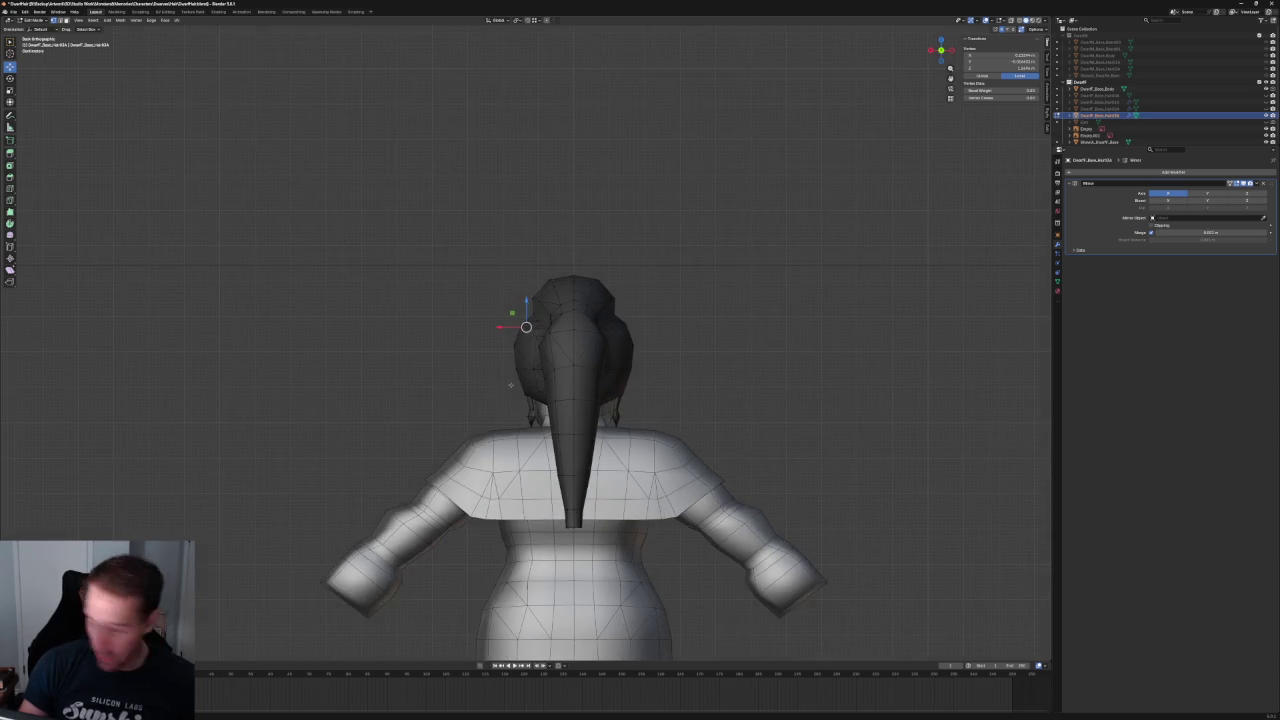
scroll(510, 385, up, 4)
key(alt+z)
key(alt+z)
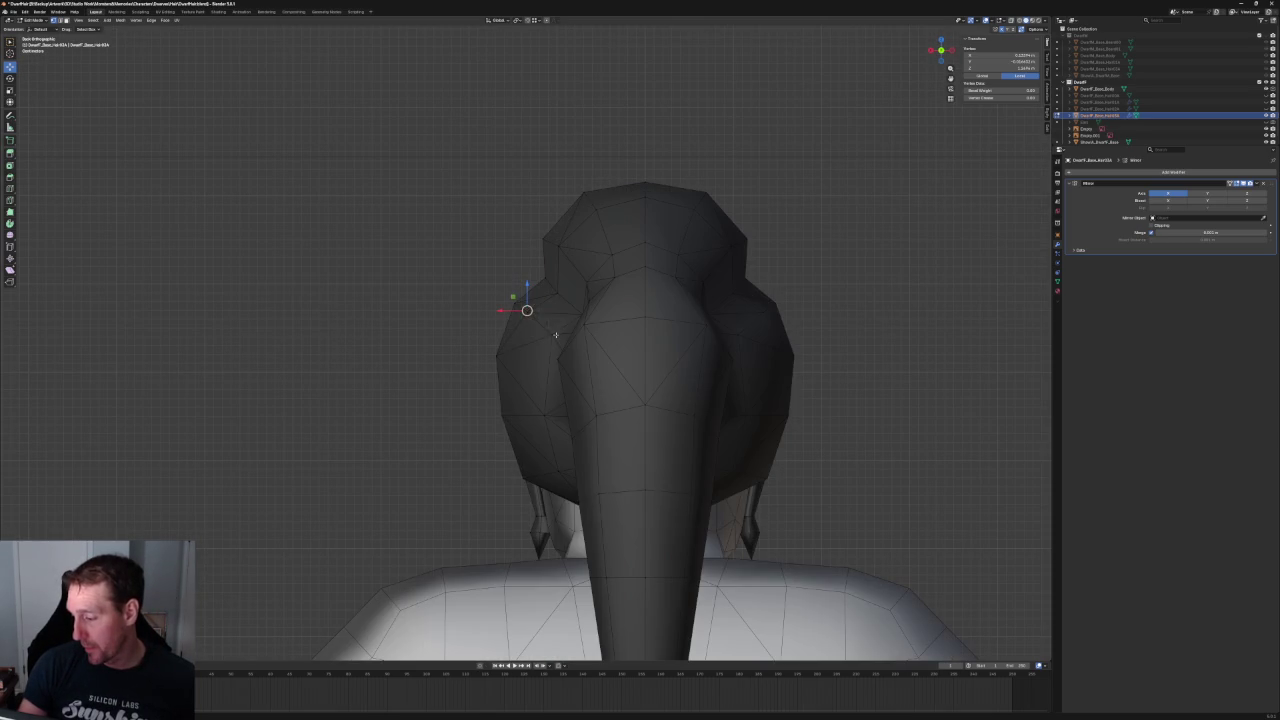
key(g)
key(x)
click(541, 317)
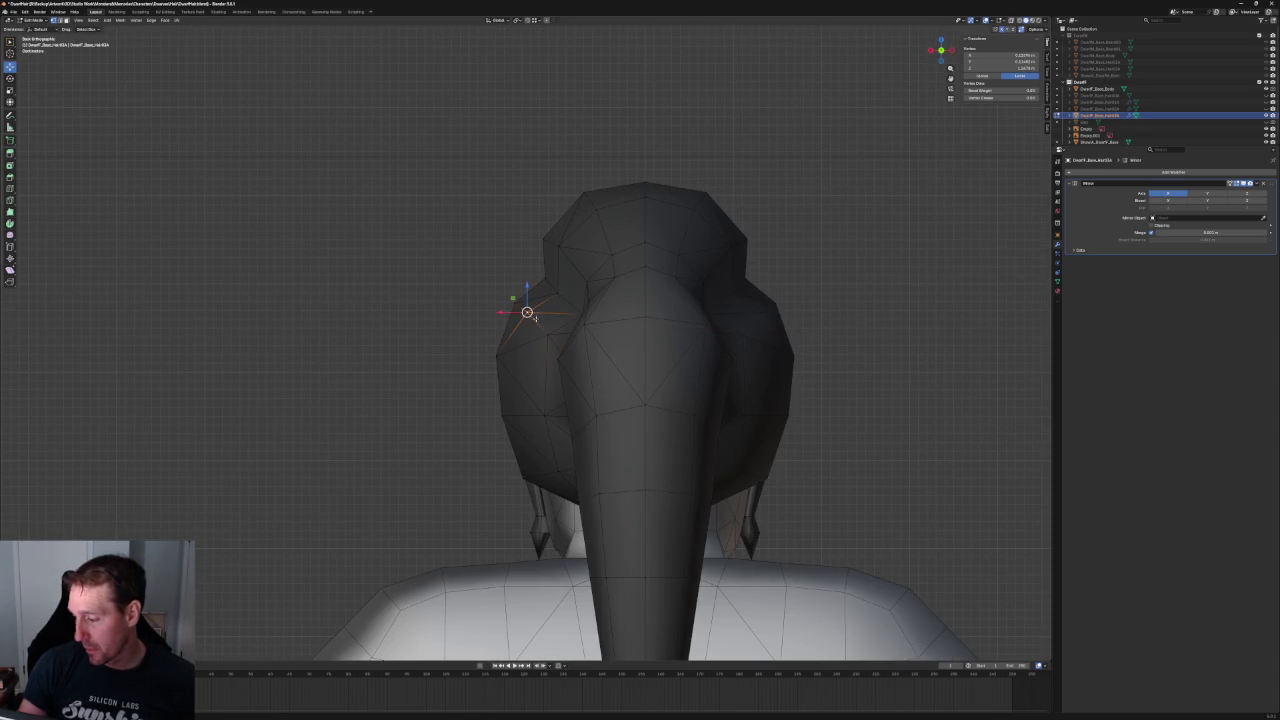
key(g)
key(shift+y)
click(519, 330)
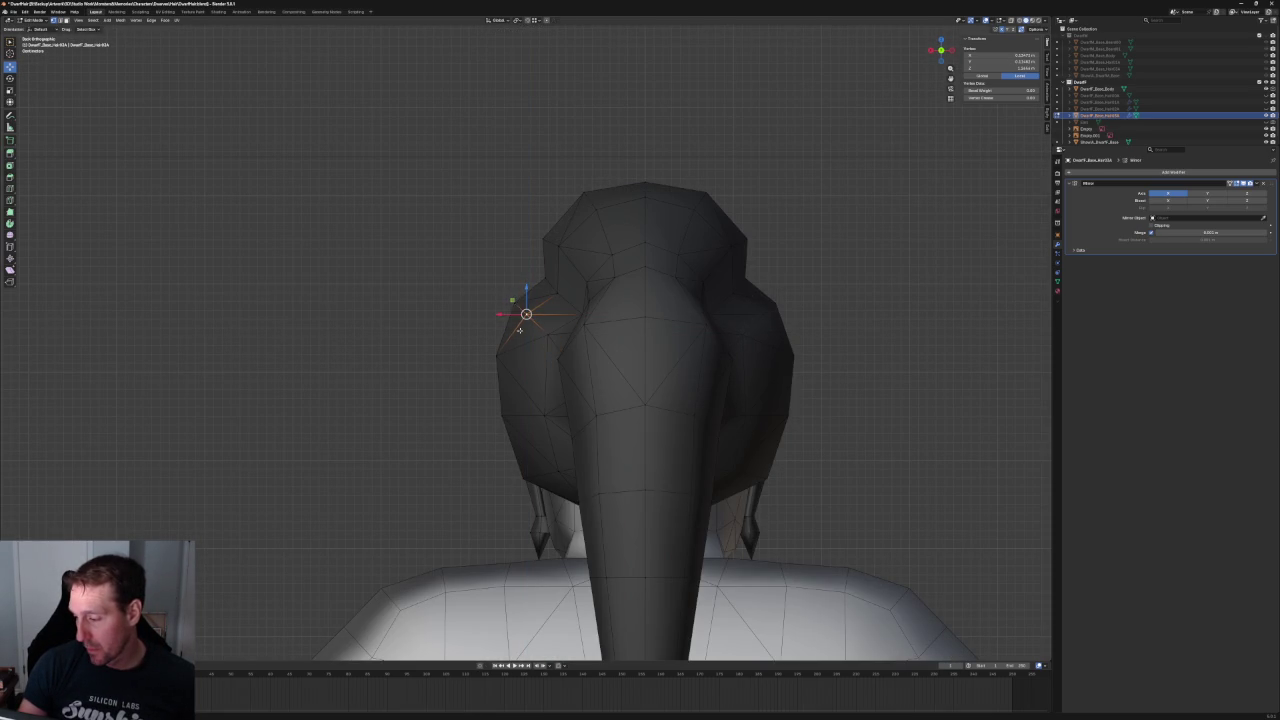
- Orbit to the side to check the bun's contour against the reference sheet
mouse_move(528, 348)
middle_down()
mouse_move(613, 376)
mouse_move(529, 337)
mouse_move(545, 334)
middle_up()
scroll(529, 337, up, 3)
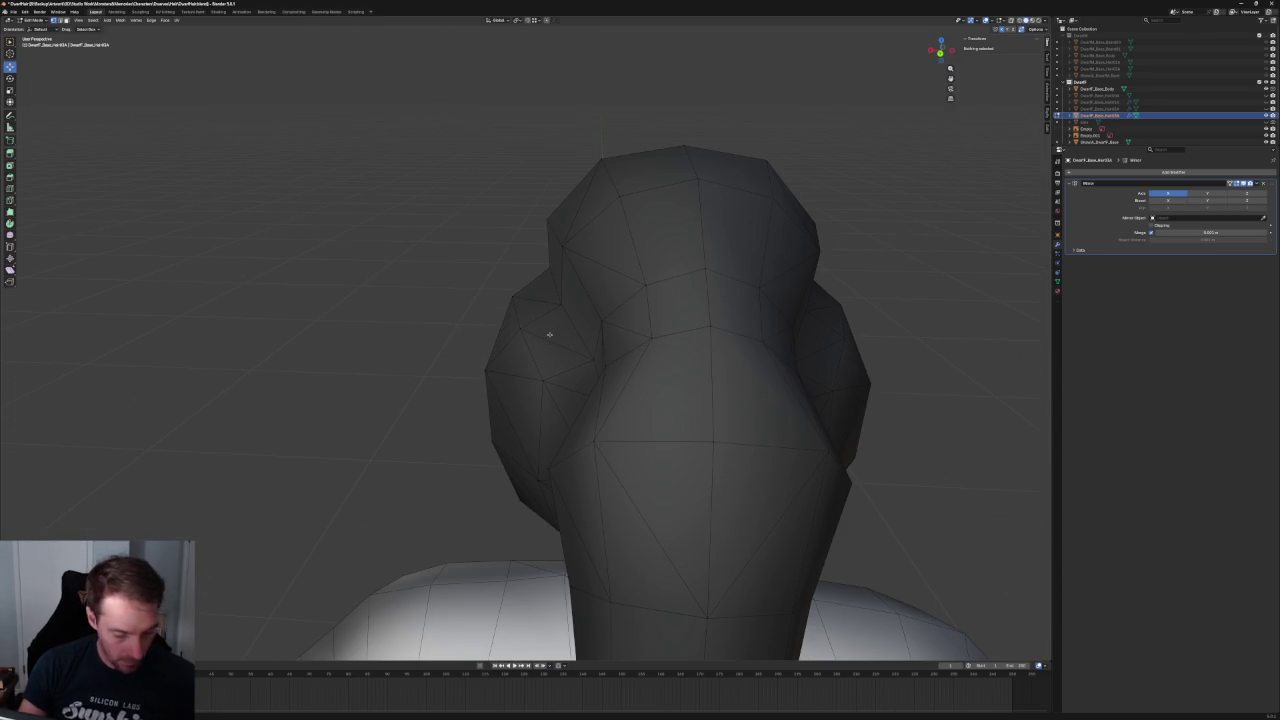
click(549, 334)
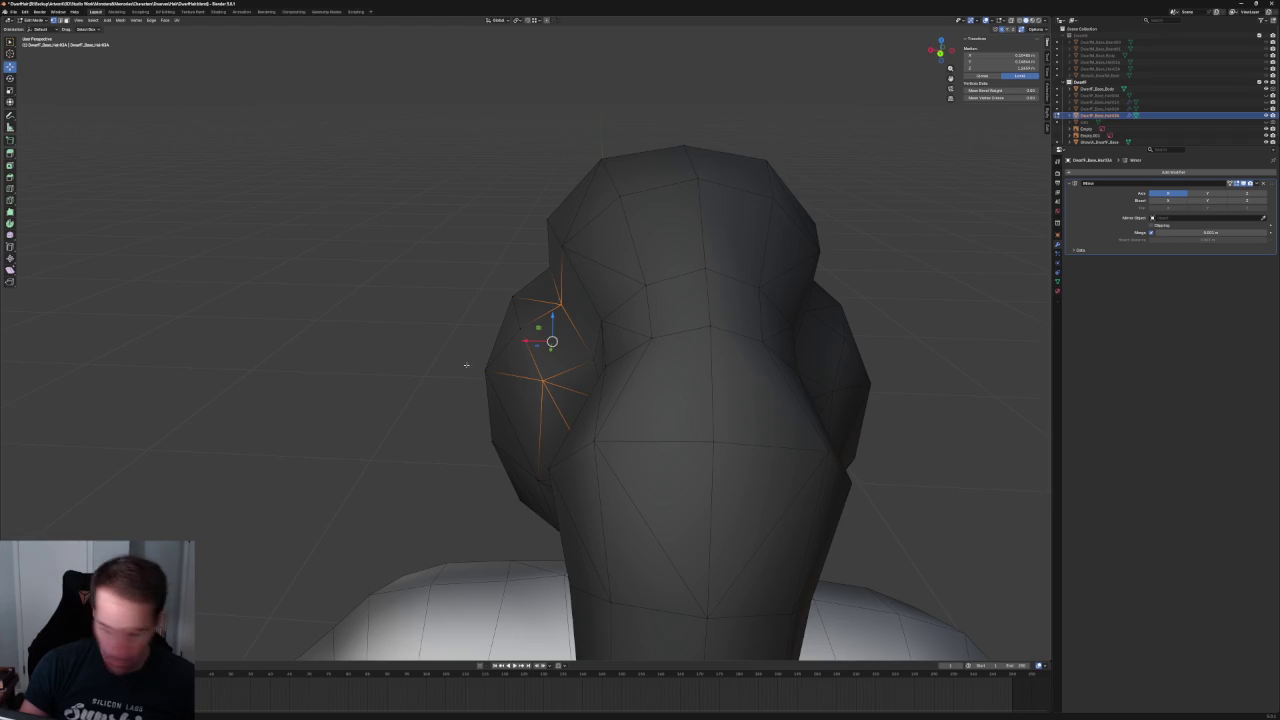
key(alt+a)
scroll(466, 370, down, 5)
mouse_move(466, 377)
middle_down()
mouse_move(588, 394)
mouse_move(492, 400)
mouse_move(472, 386)
mouse_move(645, 396)
middle_up()
scroll(496, 366, up, 3)
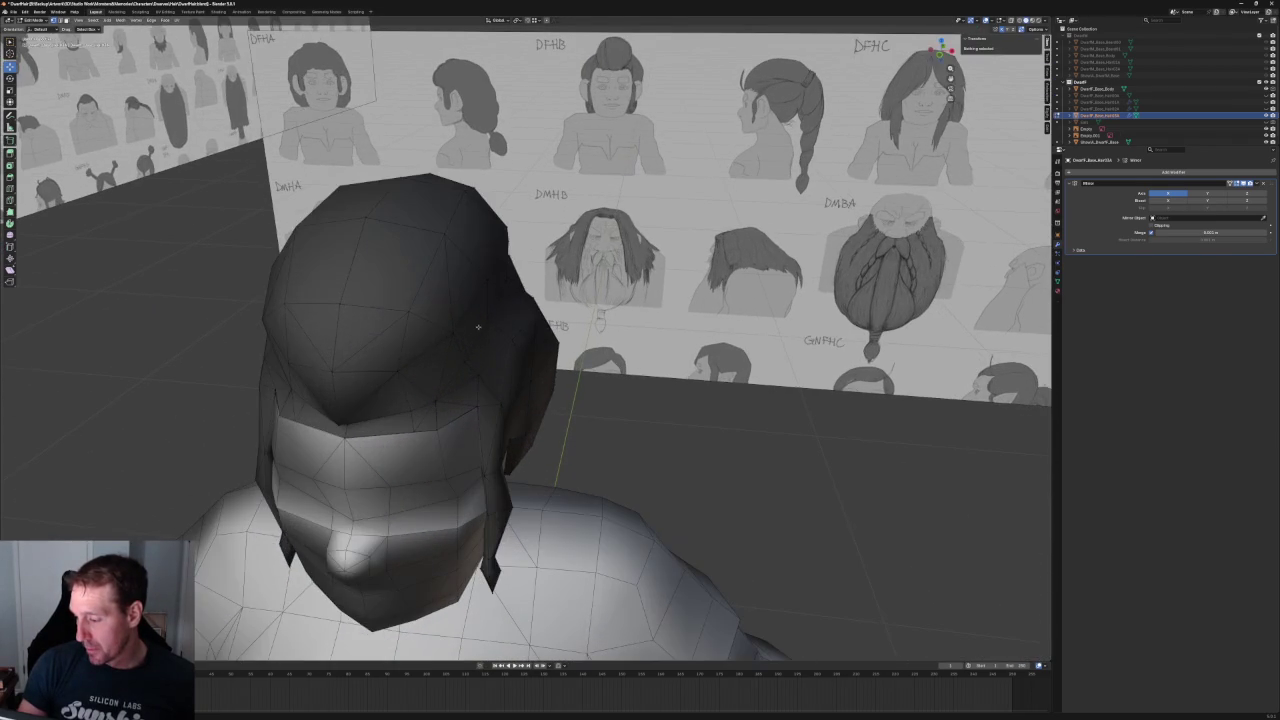
- Clear the selection and orbit around to the front of the hair
click(490, 325)
scroll(538, 379, down, 3)
key(alt+a)
mouse_move(600, 420)
middle_down()
mouse_move(613, 375)
mouse_move(543, 414)
mouse_move(543, 383)
middle_up()
scroll(543, 383, up, 3)
scroll(520, 383, up, 4)
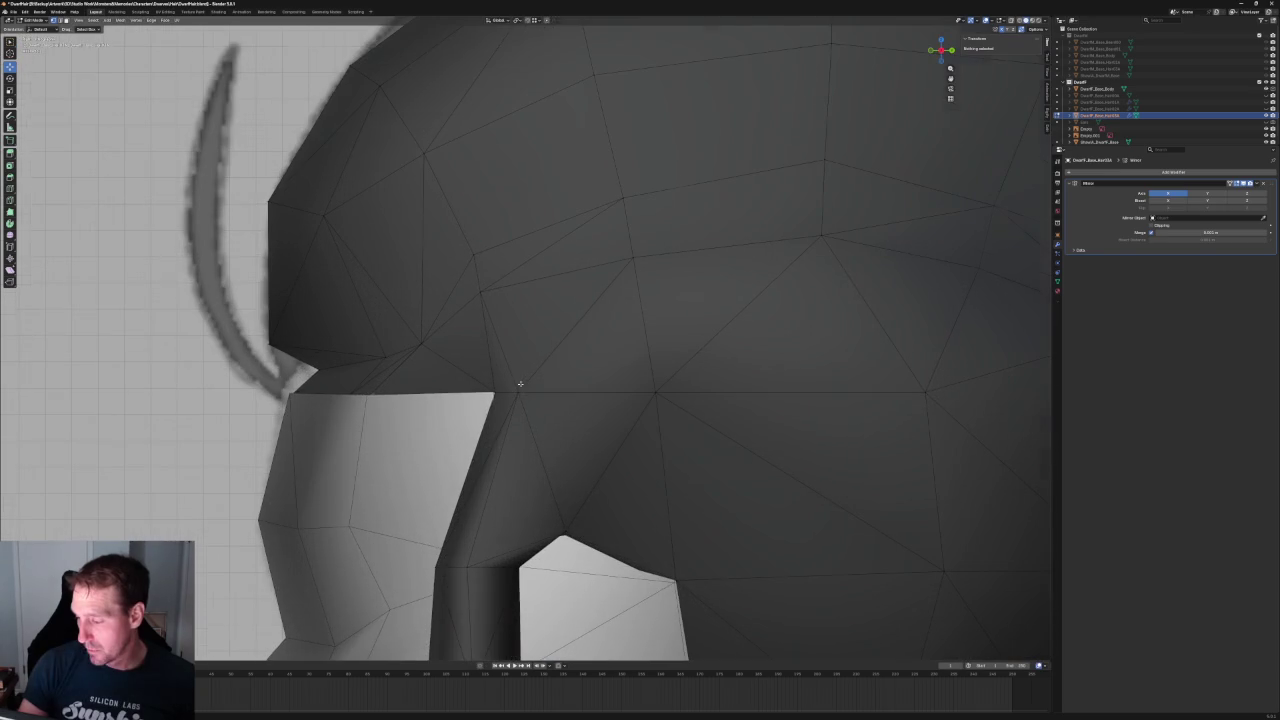
- Slide a vertex near the front hairline along Y, then review it in front view
click(492, 299)
scroll(510, 301, down, 4)
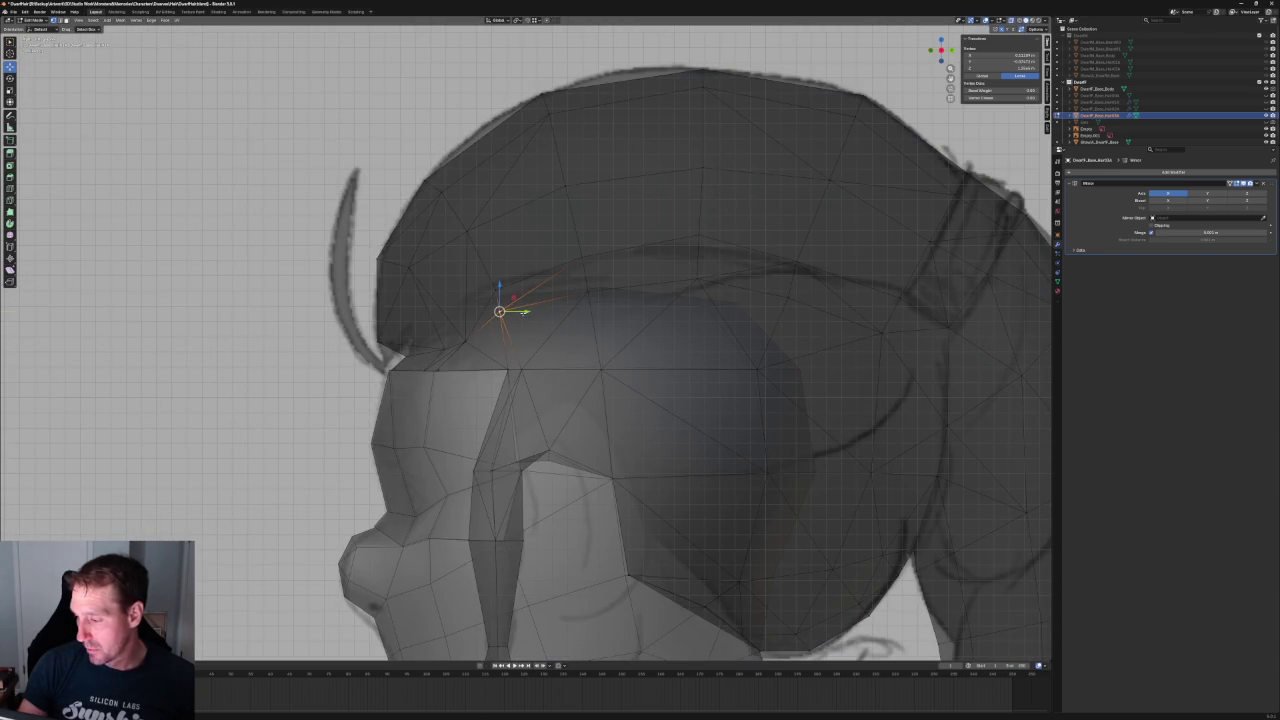
key(g)
key(y)
key(alt+z)
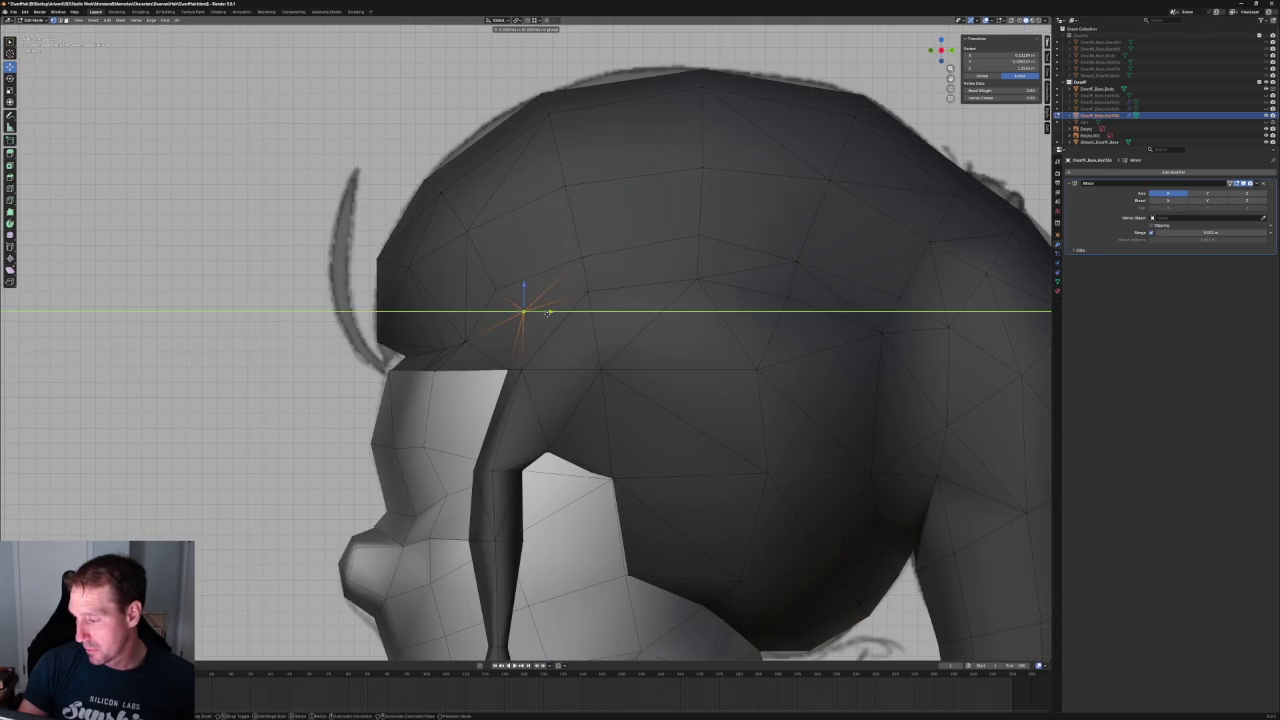
click(555, 313)
scroll(555, 313, down, 5)
key(KP_1)
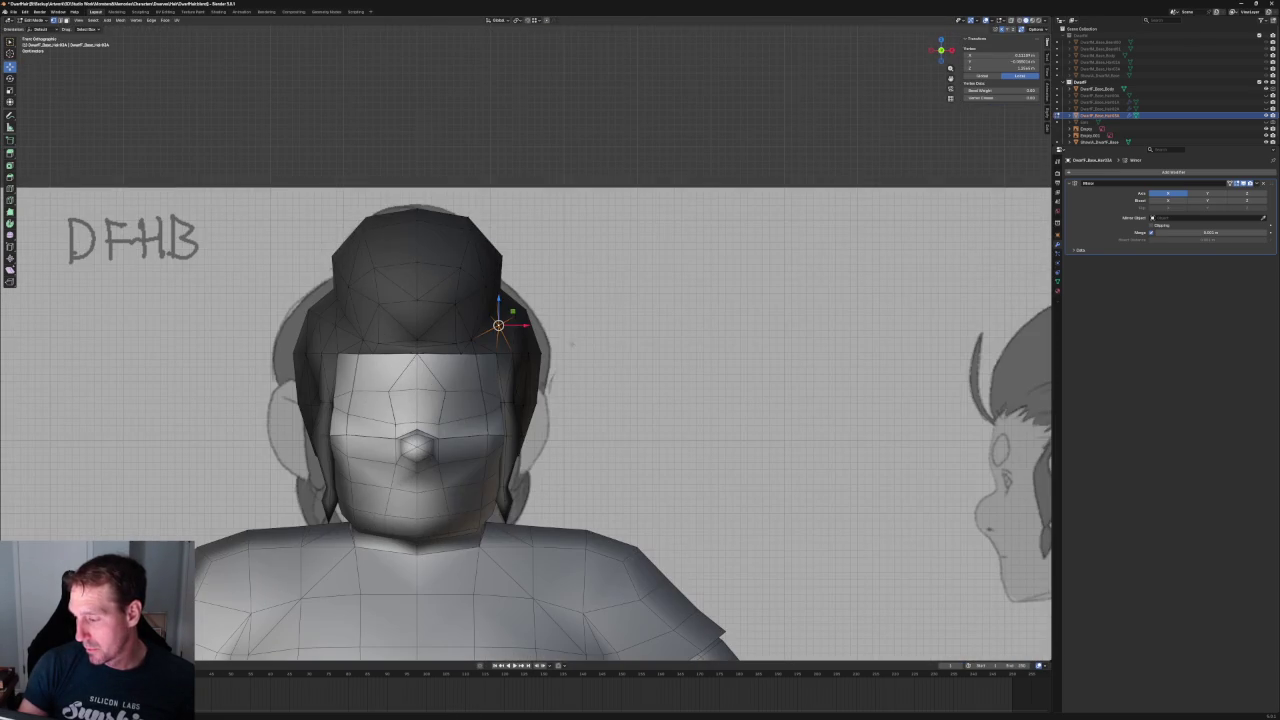
scroll(520, 122, down, 4)
mouse_move(552, 206)
middle_down()
mouse_move(552, 191)
mouse_move(537, 194)
mouse_move(535, 290)
middle_up()
- Switch to side orthographic view with X-ray to compare the hair with the side sketch
click(506, 338)
key(KP_1)
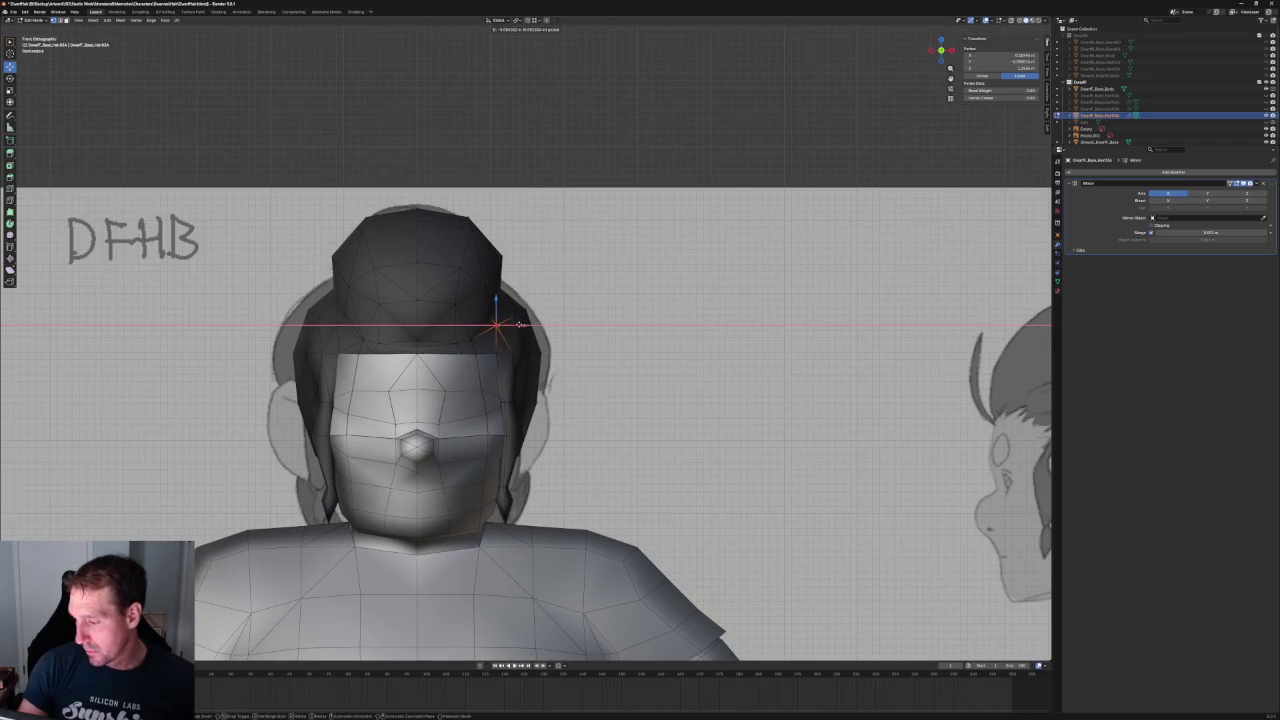
key(alt+a)
scroll(472, 201, down, 3)
mouse_move(472, 201)
middle_down()
mouse_move(410, 205)
mouse_move(486, 189)
mouse_move(486, 206)
middle_up()
key(grave)
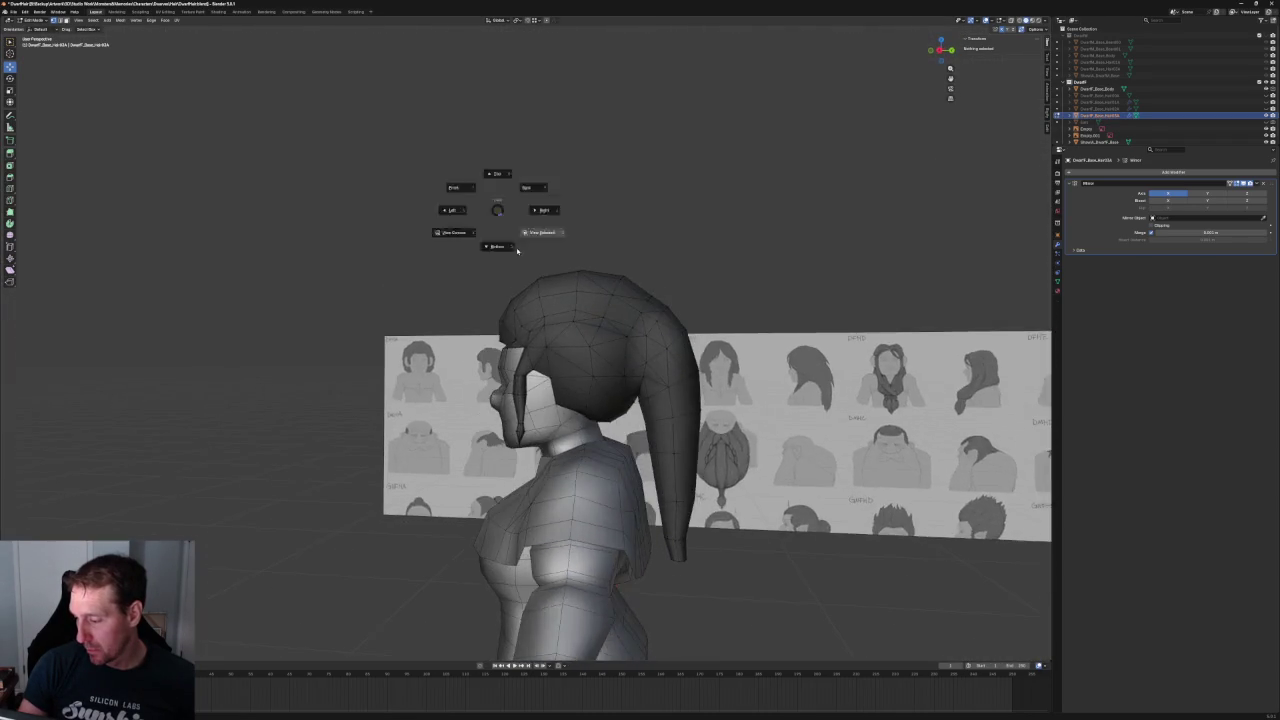
click(532, 338)
key(alt+z)
- Reposition a temple hair vertex in side view to follow the side sketch outline
click(498, 288)
key(alt+z)
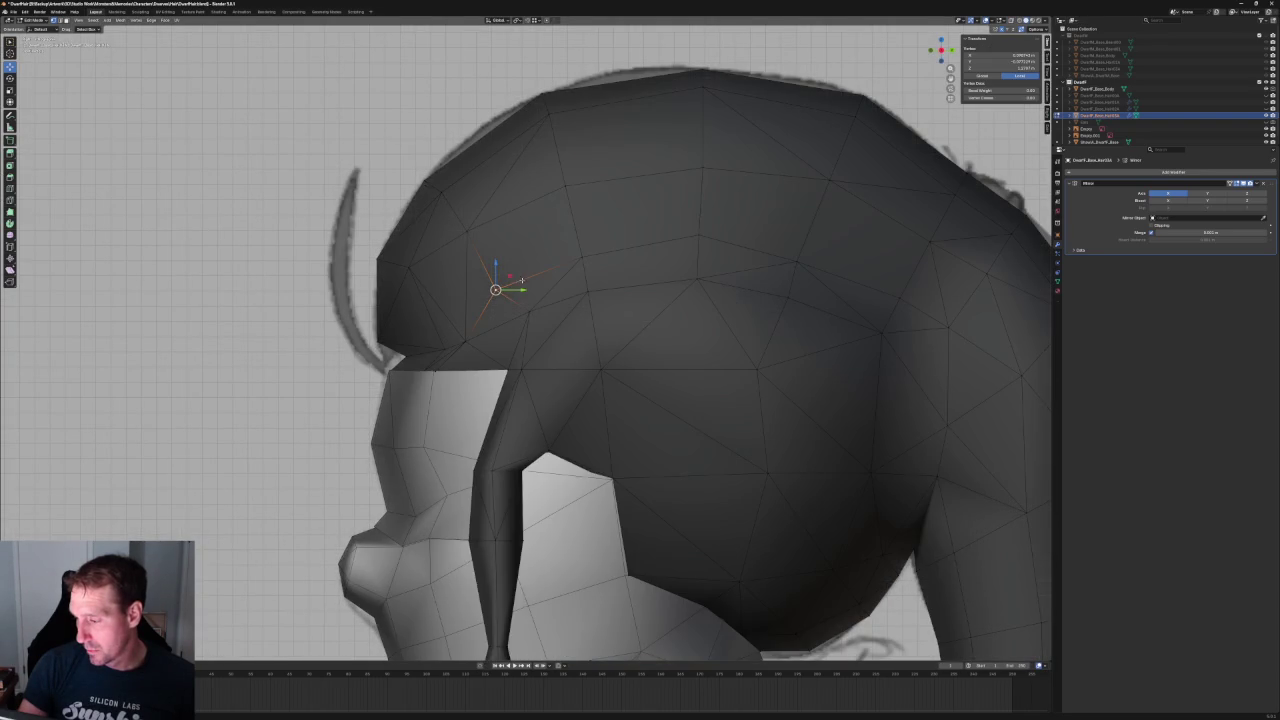
key(g)
click(528, 279)
scroll(528, 279, down, 4)
middle_drag(528, 279, 620, 304)
key(KP_1)
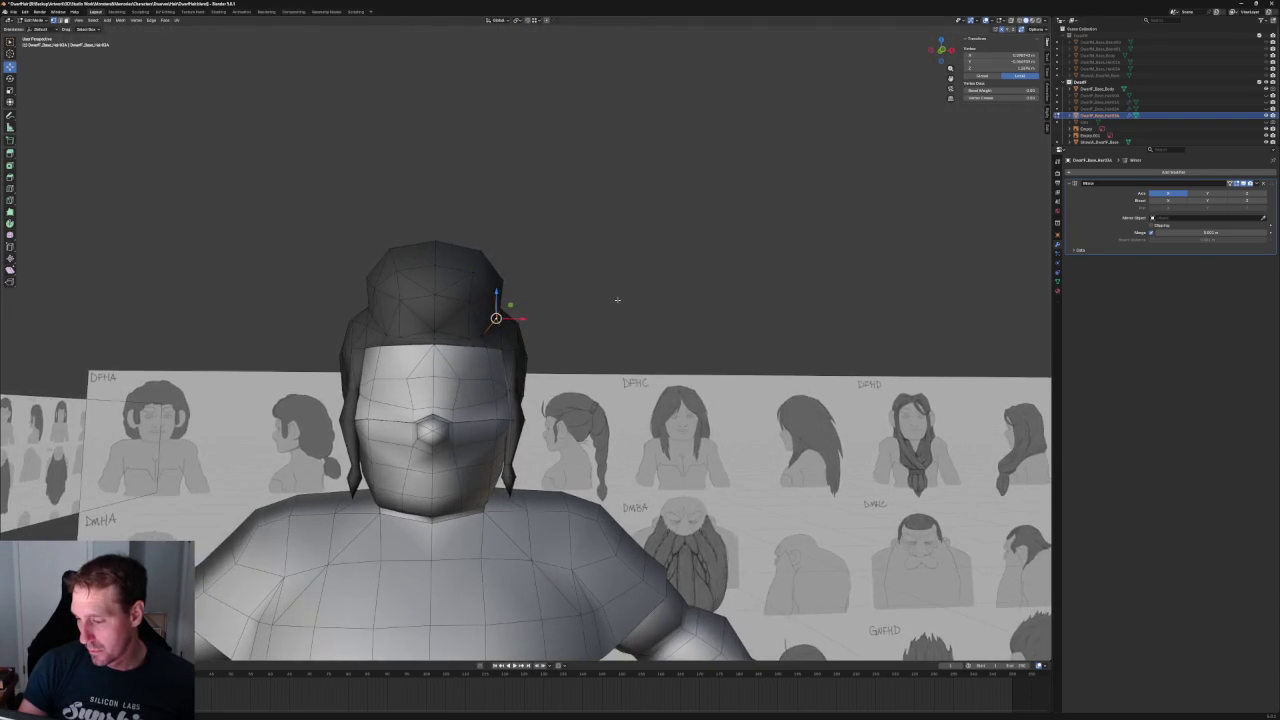
scroll(549, 307, up, 3)
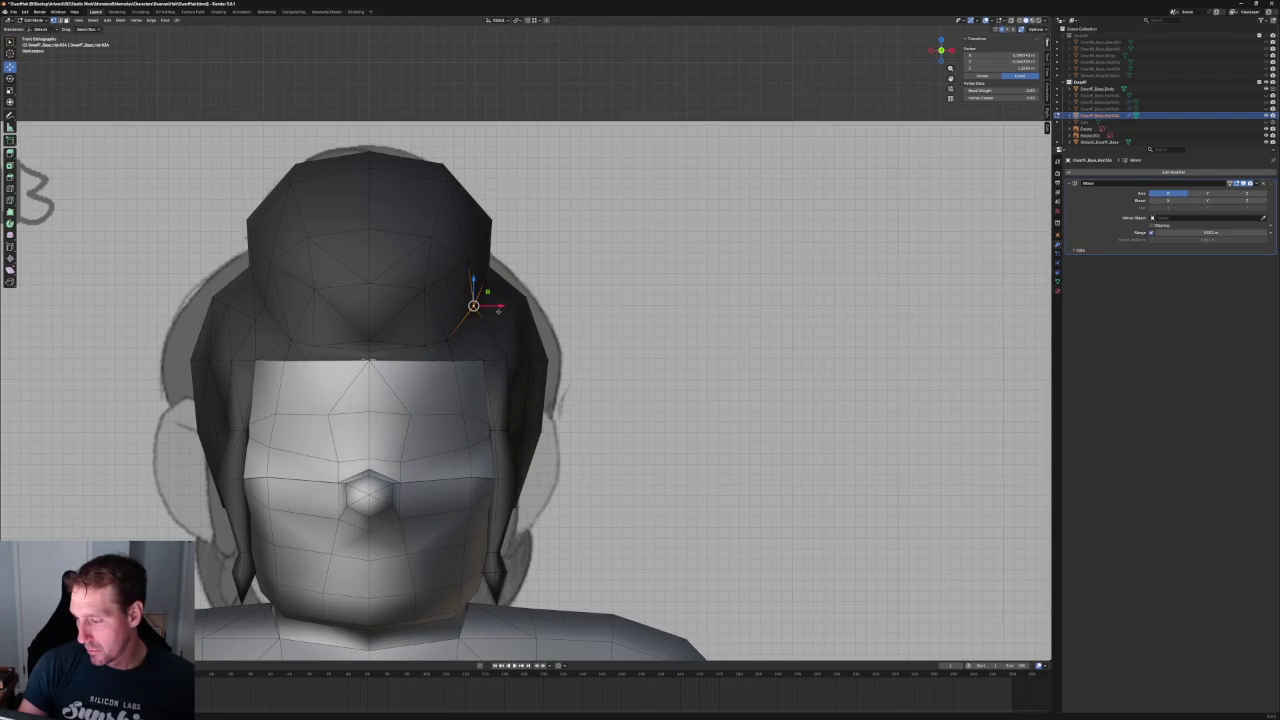
- In front view, slide two hair vertices sideways along X, including one beside the bun
key(g)
key(x)
click(501, 307)
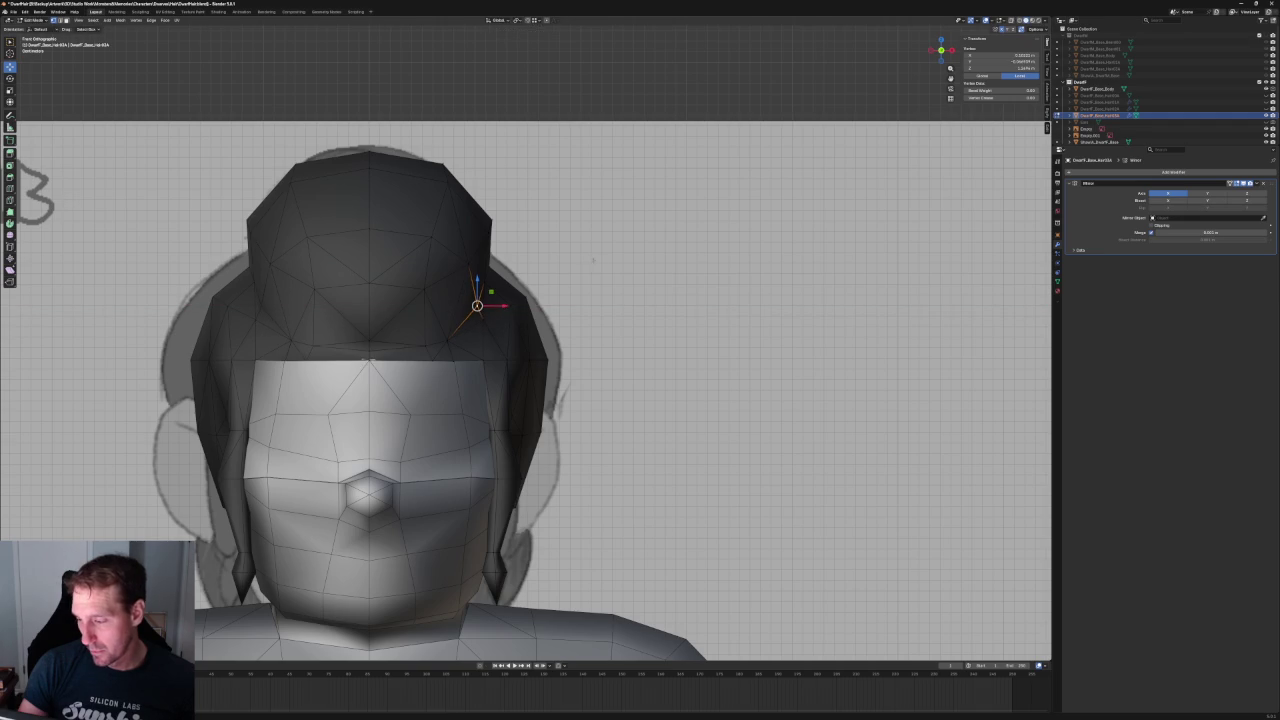
scroll(490, 315, down, 3)
scroll(482, 325, up, 5)
click(476, 318)
key(g)
key(x)
click(497, 315)
scroll(498, 318, down, 3)
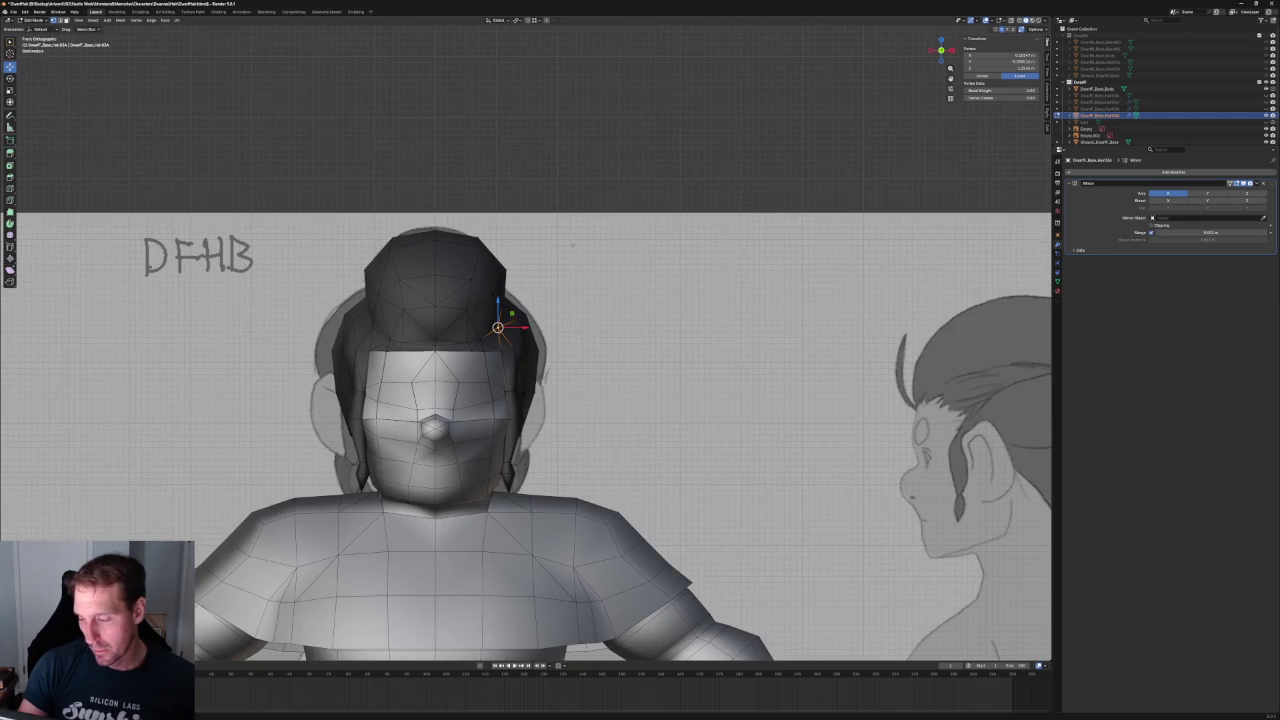
scroll(501, 316, up, 3)
scroll(505, 302, up, 1)
- Adjust another hair vertex with a Shift+Y-constrained move
key(g)
key(shift+y)
click(510, 290)
scroll(508, 294, down, 4)
mouse_move(600, 266)
middle_down()
mouse_move(570, 280)
mouse_move(555, 261)
mouse_move(590, 321)
mouse_move(550, 295)
middle_up()
- In right side view, push a hair vertex further back along Y to fit the side sketch
key(KP_3)
scroll(490, 251, up, 5)
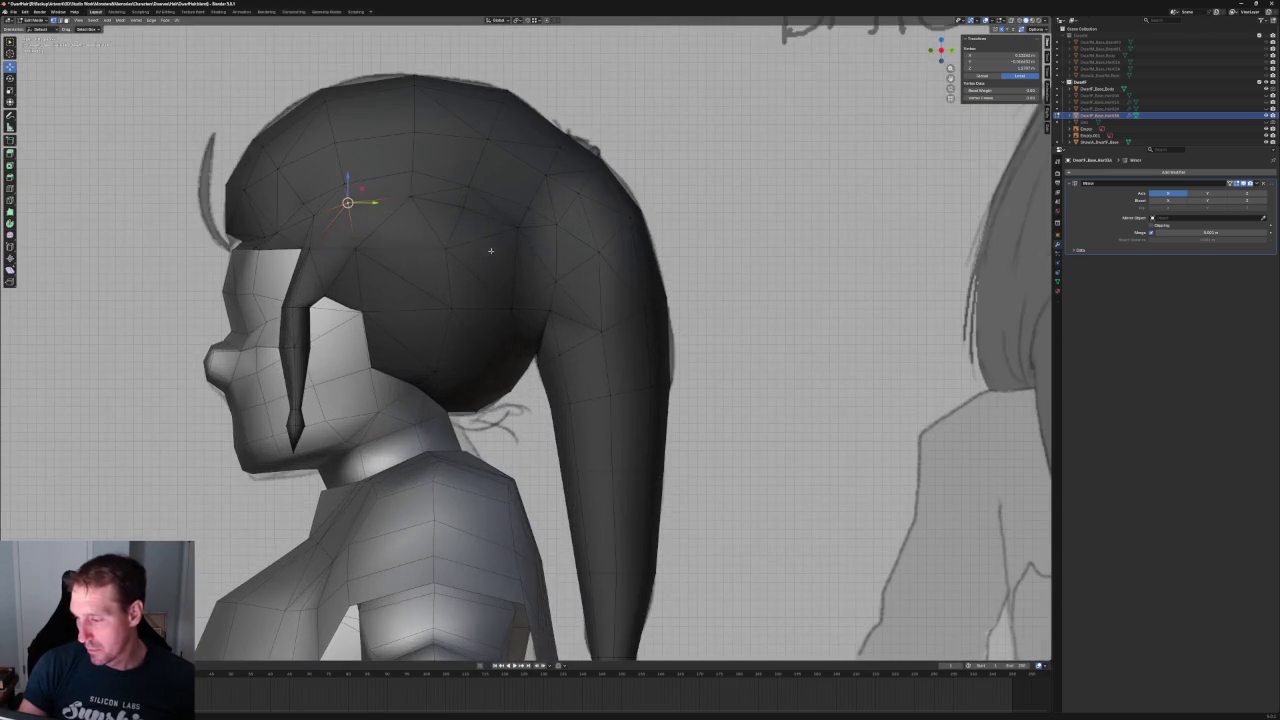
key(g)
key(y)
click(476, 250)
scroll(500, 300, down, 2)
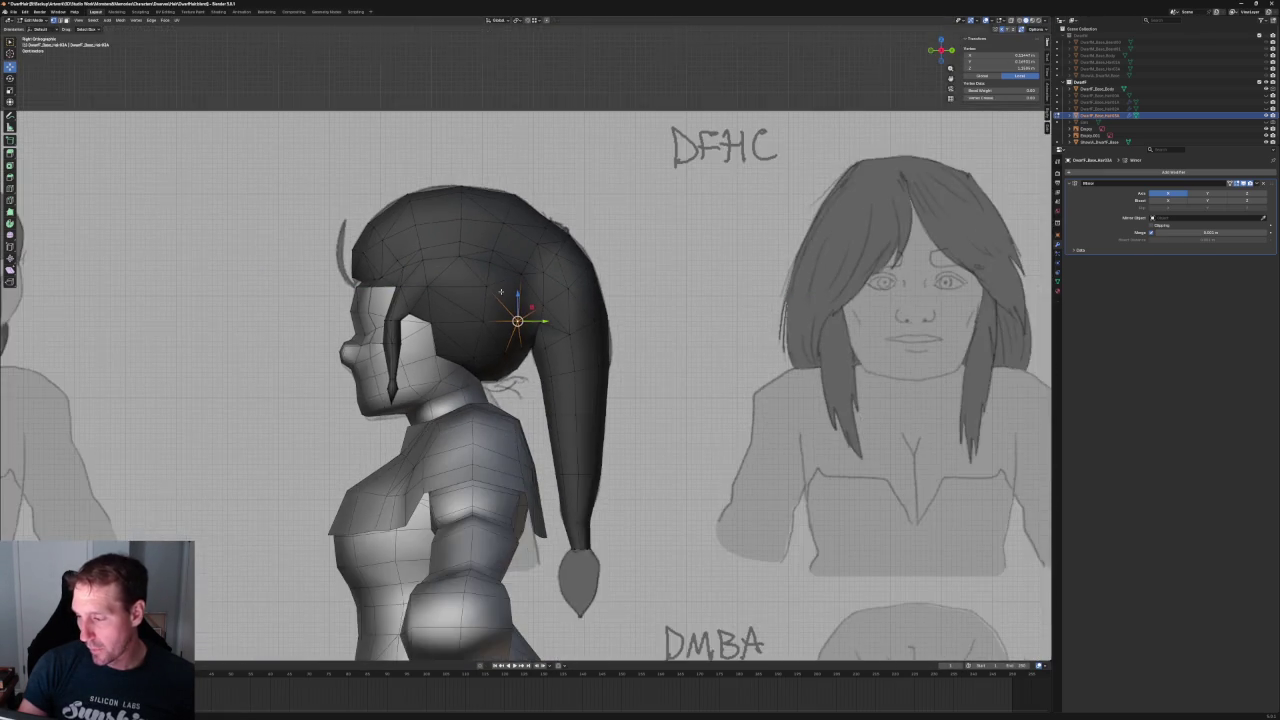
scroll(494, 302, up, 1)
scroll(476, 345, down, 4)
mouse_move(476, 345)
middle_down()
mouse_move(623, 243)
mouse_move(597, 260)
mouse_move(581, 298)
mouse_move(520, 330)
mouse_move(458, 286)
middle_up()
scroll(458, 286, up, 5)
- Nudge a hair vertex slightly along the X axis
scroll(458, 286, down, 3)
click(460, 262)
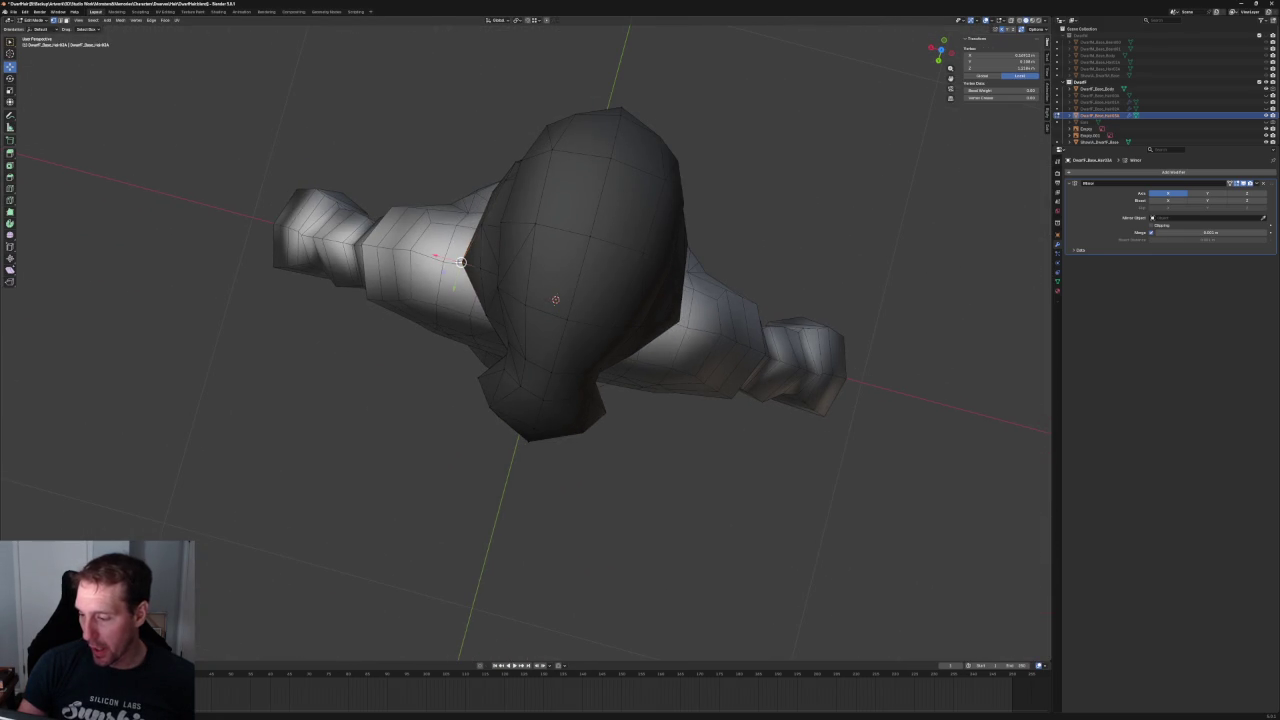
key(g)
key(x)
click(465, 263)
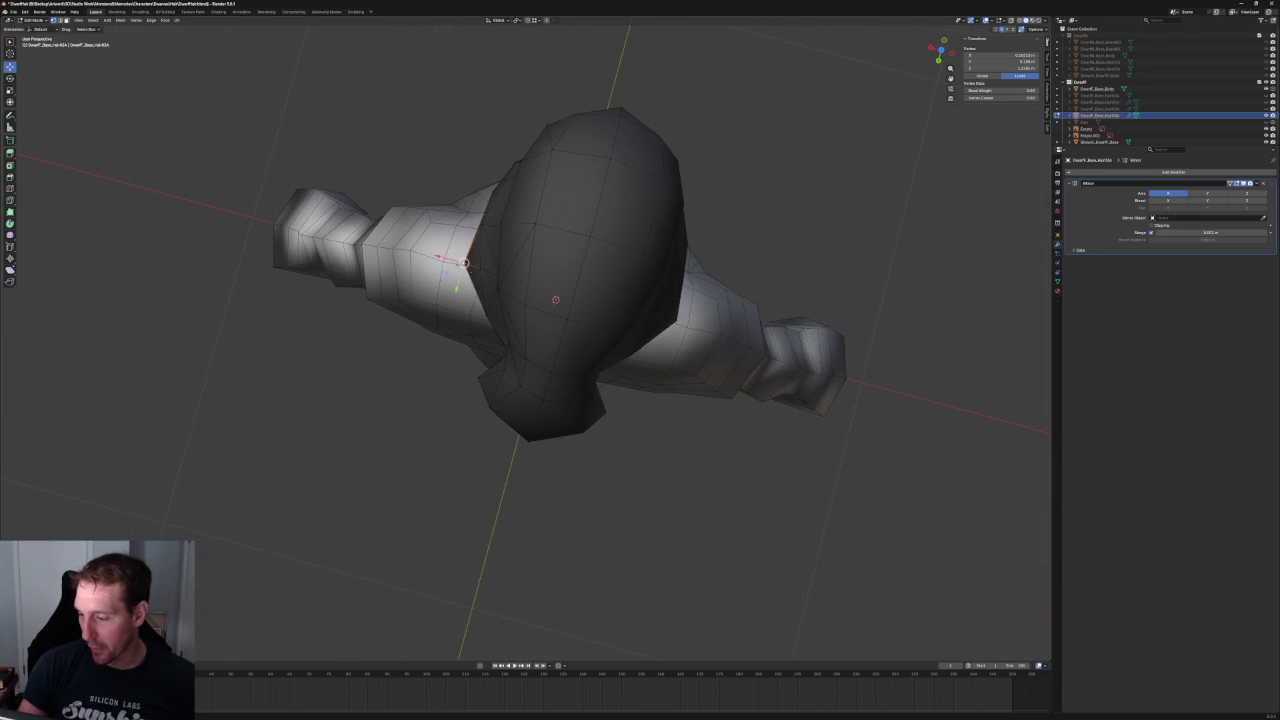
scroll(489, 247, down, 2)
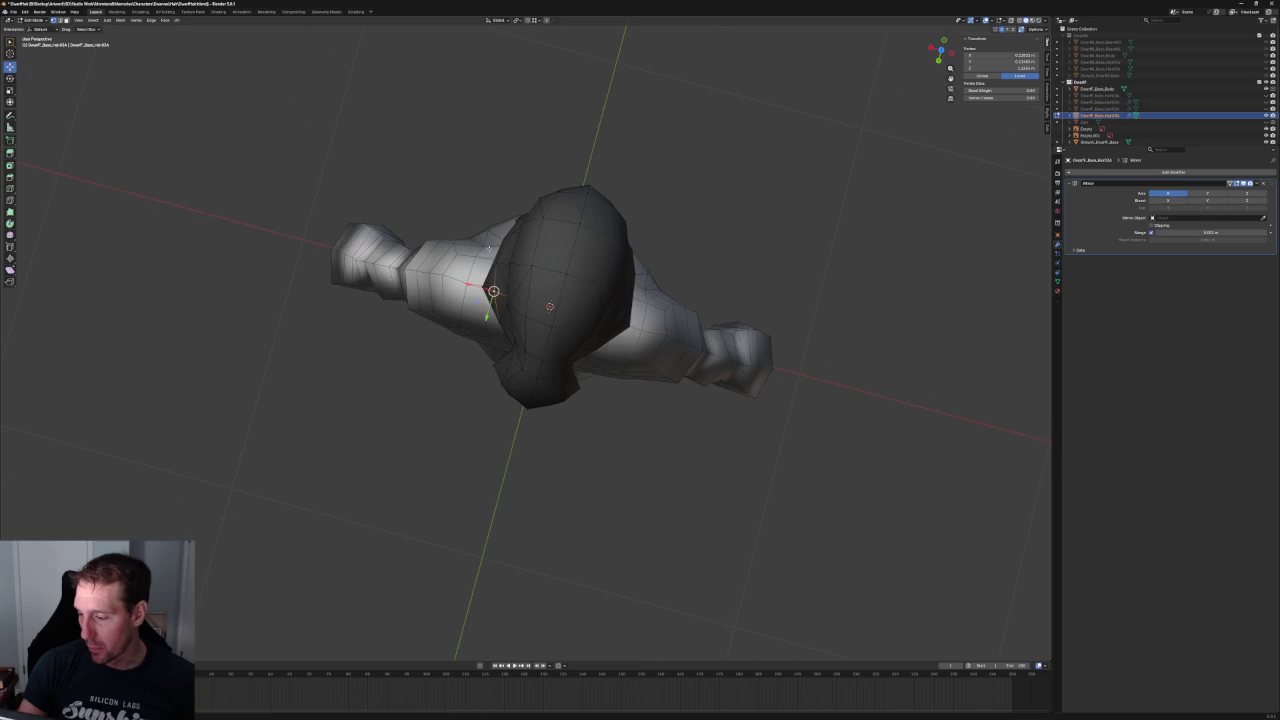
scroll(525, 340, up, 2)
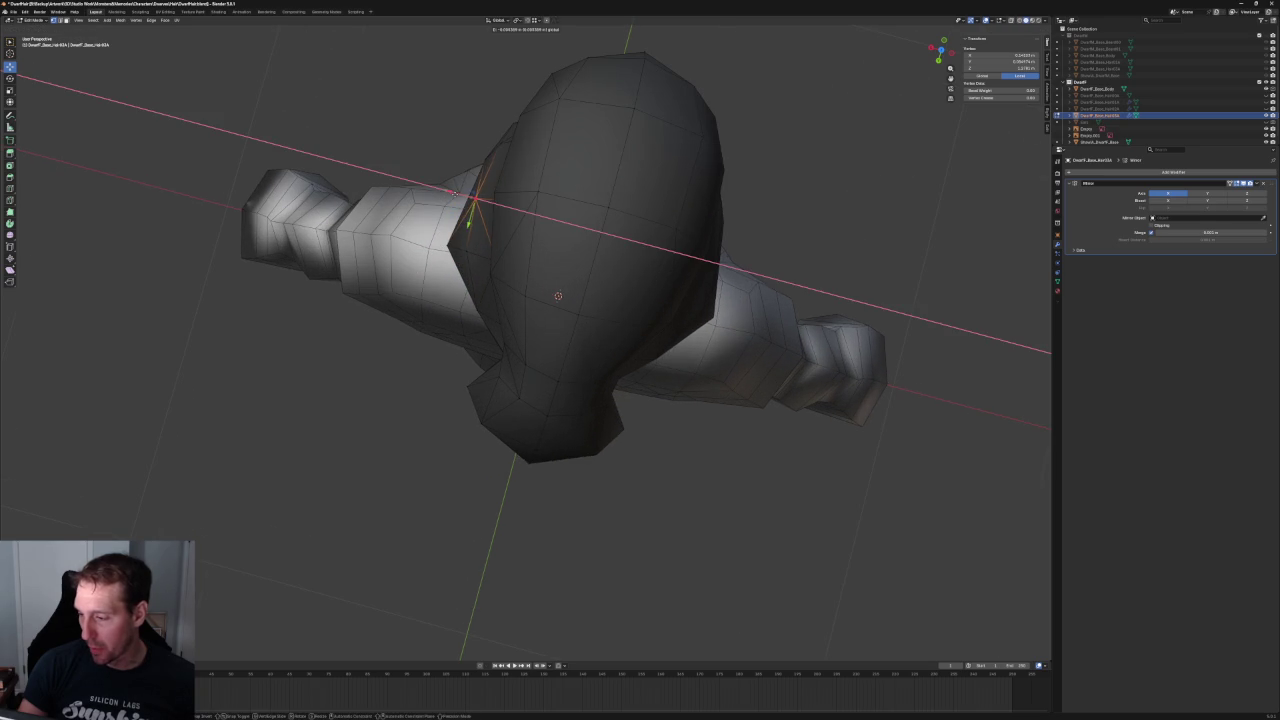
key(alt+a)
- In the side view with the sketches, lower the selected vertex slightly along Z
mouse_move(447, 191)
middle_down()
mouse_move(487, 304)
mouse_move(478, 286)
middle_up()
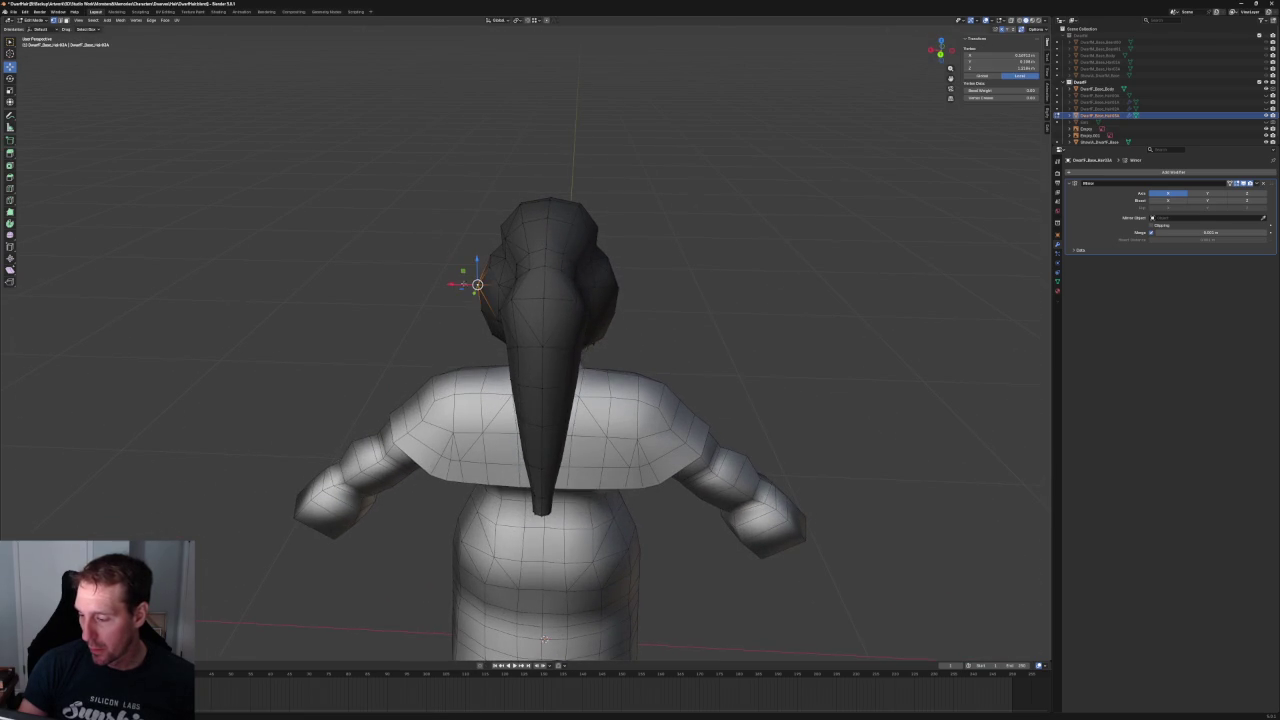
key(KP_3)
scroll(524, 303, up, 5)
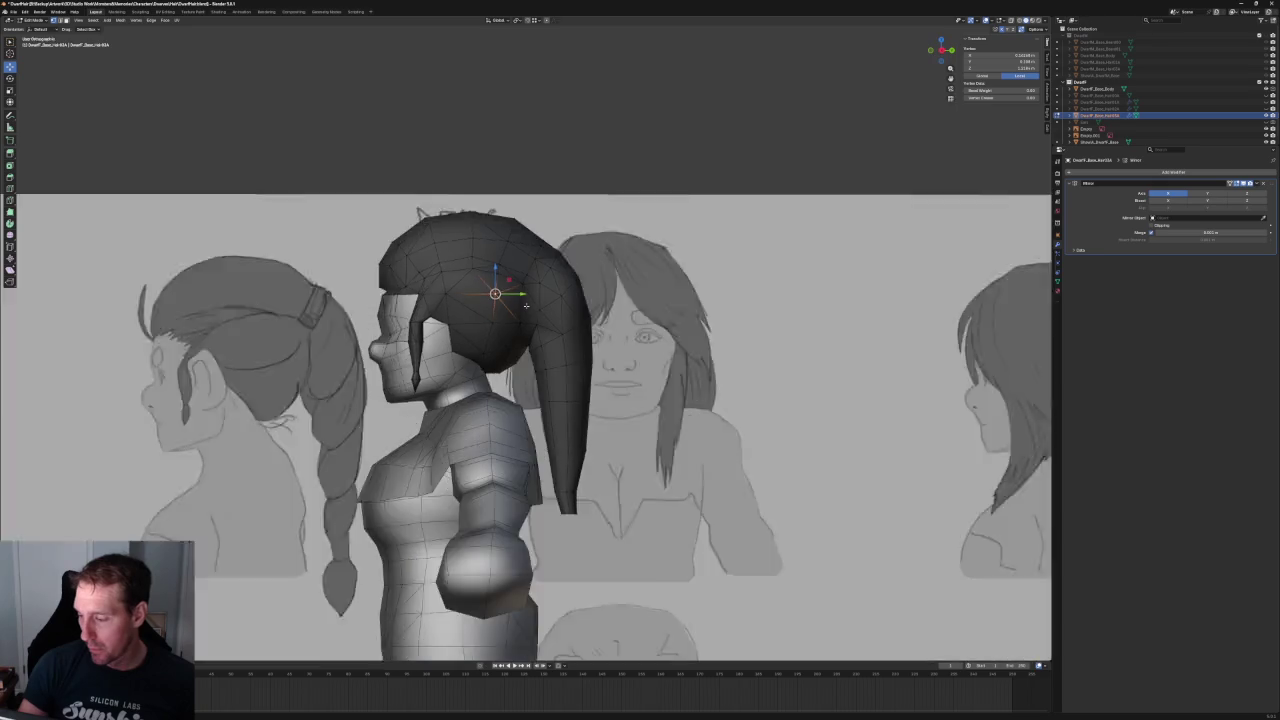
key(g)
key(z)
key(Return)
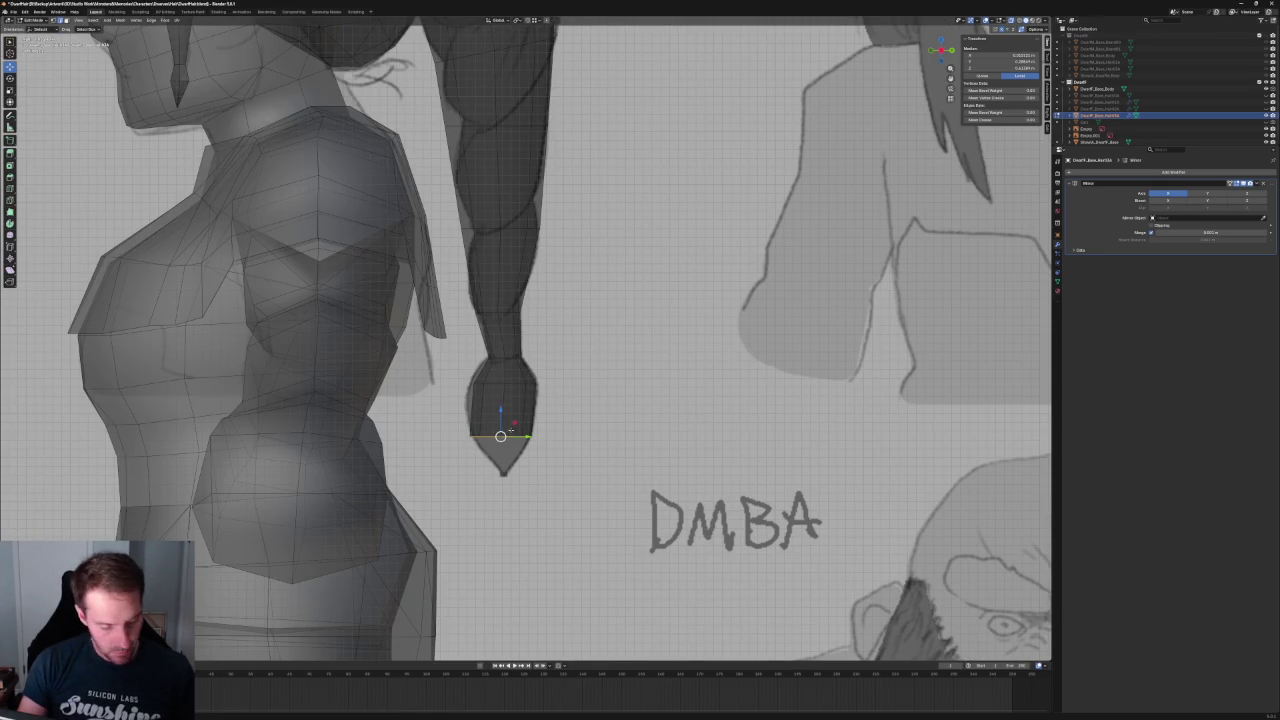
- Collapse the ponytail tip edge to a single point and move it down
key(s)
key(Return)
key(g)
click(503, 474)
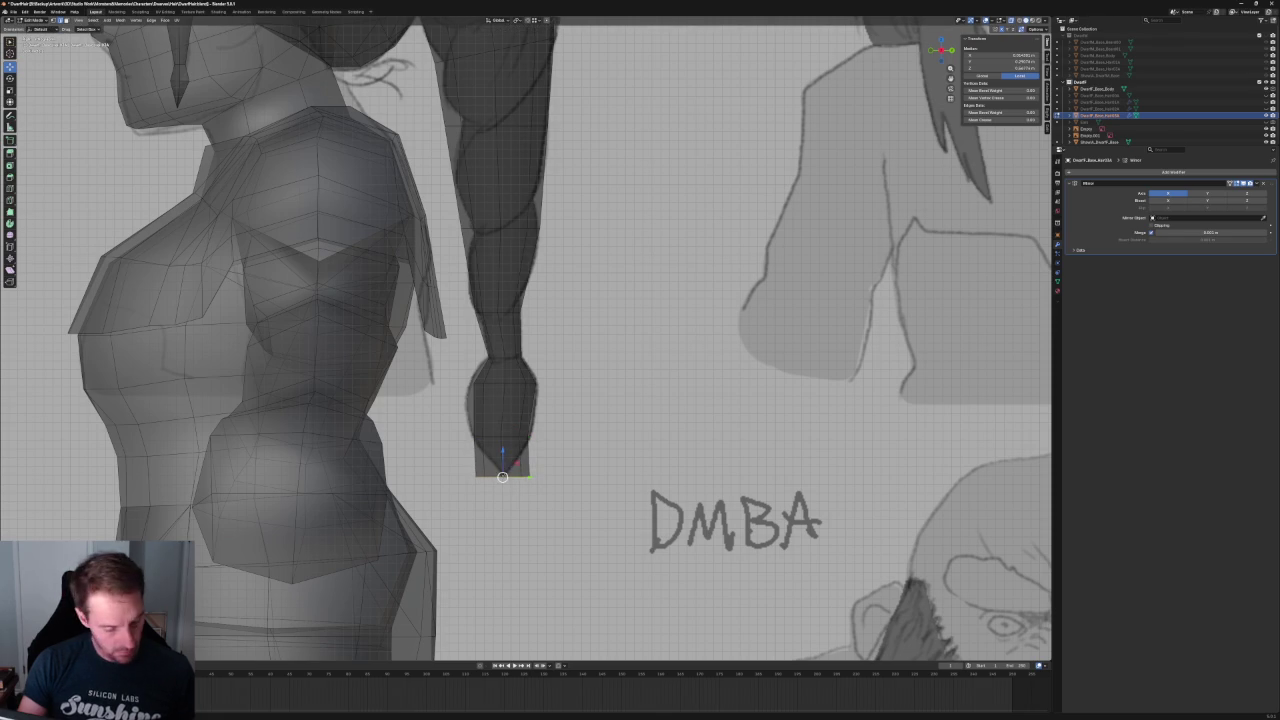
scroll(543, 442, up, 3)
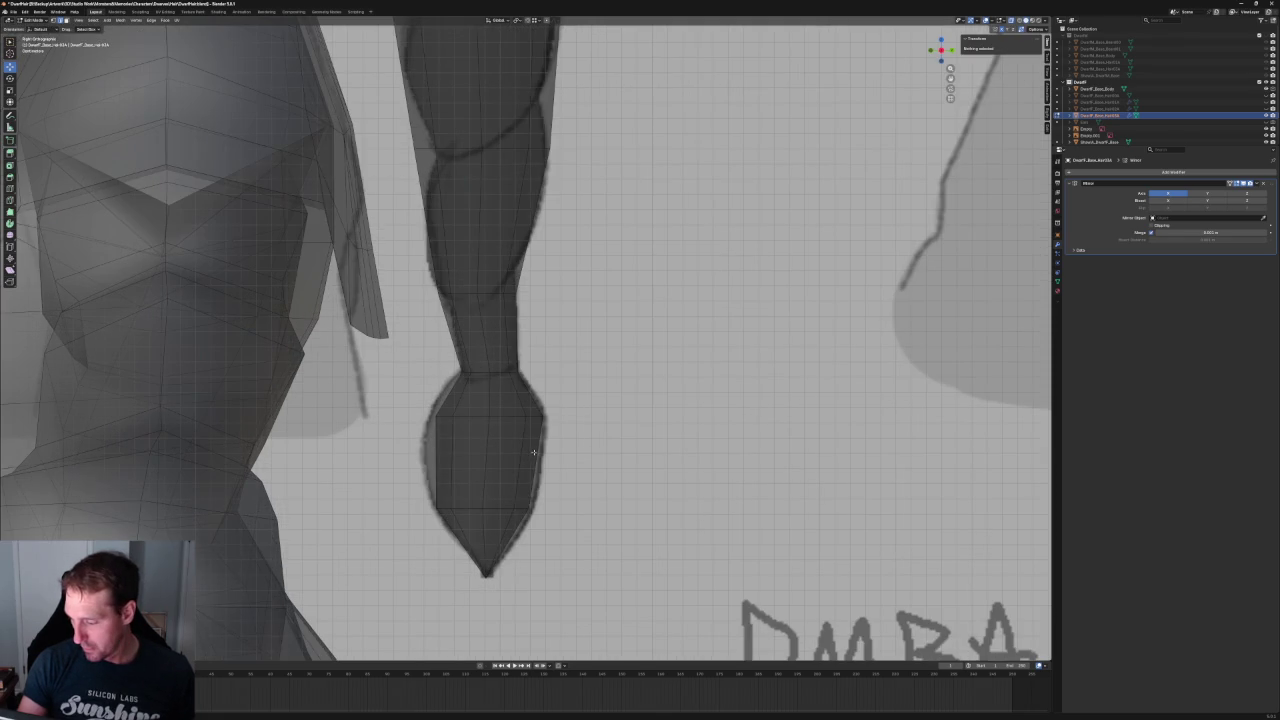
- Raise the tip edge loop along Z and scale the lower and upper tip loops
alt+click(520, 508)
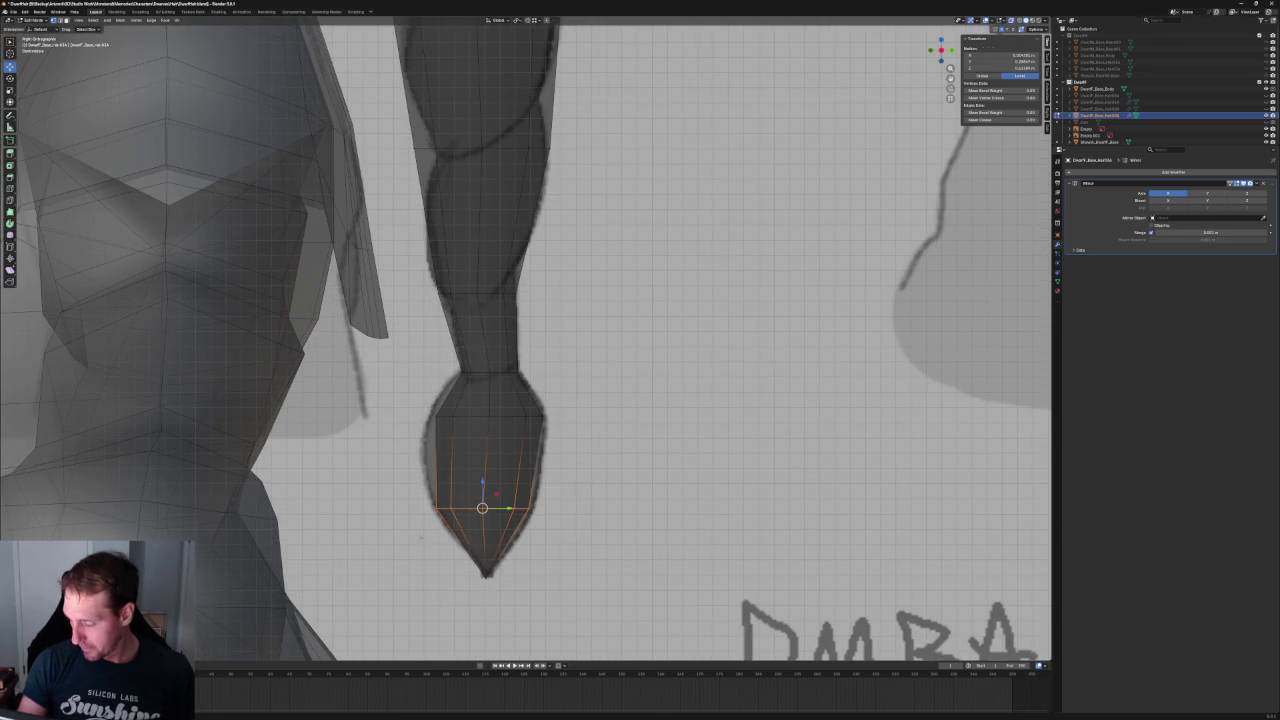
key(g)
key(z)
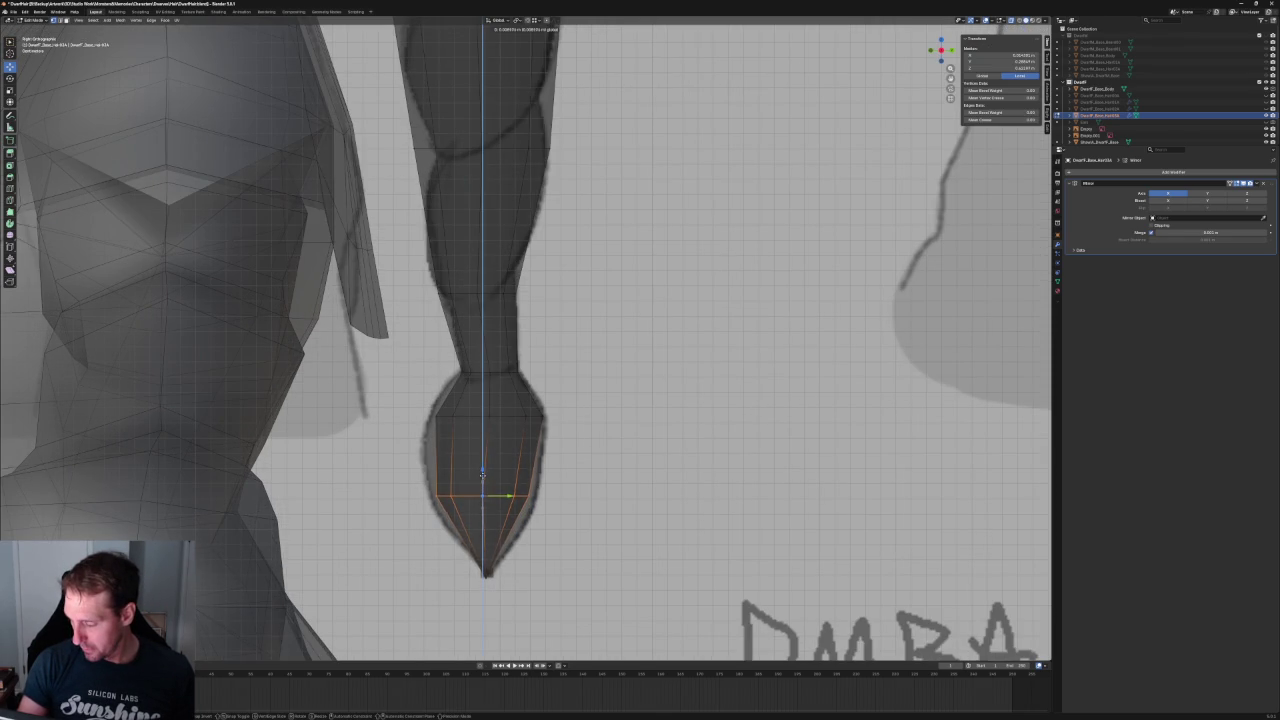
click(482, 474)
key(s)
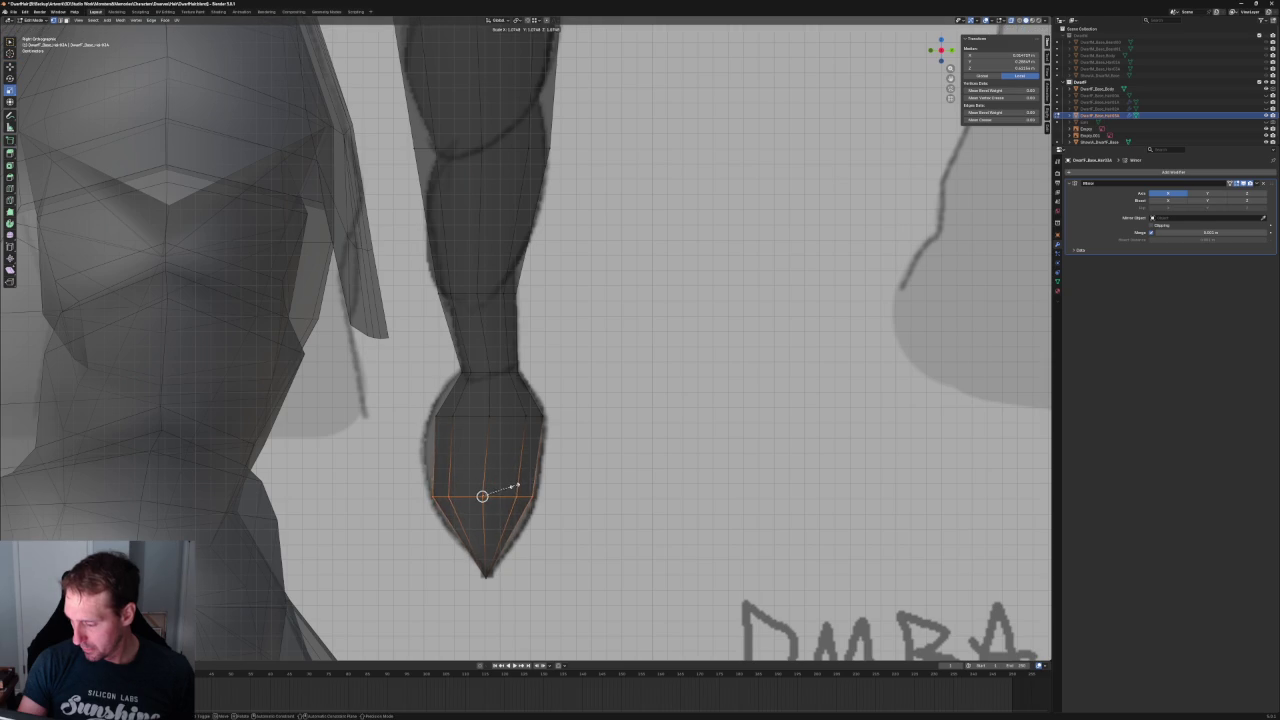
click(517, 485)
alt+click(505, 414)
key(s)
click(521, 399)
- Orbit out to see the whole body and grab the strand's tip vertex
scroll(521, 399, down, 3)
mouse_move(521, 399)
middle_down()
mouse_move(630, 458)
mouse_move(547, 456)
middle_up()
click(531, 477)
key(shift+space)
key(g)
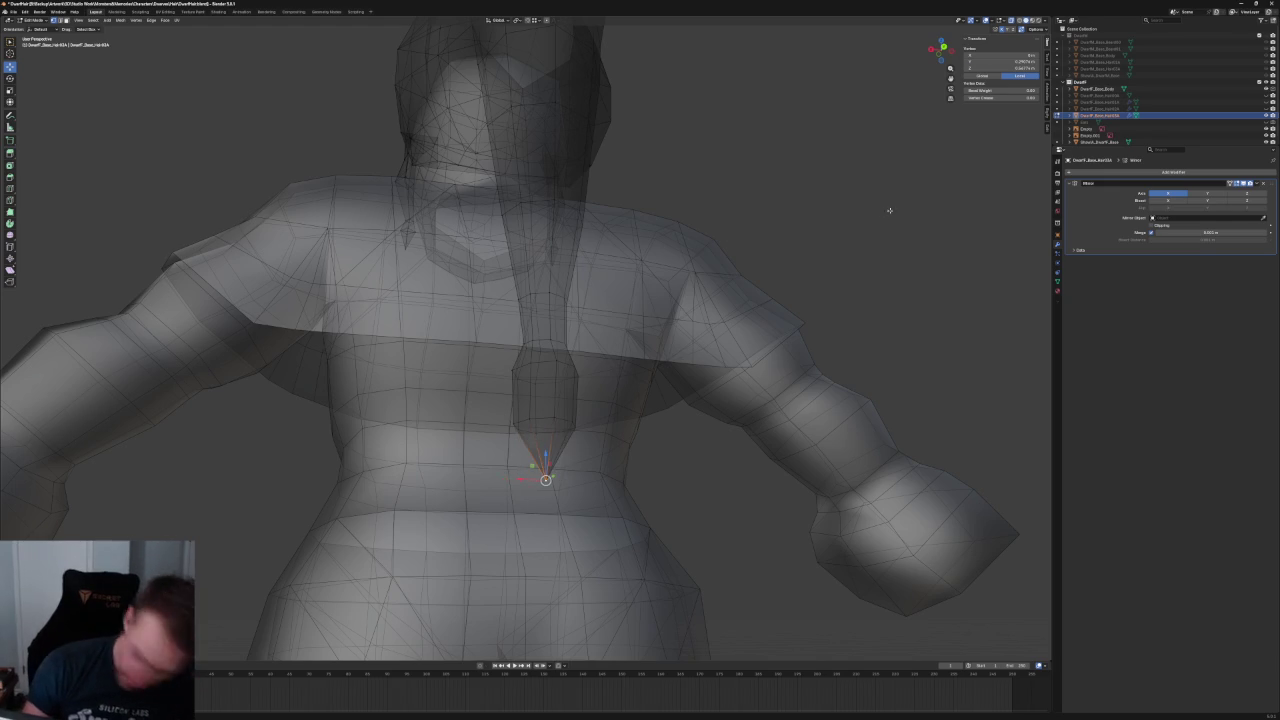
- Switch to solid shading and inspect the hair strand from below and behind
scroll(584, 469, up, 2)
key(alt+z)
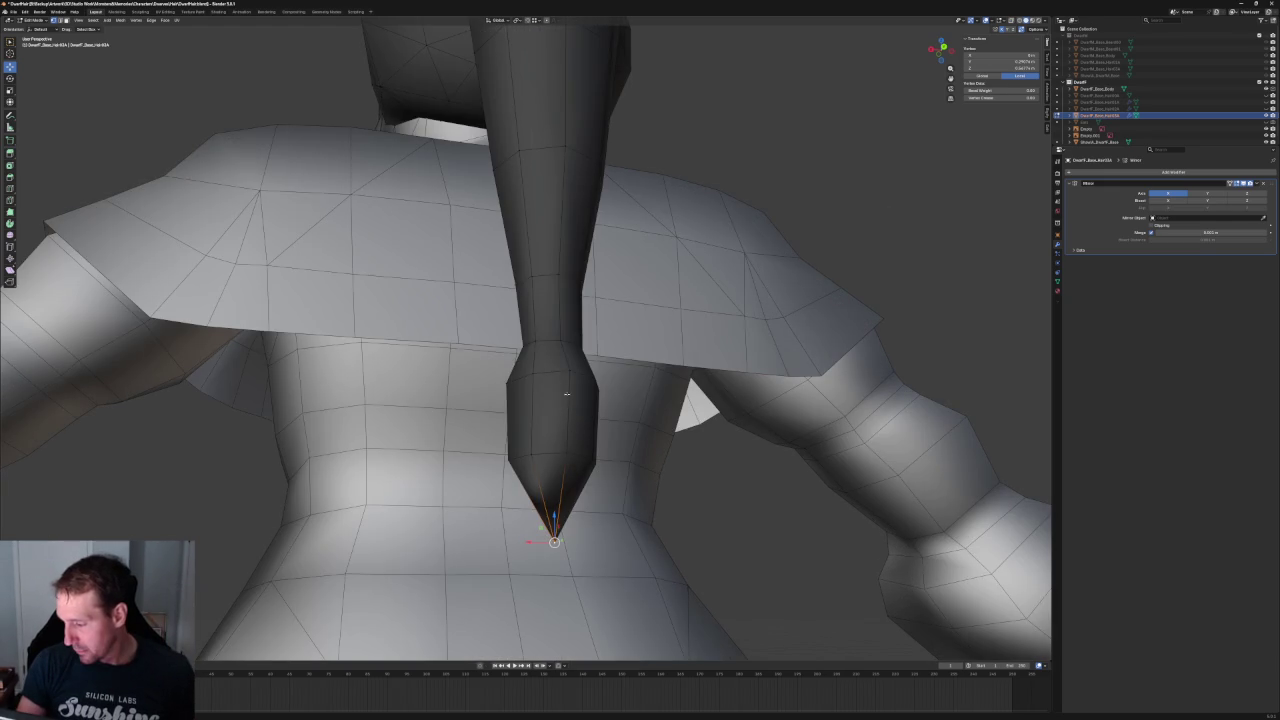
alt+click(549, 453)
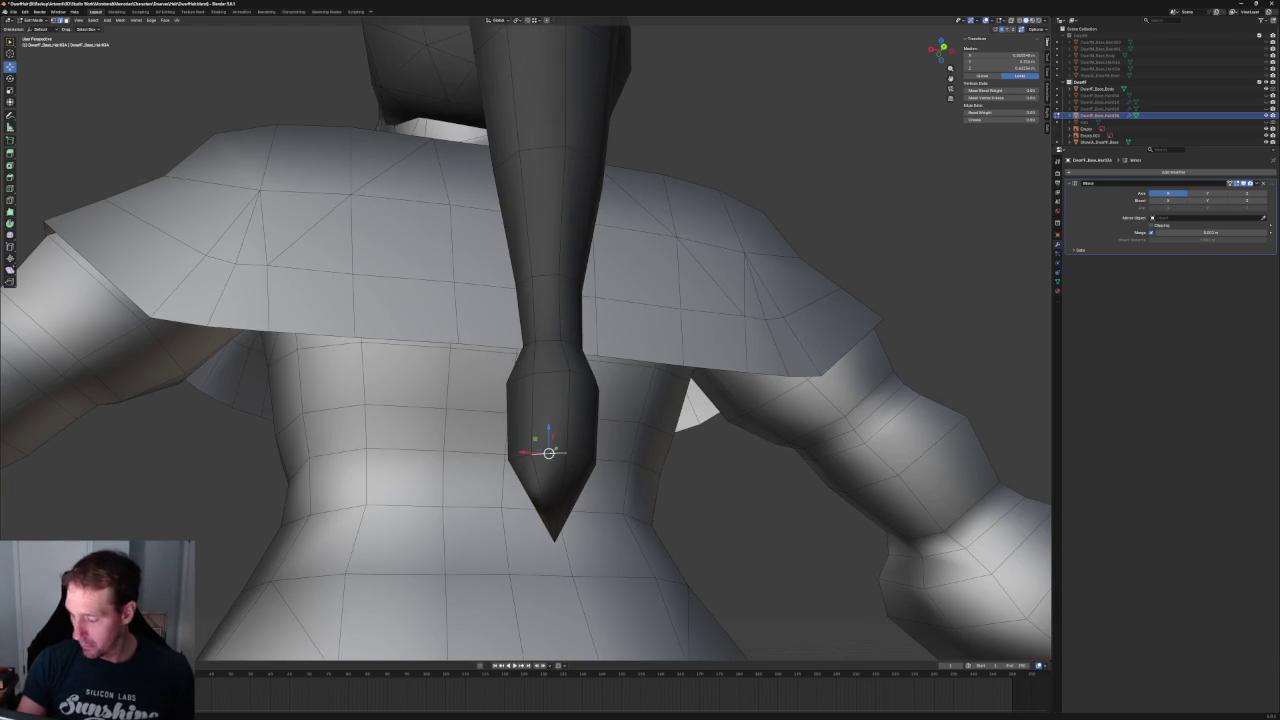
scroll(549, 453, down, 1)
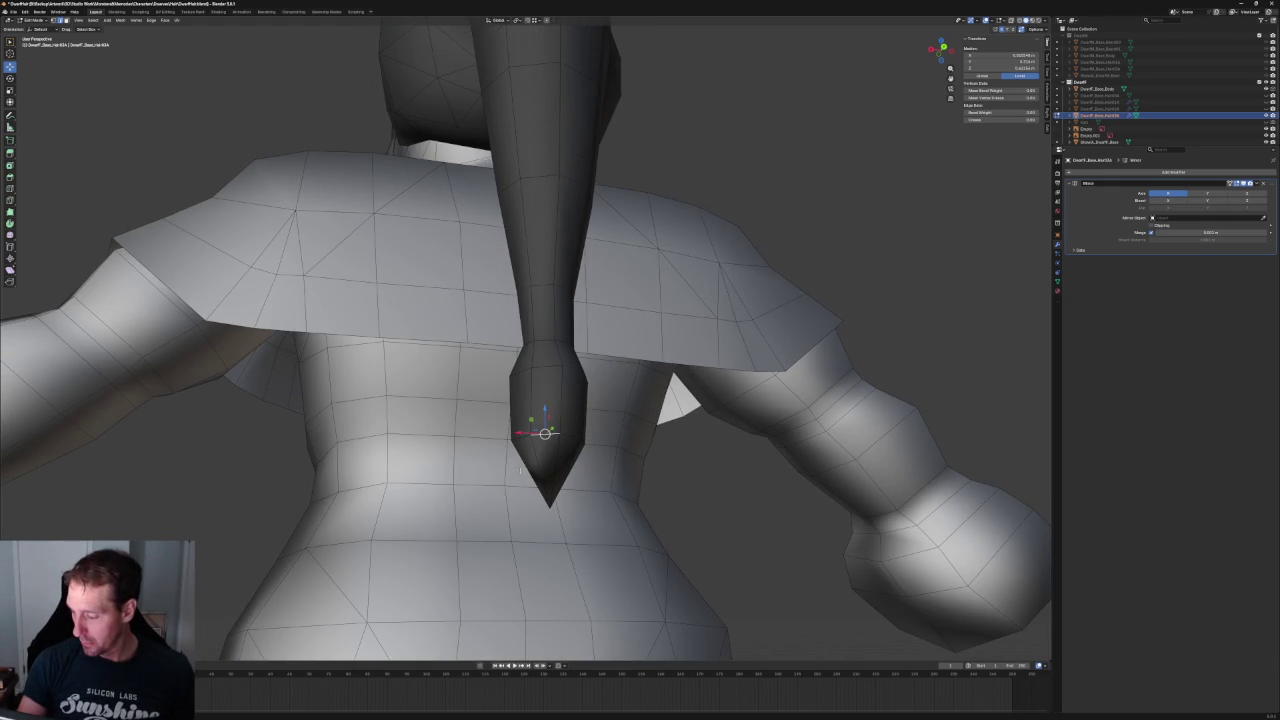
mouse_move(549, 420)
middle_down()
mouse_move(580, 374)
mouse_move(518, 377)
middle_up()
key(ctrl+l)
key(ctrl+z)
key(alt+a)
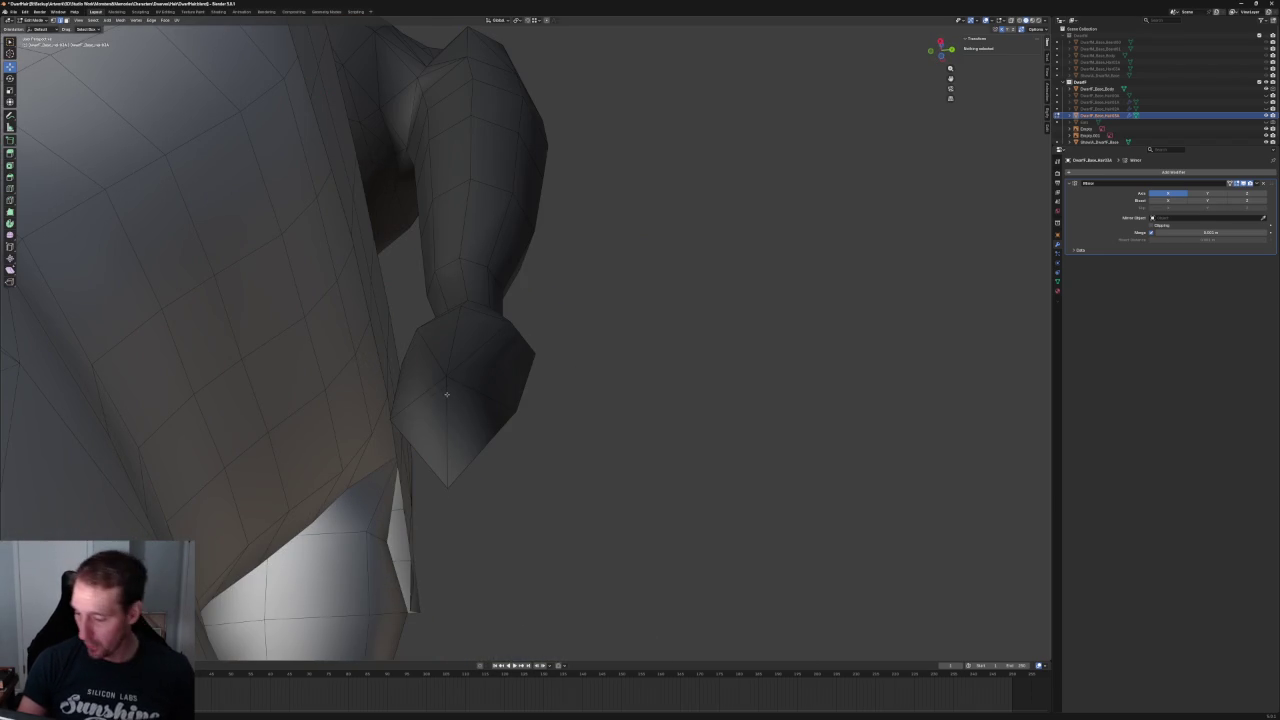
mouse_move(476, 406)
middle_down()
mouse_move(534, 408)
mouse_move(530, 340)
mouse_move(509, 346)
mouse_move(573, 408)
mouse_move(479, 326)
mouse_move(515, 352)
middle_up()
click(479, 326)
key(alt+a)
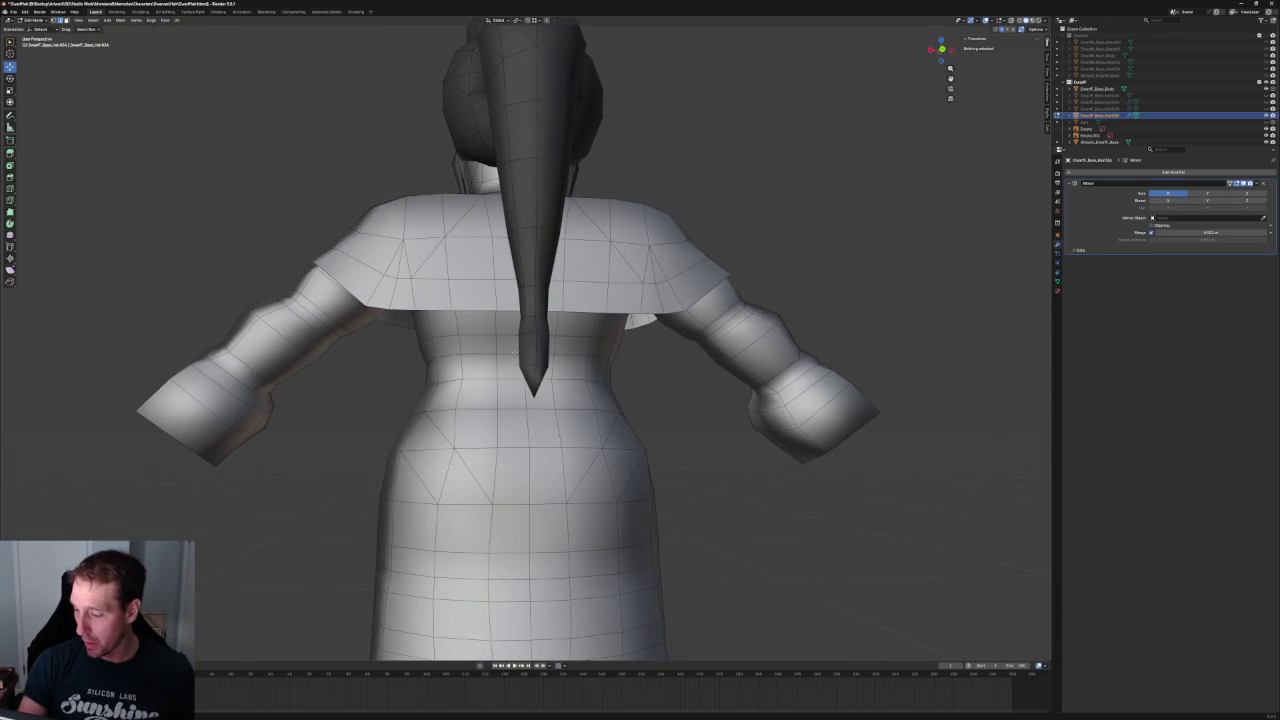
- Join vertices near the ponytail tip with Connect Vertex Path
click(518, 333)
scroll(518, 350, up, 3)
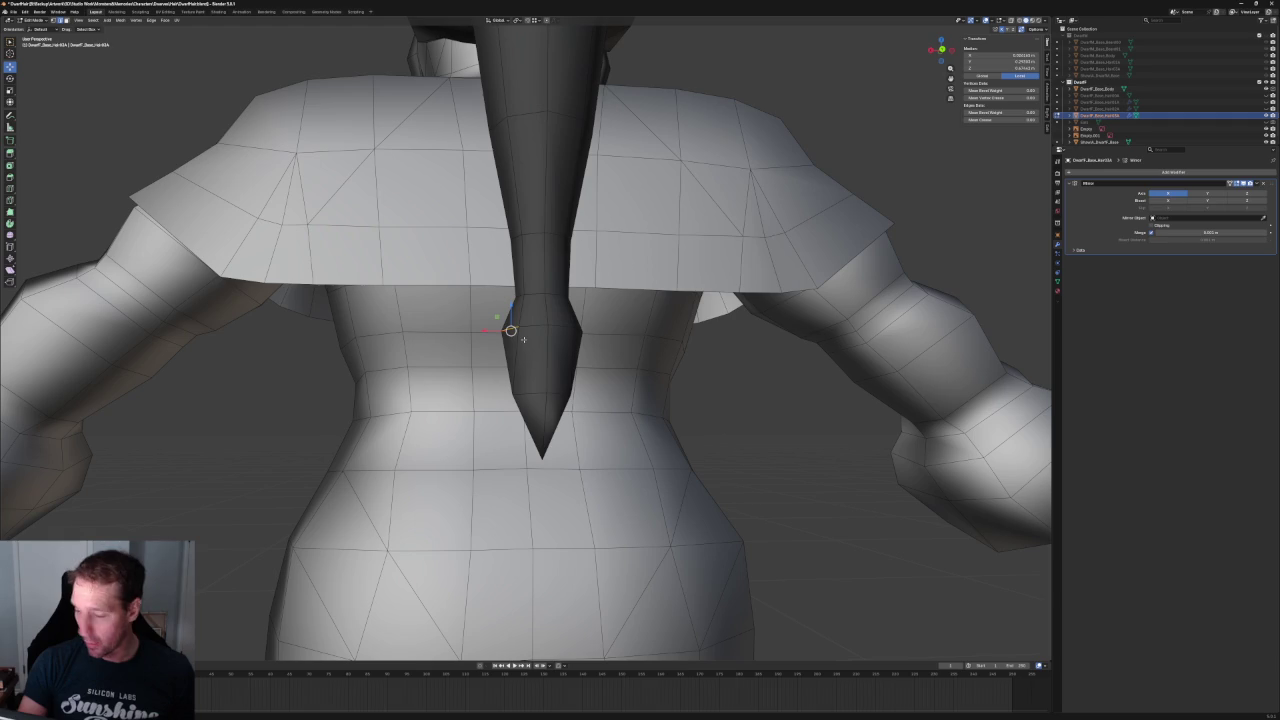
mouse_move(551, 393)
middle_down()
mouse_move(594, 397)
mouse_move(468, 316)
middle_up()
right_click(445, 388)
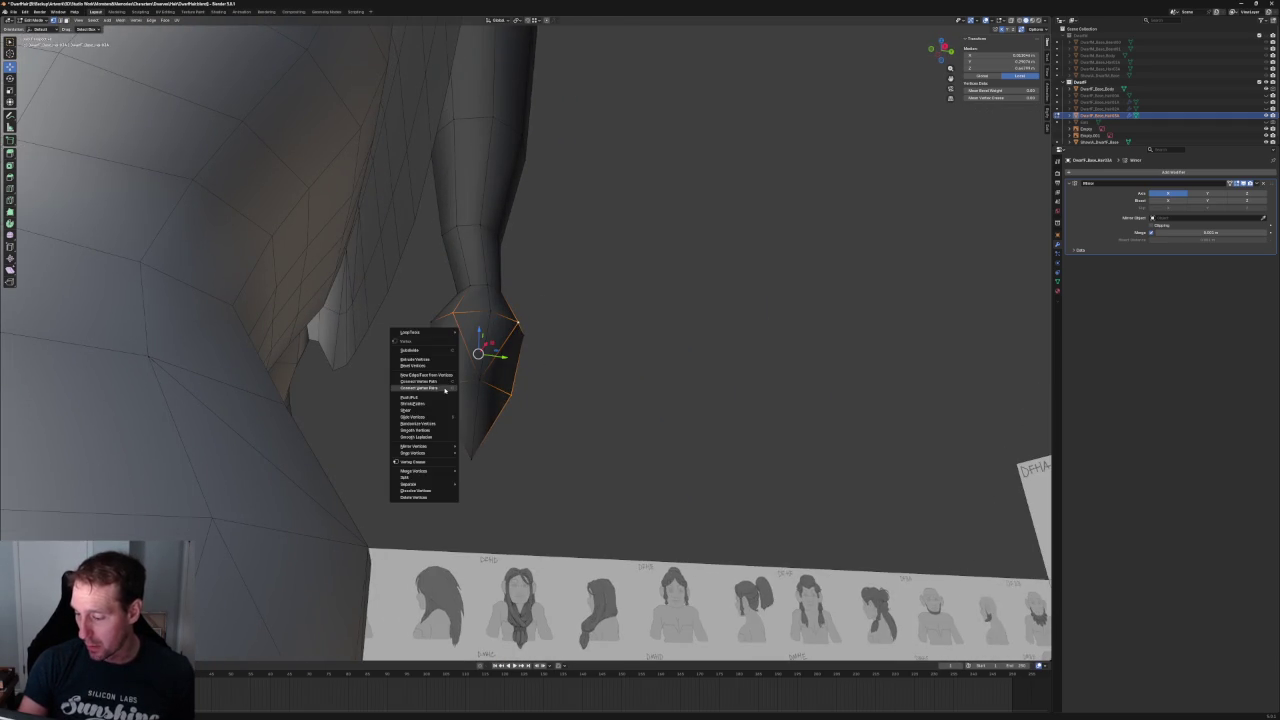
click(433, 390)
- Switch to Back view via the ` pie menu and check it in see-through shading
middle_drag(571, 380, 473, 387)
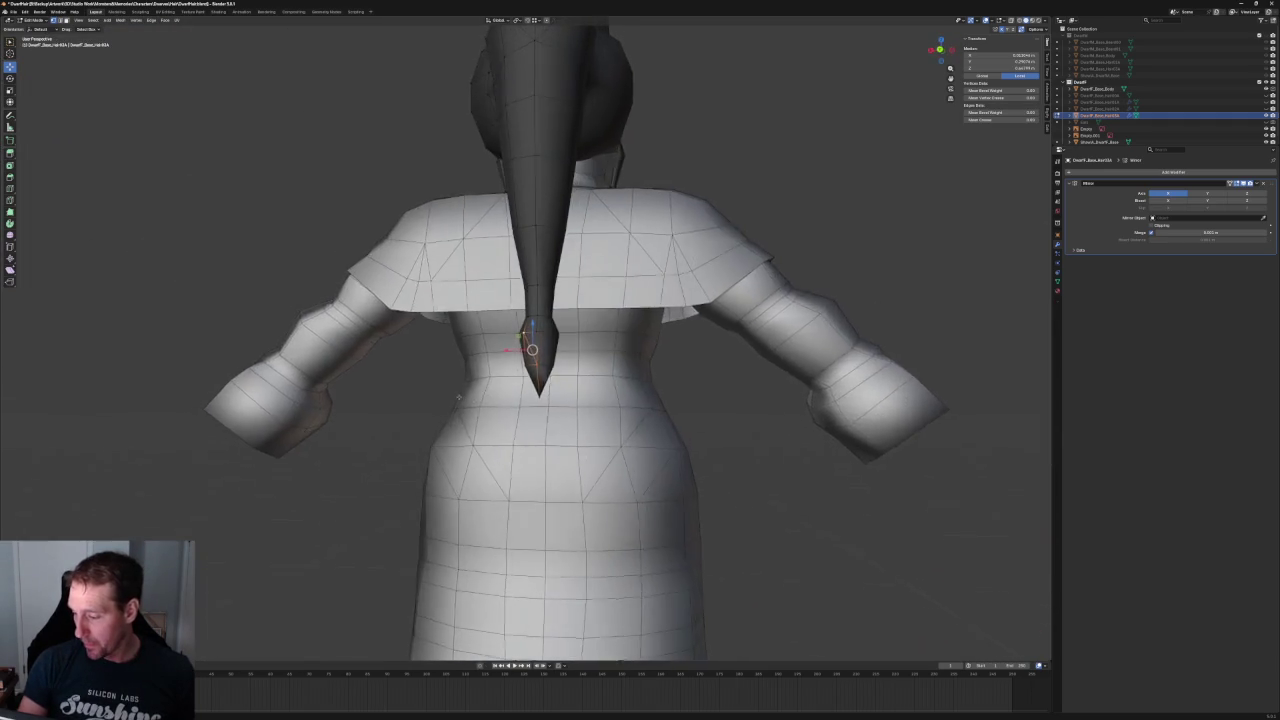
key(grave)
click(509, 365)
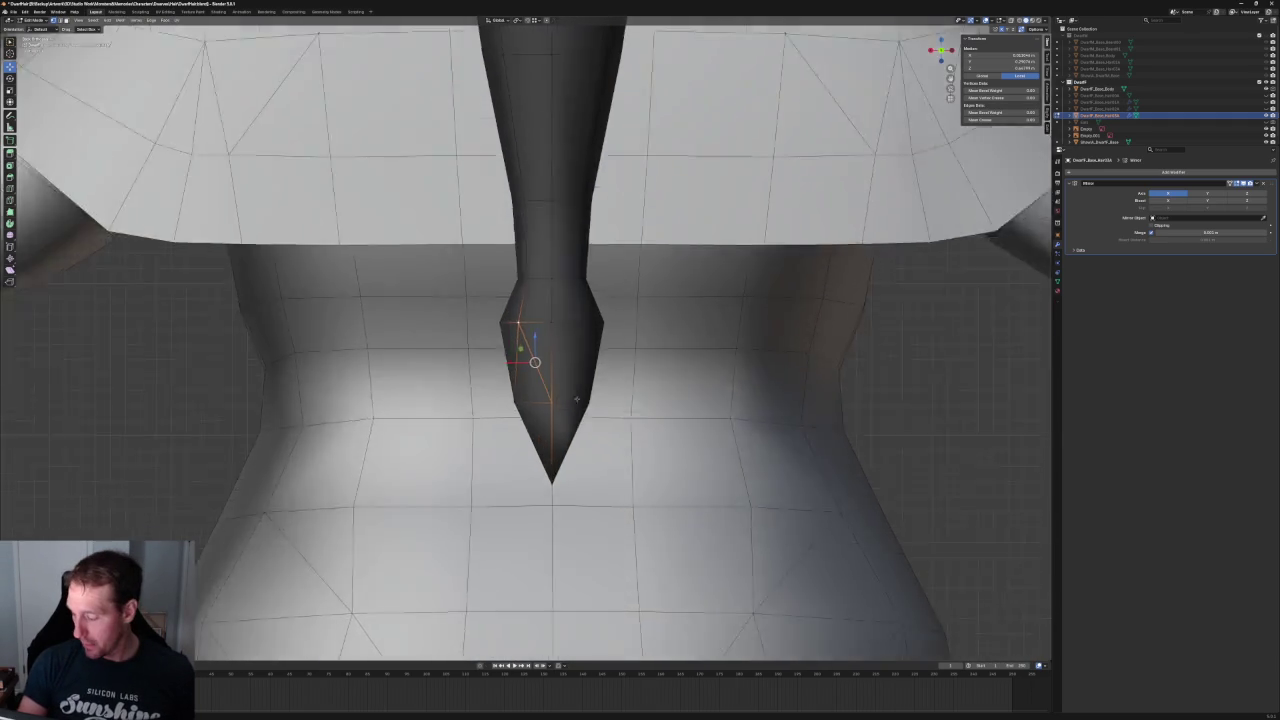
key(alt+z)
scroll(519, 399, down, 3)
scroll(519, 399, down, 5)
key(alt+z)
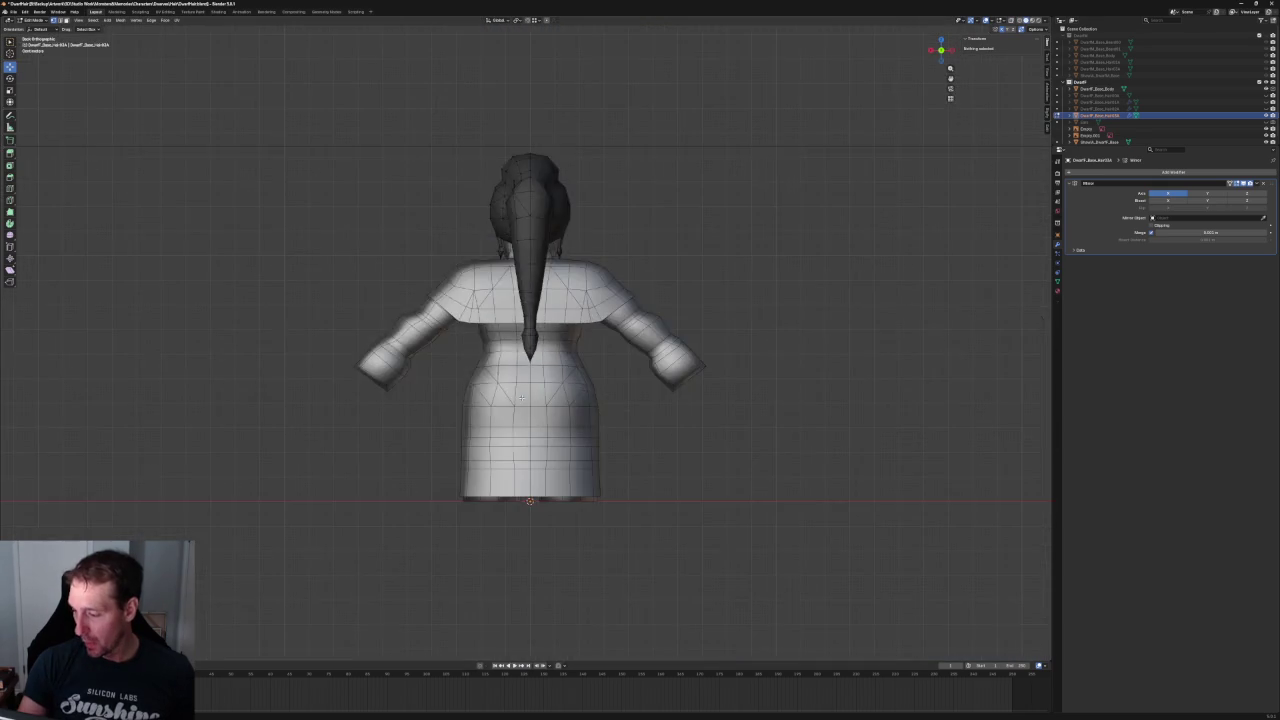
key(KP_1)
key(alt+z)
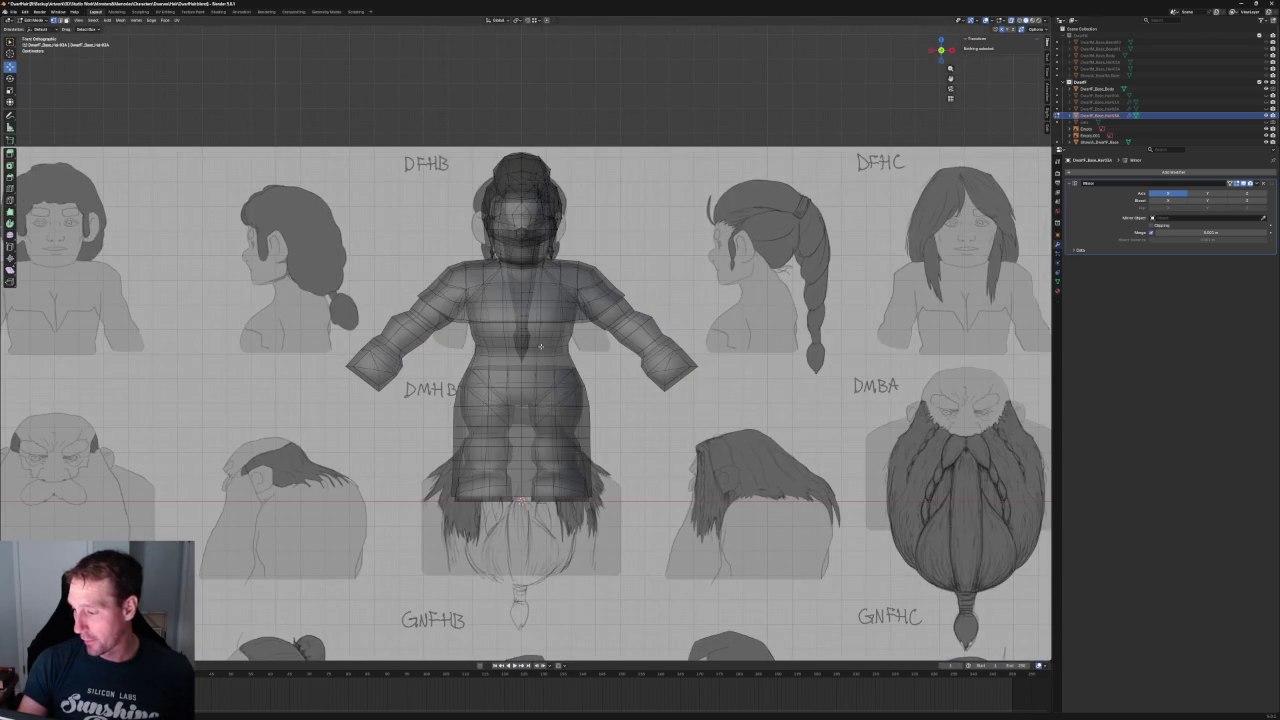
scroll(540, 347, up, 3)
scroll(540, 347, down, 4)
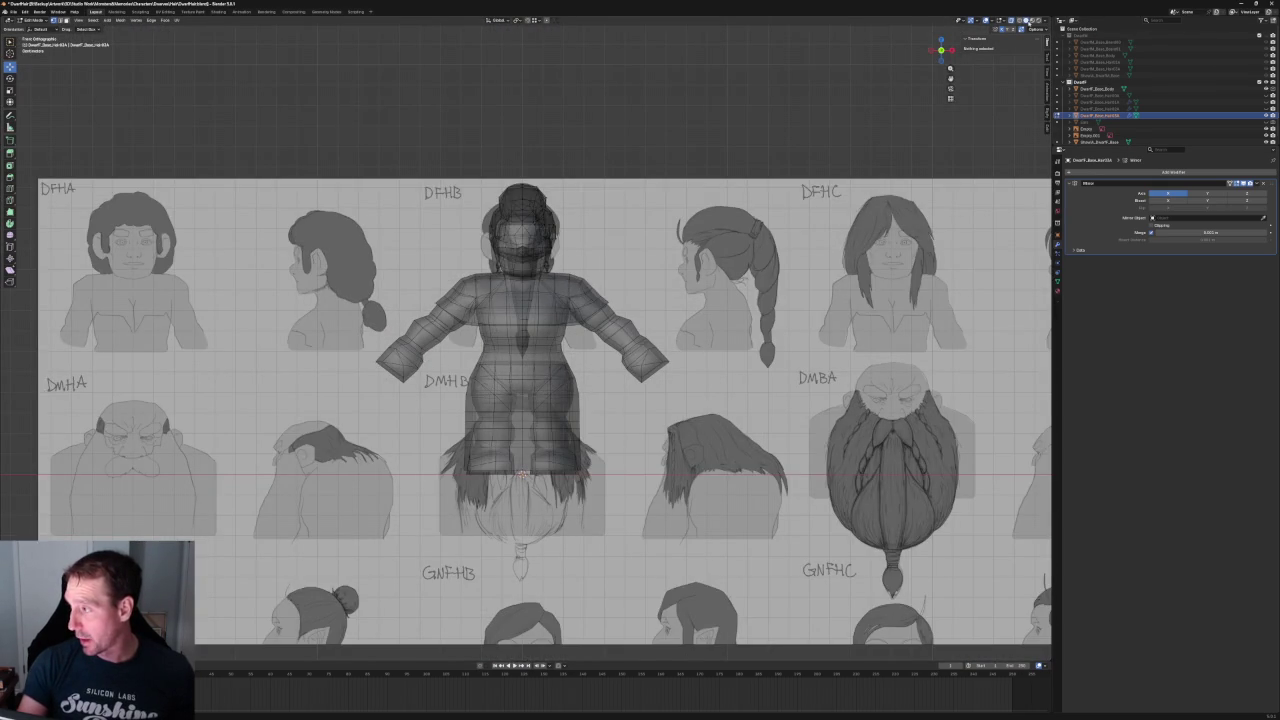
click(1020, 20)
middle_drag(756, 225, 380, 655)
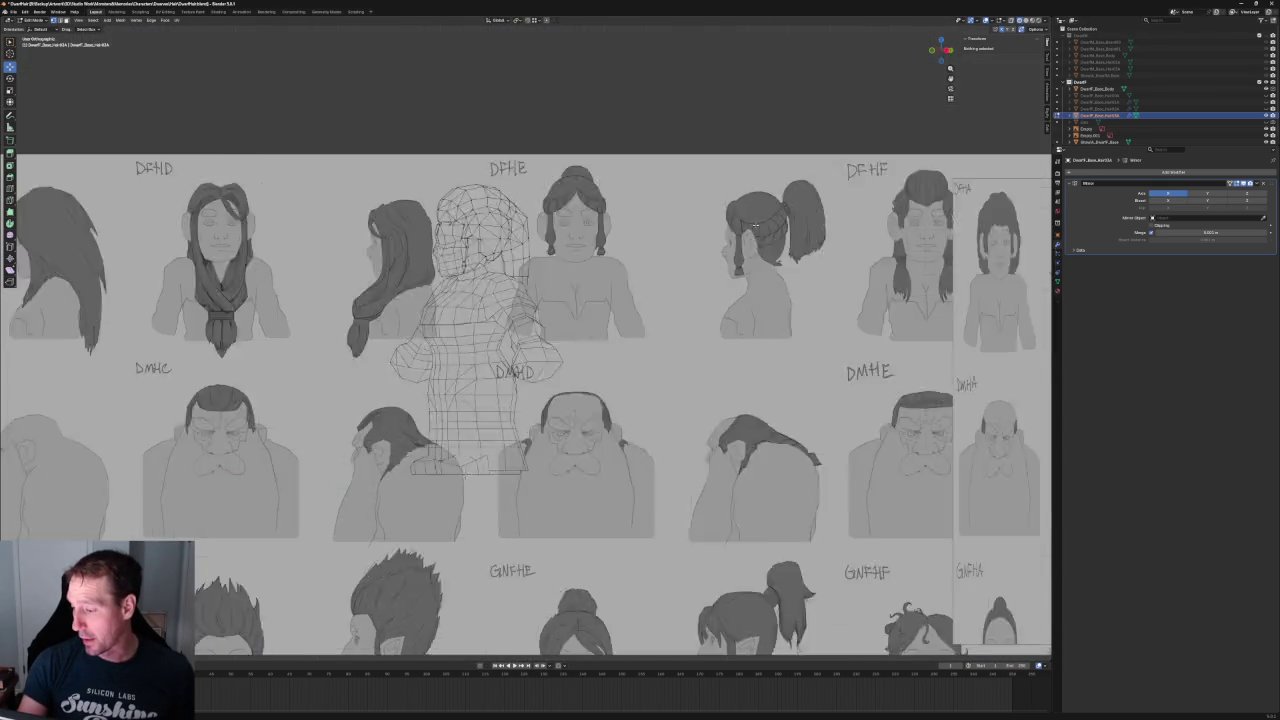
scroll(544, 310, up, 3)
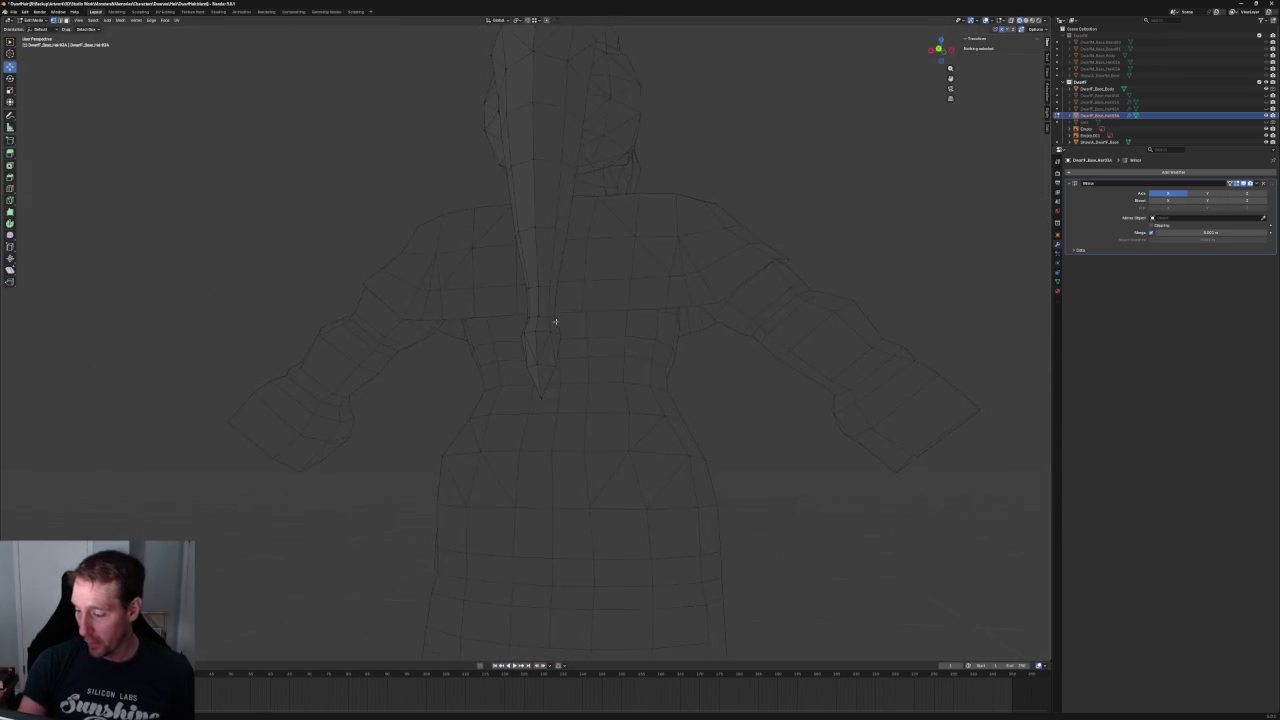
click(517, 345)
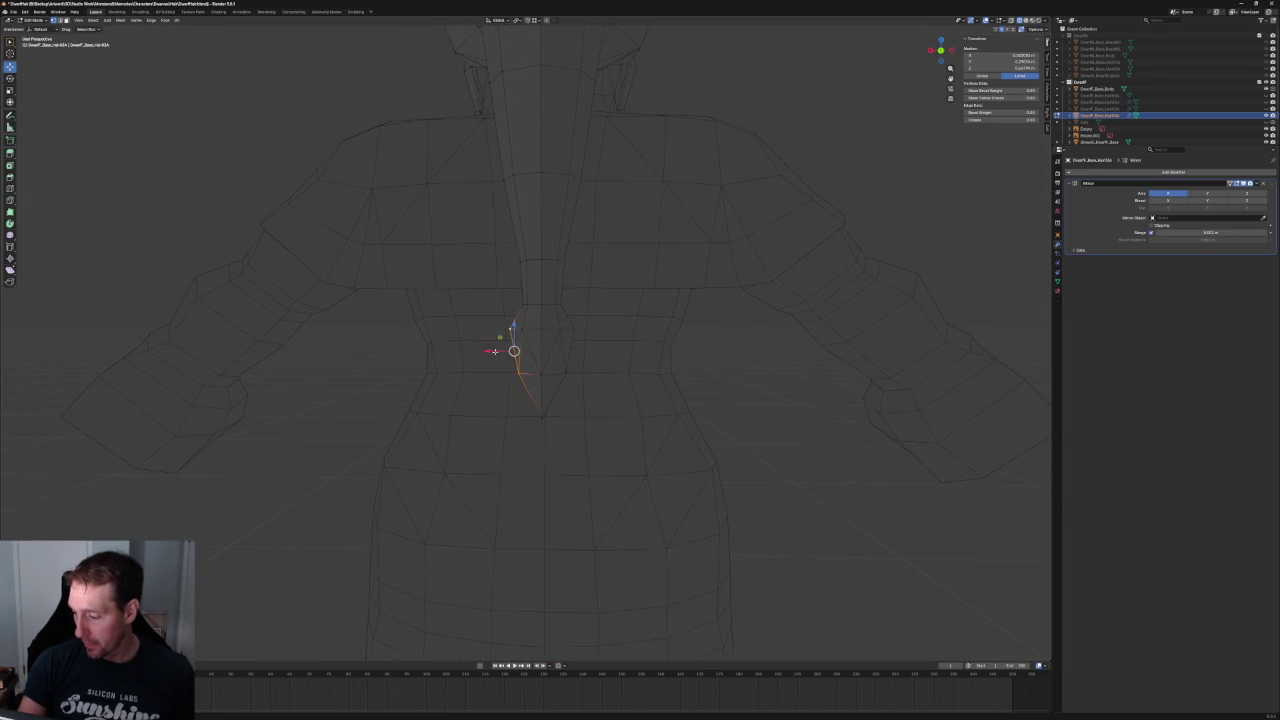
key(alt+a)
scroll(595, 360, down, 5)
middle_drag(571, 337, 586, 383)
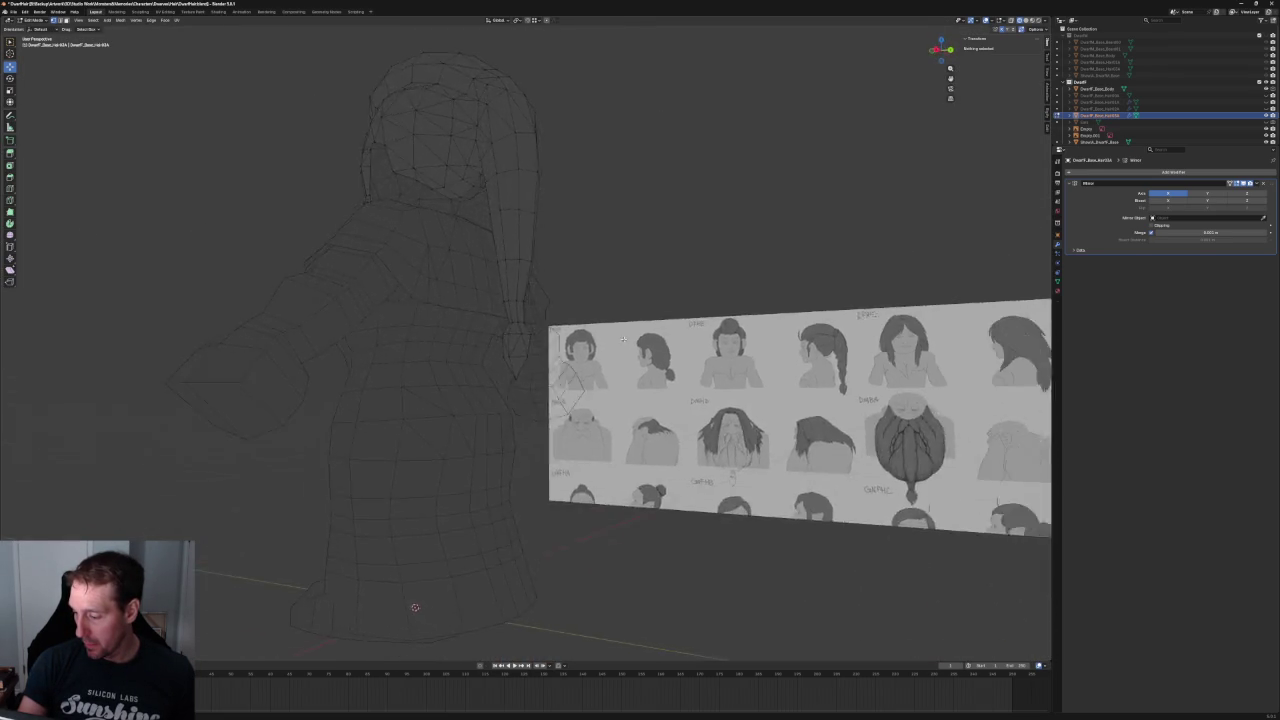
key(KP_1)
scroll(510, 330, up, 3)
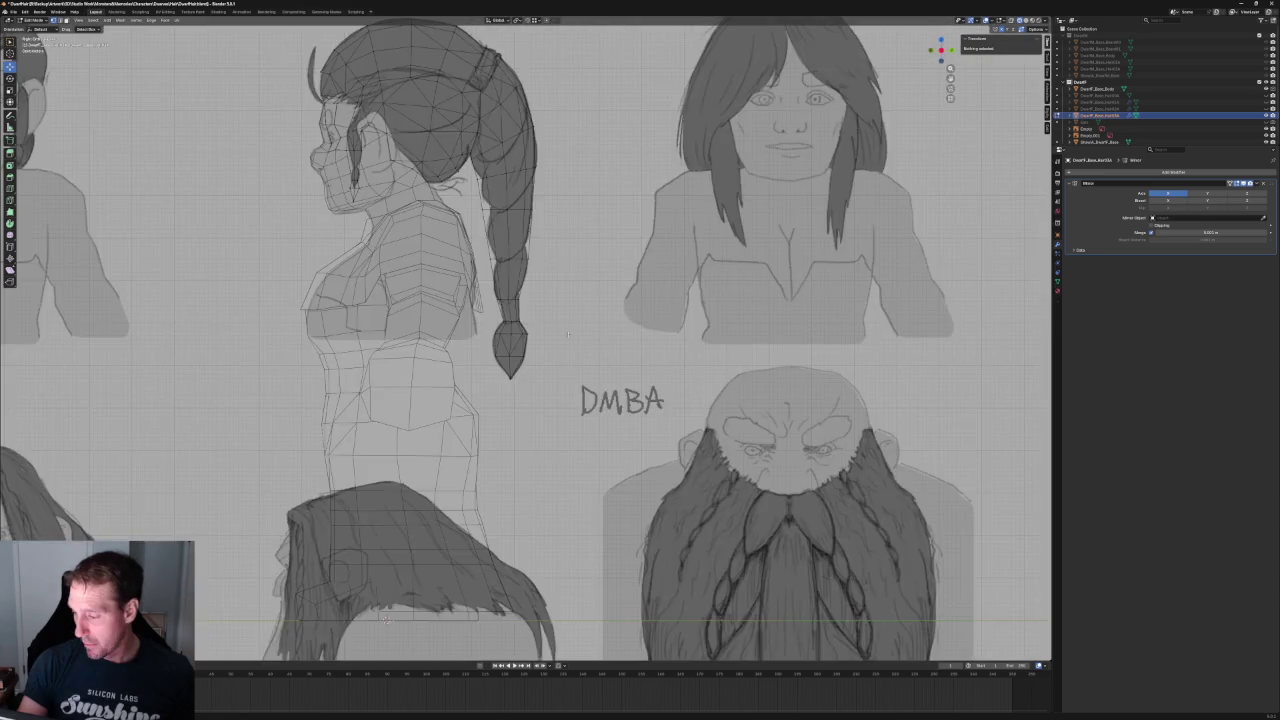
scroll(510, 330, up, 3)
click(502, 333)
key(ctrl+KP_Add)
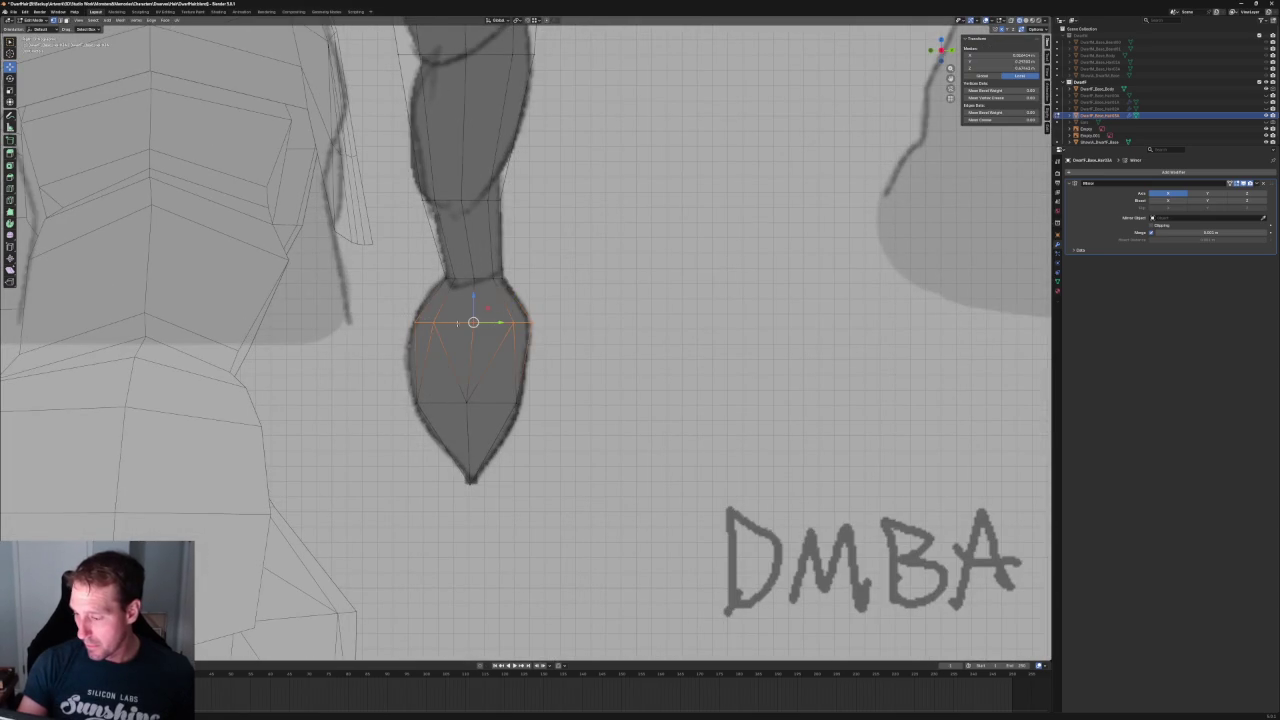
middle_drag(560, 319, 453, 340)
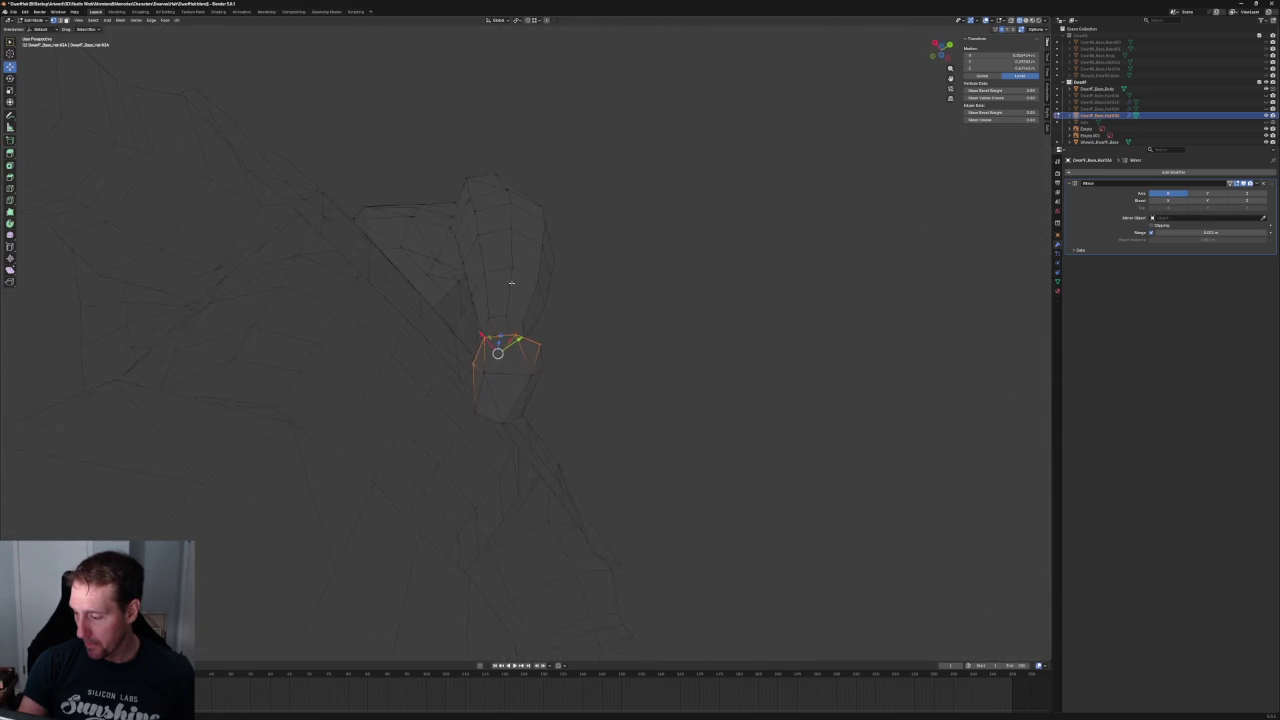
mouse_move(510, 280)
middle_down()
mouse_move(547, 286)
mouse_move(363, 371)
middle_up()
key(ctrl+KP_Subtract)
key(alt+a)
scroll(509, 324, down, 5)
key(KP_3)
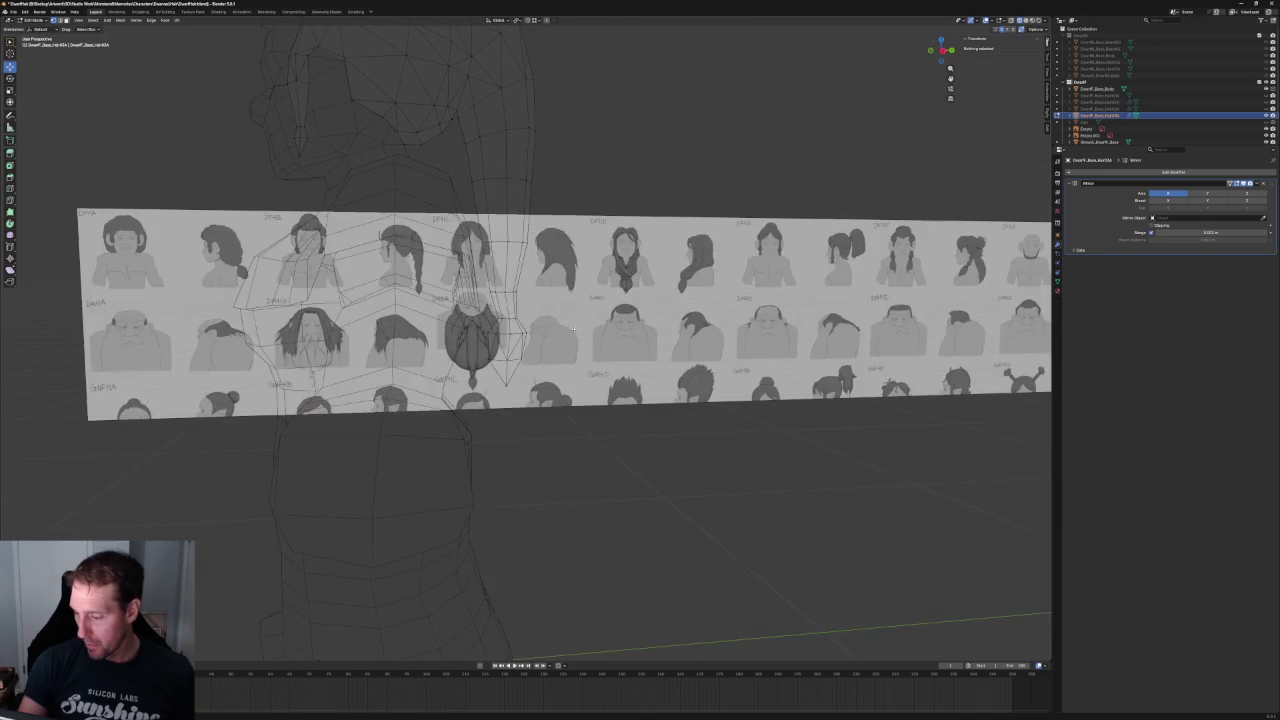
scroll(541, 346, up, 5)
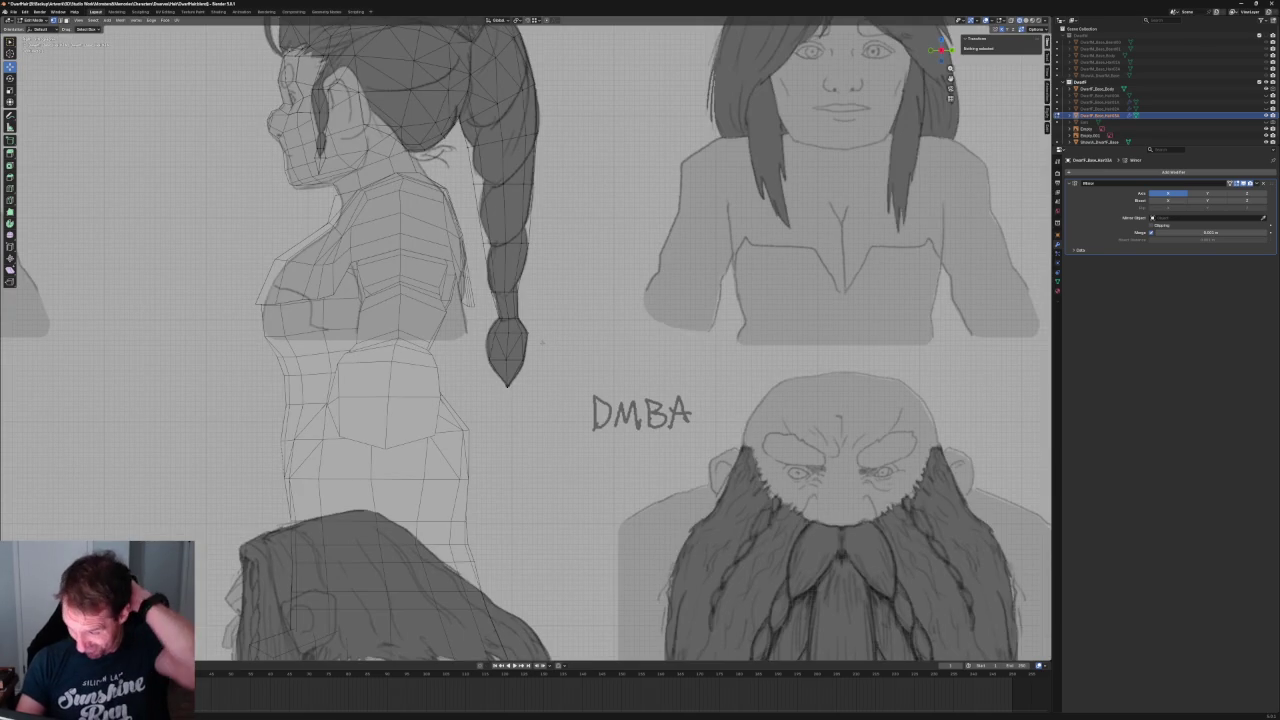
- Slide a vertex partway down the braid along its edge
scroll(557, 365, down, 3)
scroll(530, 390, up, 2)
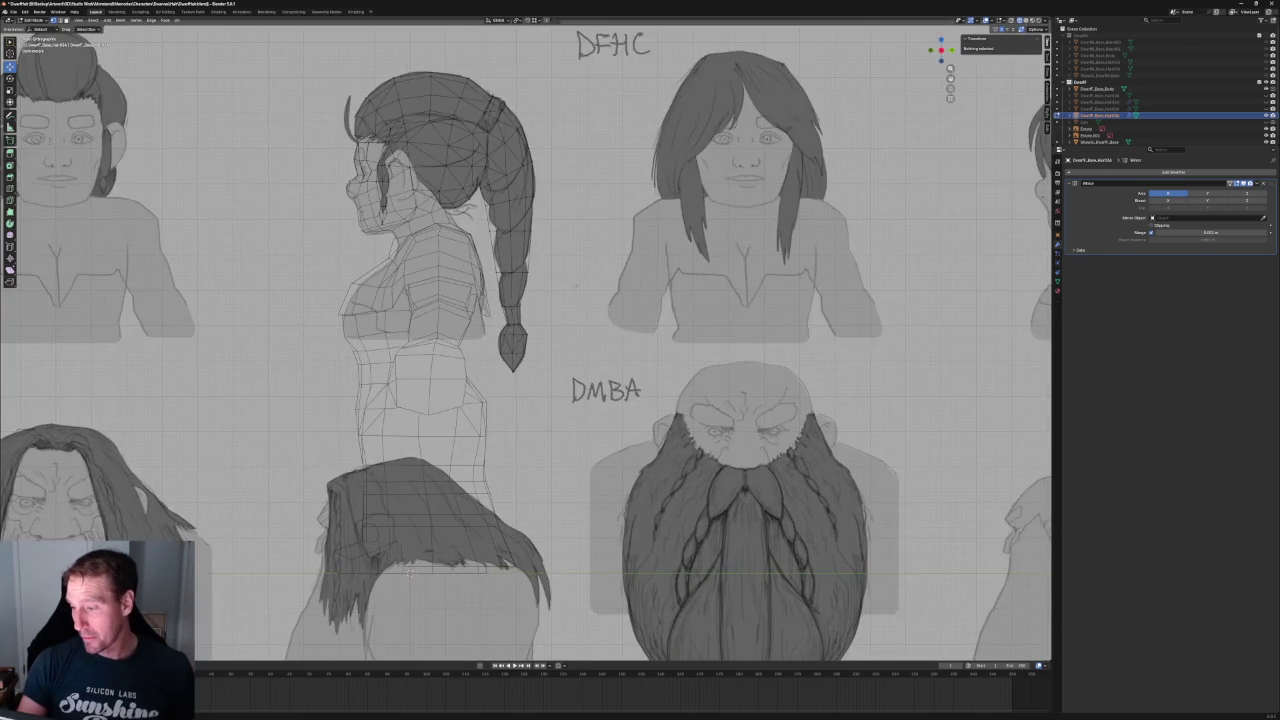
scroll(510, 410, up, 2)
scroll(502, 418, up, 2)
scroll(504, 413, down, 2)
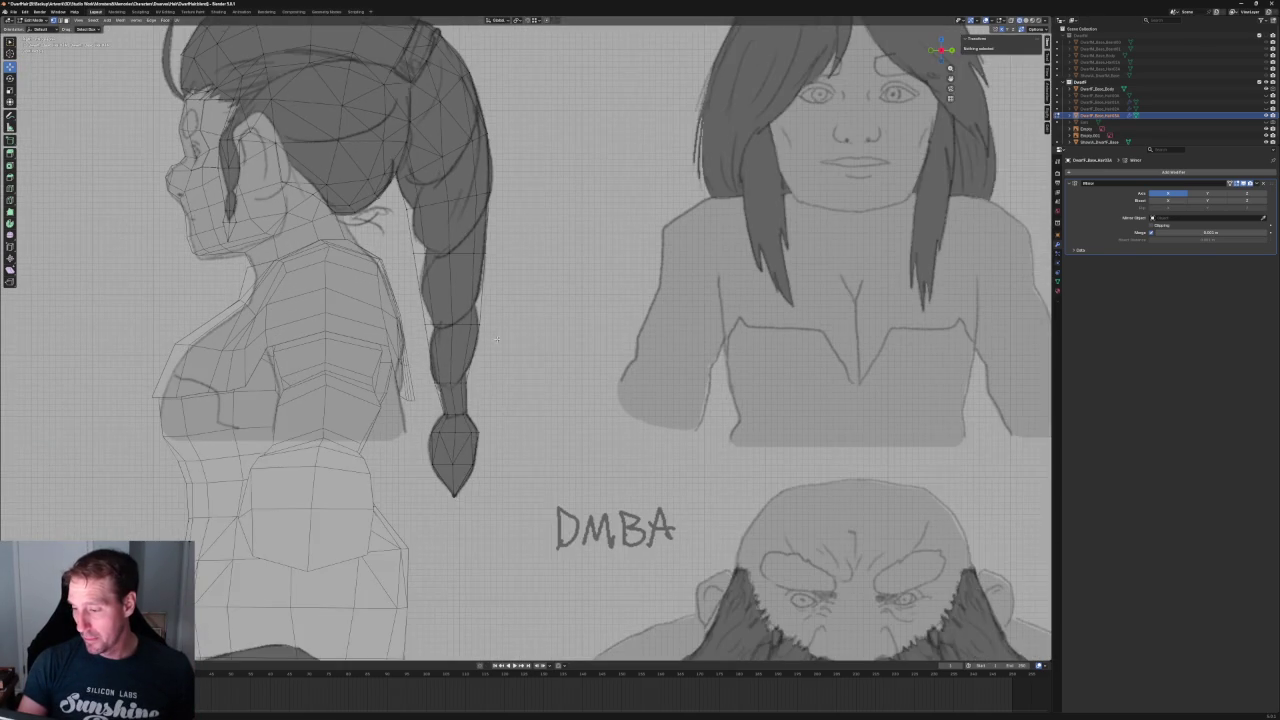
shift+middle_drag(452, 326, 486, 378)
click(486, 378)
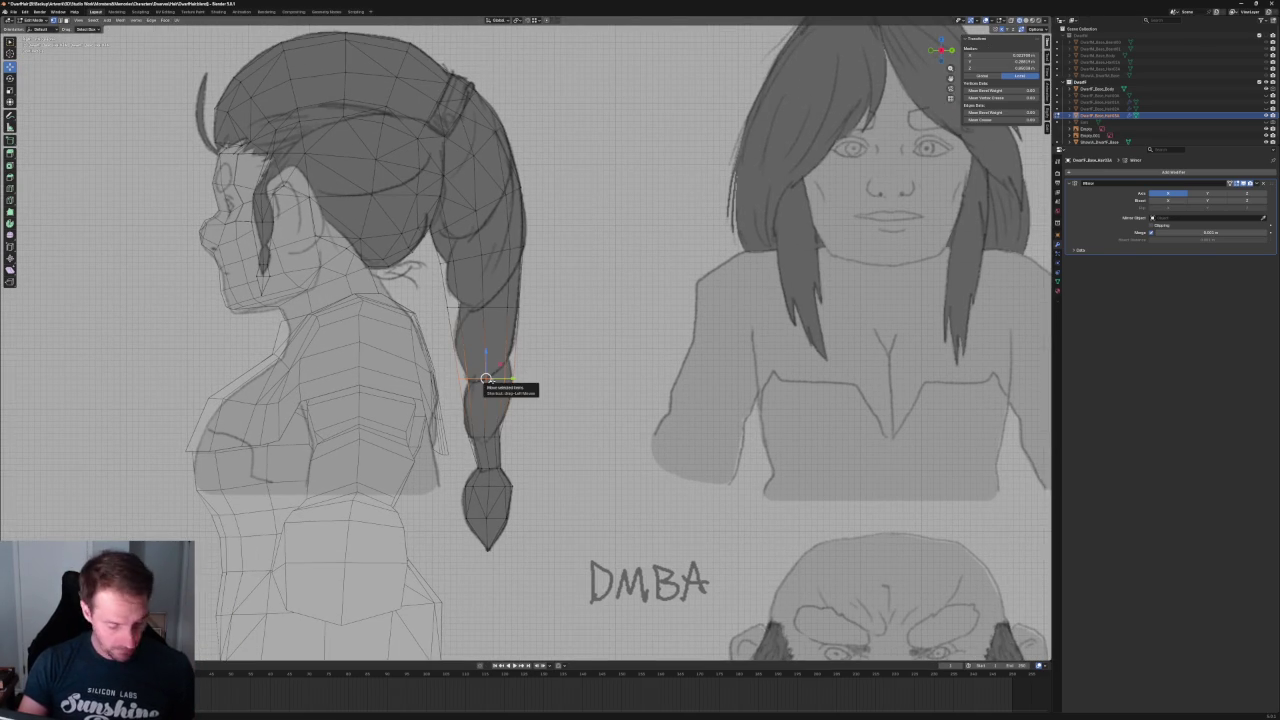
key(g)
key(g)
click(494, 370)
- Nudge that braid vertex slightly upward
click(553, 347)
scroll(553, 347, down, 2)
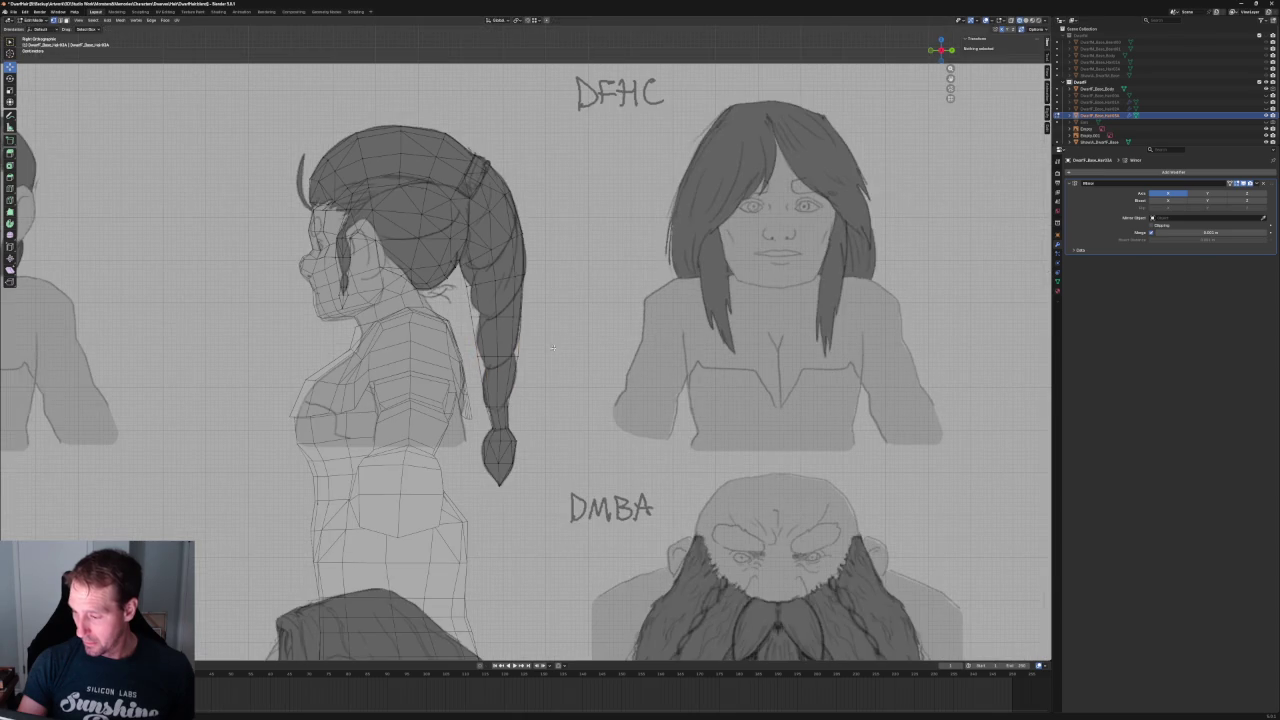
key(ctrl+z)
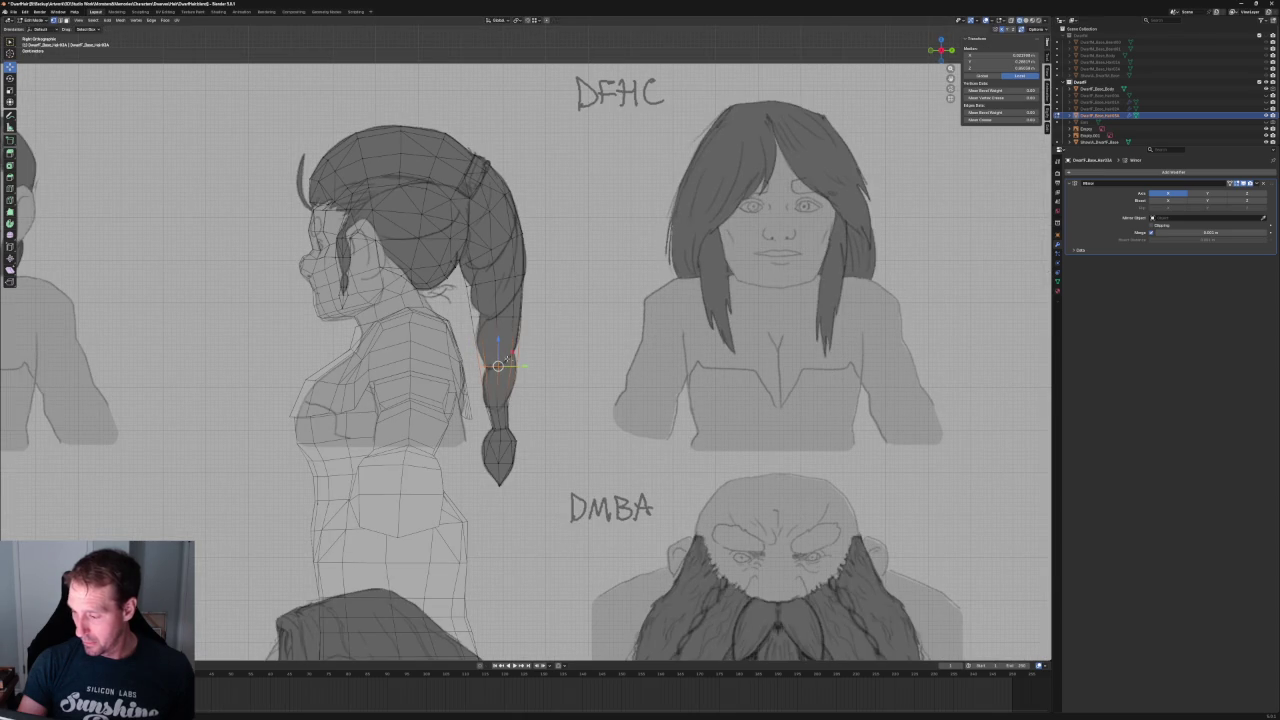
key(g)
click(565, 370)
key(alt+a)
- Vertex-slide a second braid vertex so the braid follows the side sketch
scroll(575, 363, down, 1)
click(500, 320)
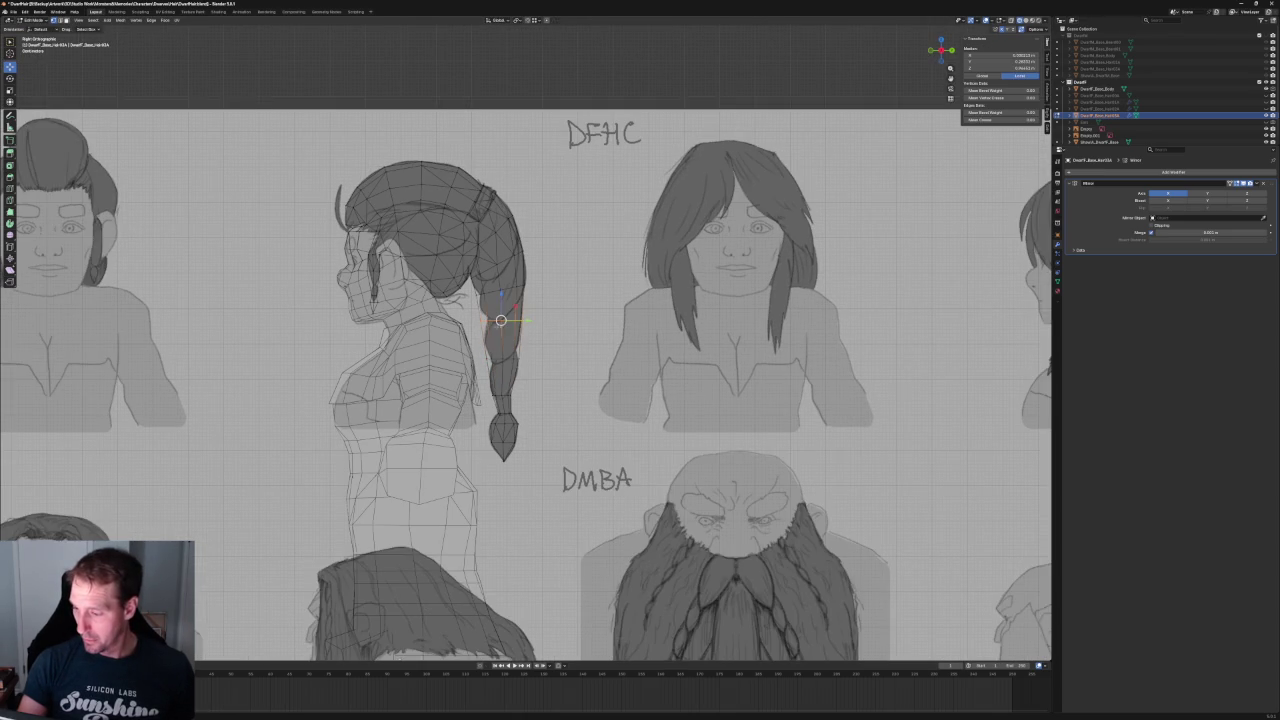
key(shift+v)
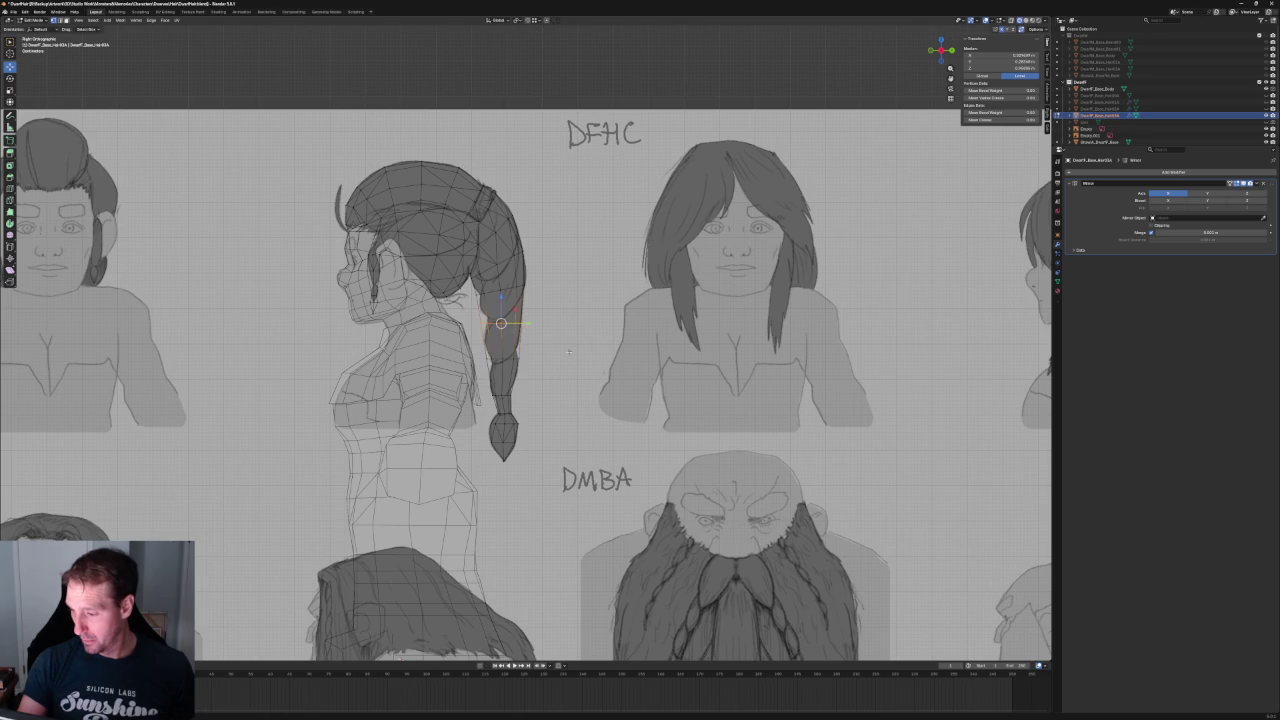
key(Escape)
click(624, 402)
scroll(610, 444, down, 4)
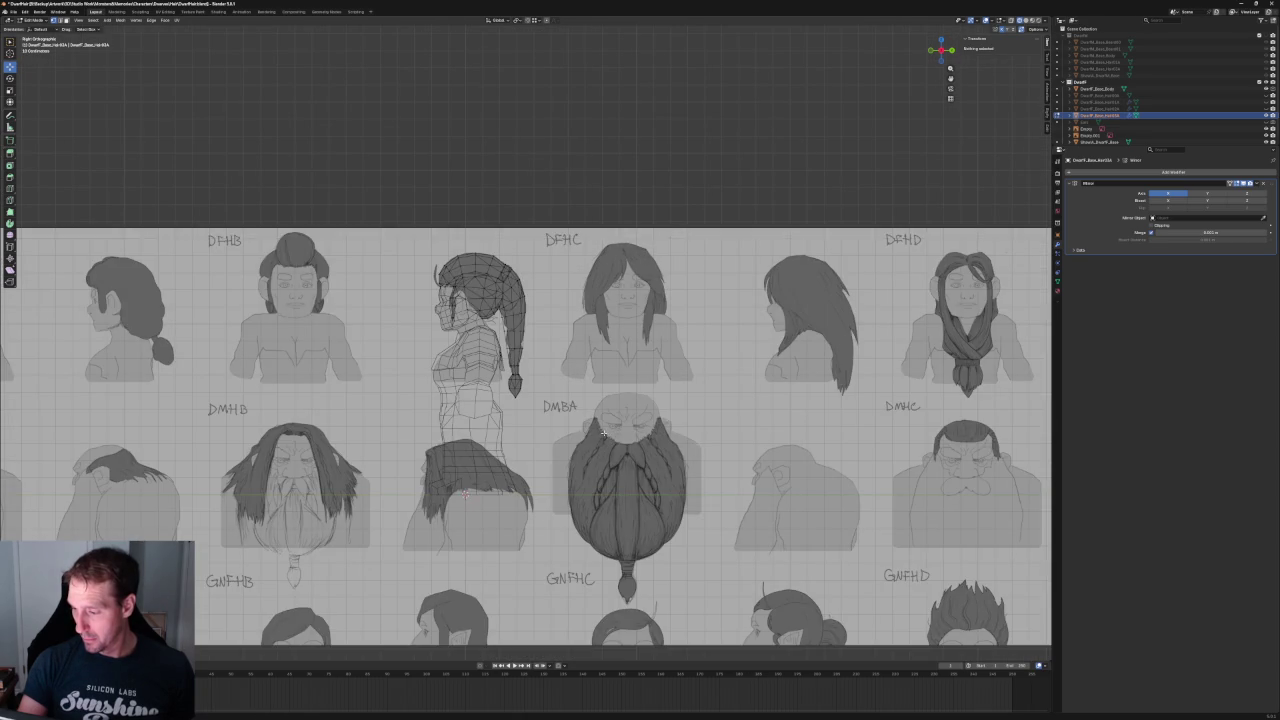
scroll(535, 340, up, 2)
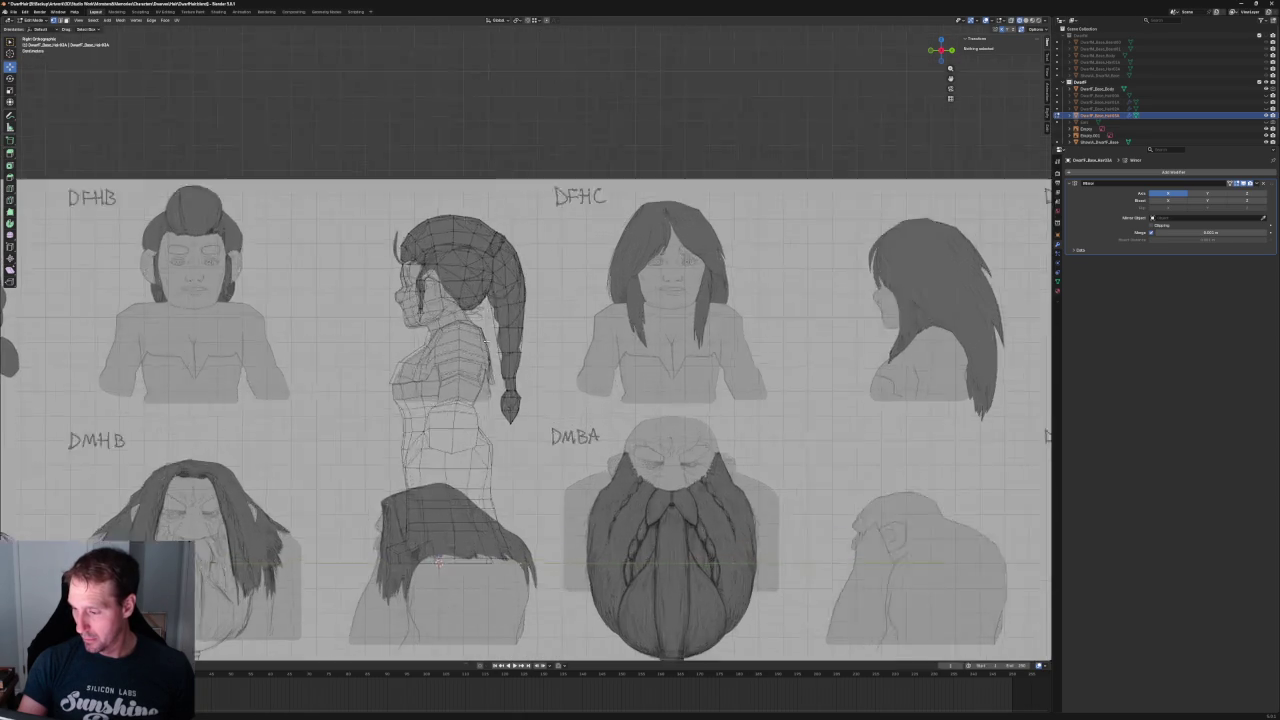
scroll(535, 340, up, 6)
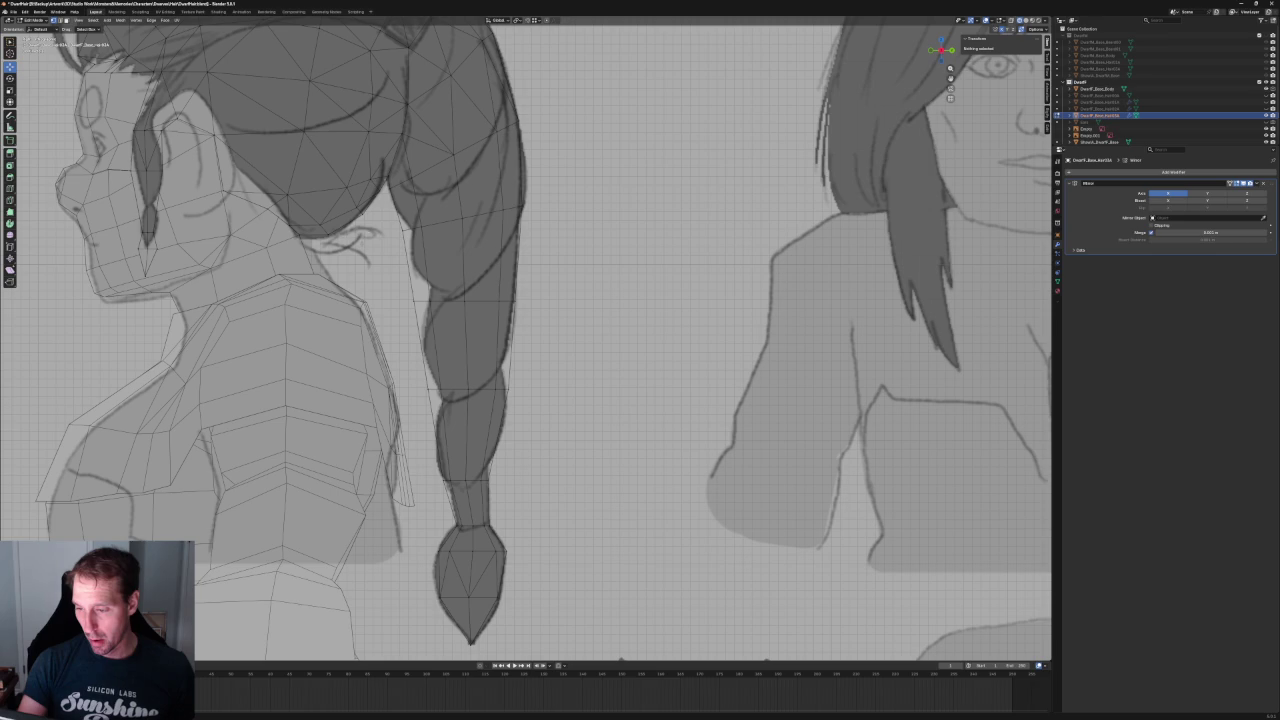
scroll(364, 237, down, 5)
scroll(364, 237, down, 5)
middle_drag(364, 237, 1048, 468)
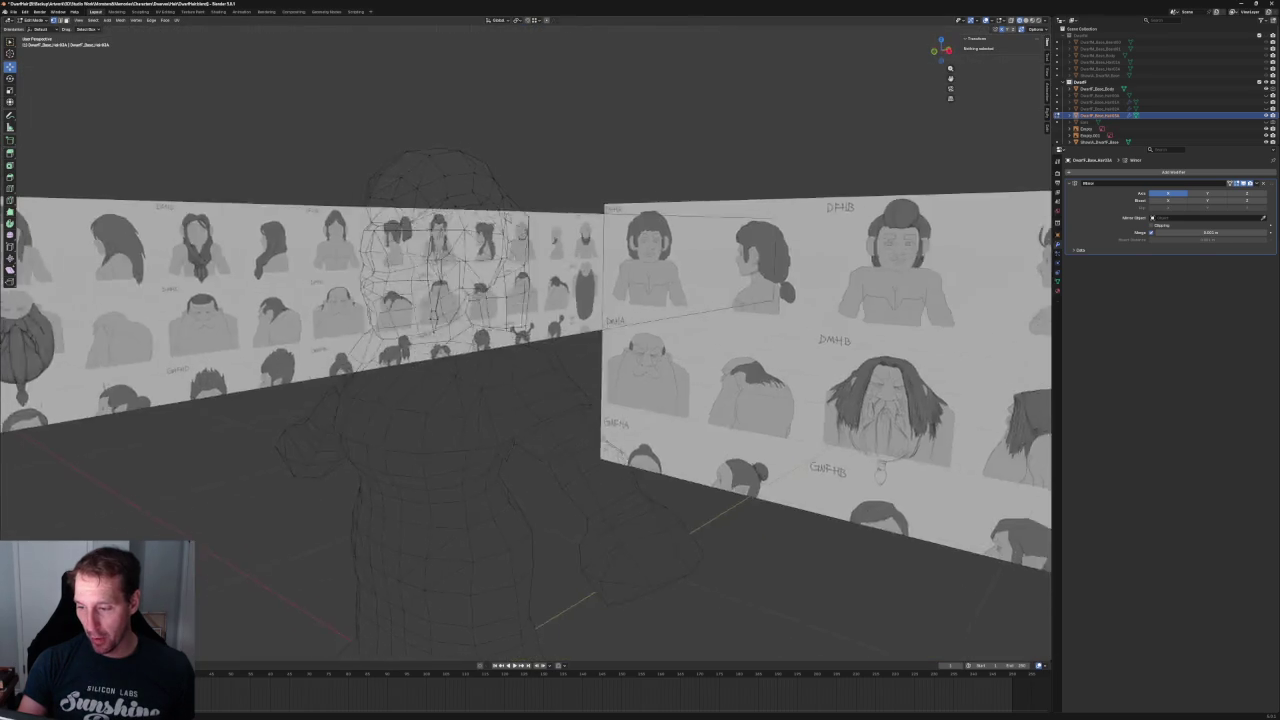
- In front view, shift a top hair vertex sideways along X to fit the sketch
key(KP_1)
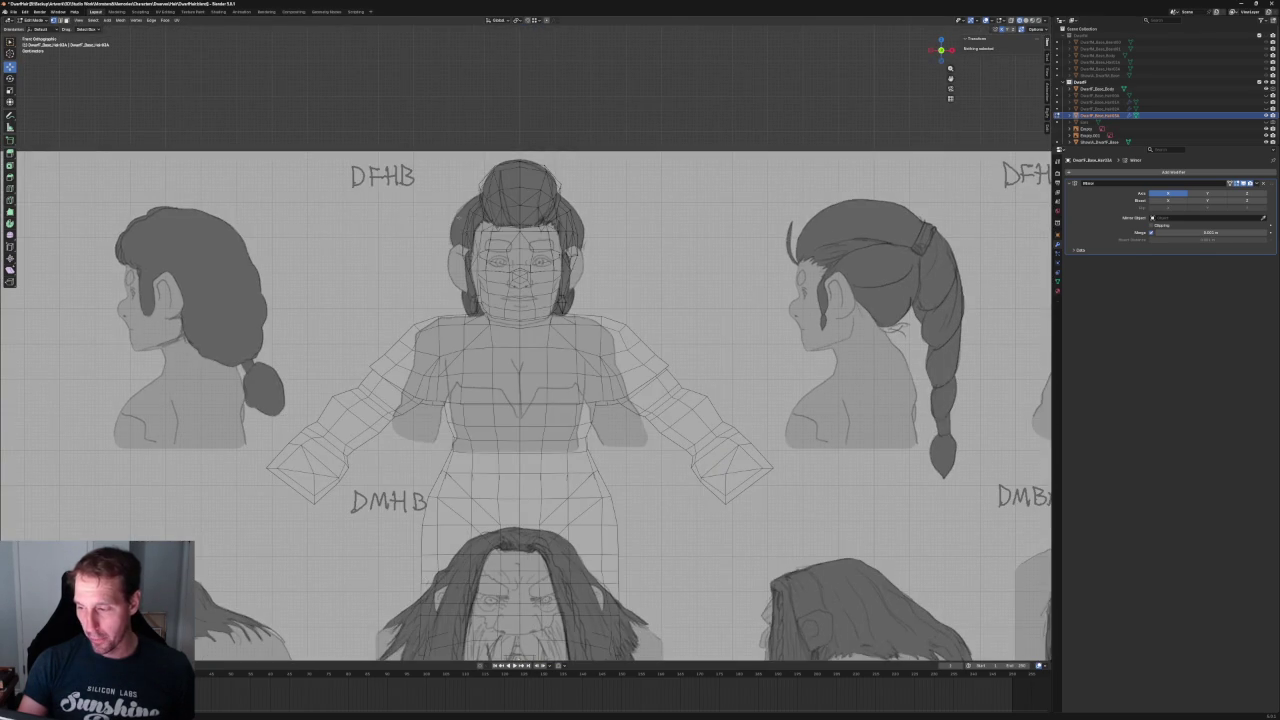
scroll(338, 496, down, 1)
scroll(506, 278, up, 5)
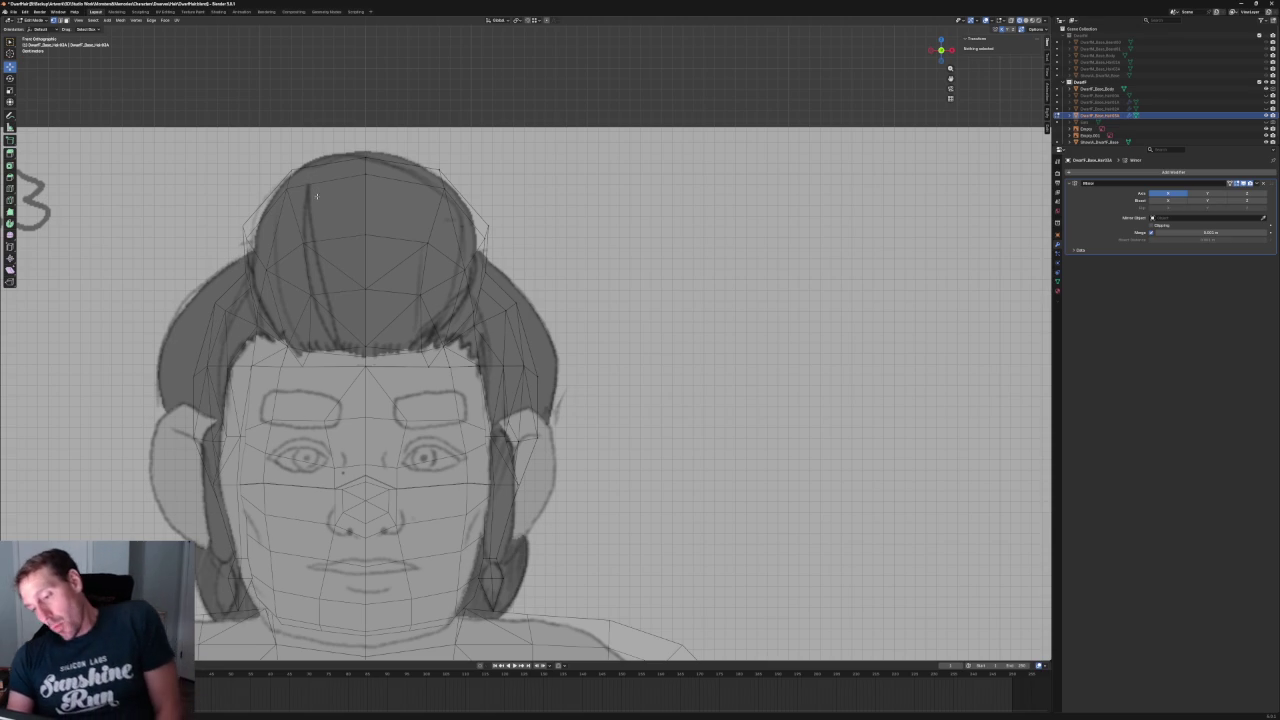
click(427, 242)
key(g)
key(x)
click(452, 283)
key(g)
key(x)
click(439, 296)
key(alt+a)
- Orbit around the character, return to front view, then switch to side view
mouse_move(439, 296)
middle_down()
mouse_move(600, 350)
mouse_move(434, 220)
mouse_move(526, 237)
mouse_move(530, 254)
middle_up()
key(KP_1)
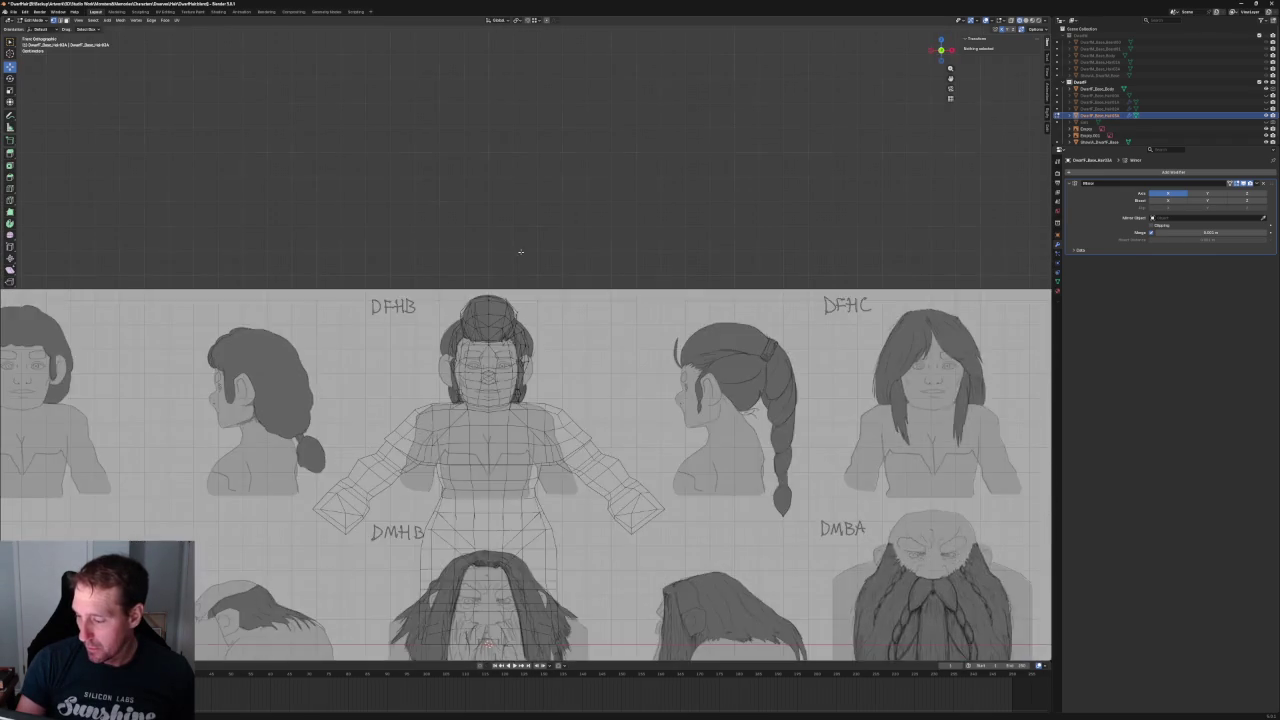
scroll(517, 251, up, 5)
scroll(512, 323, up, 5)
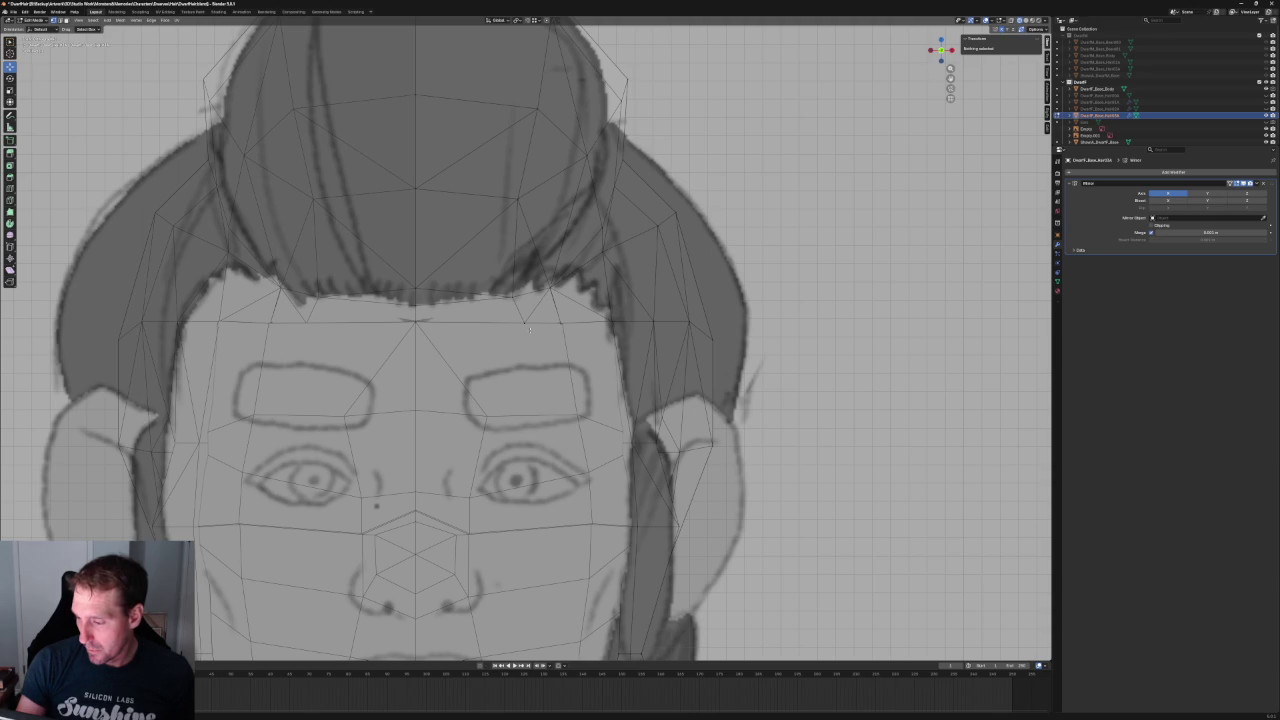
scroll(943, 51, down, 5)
drag(943, 51, 940, 50)
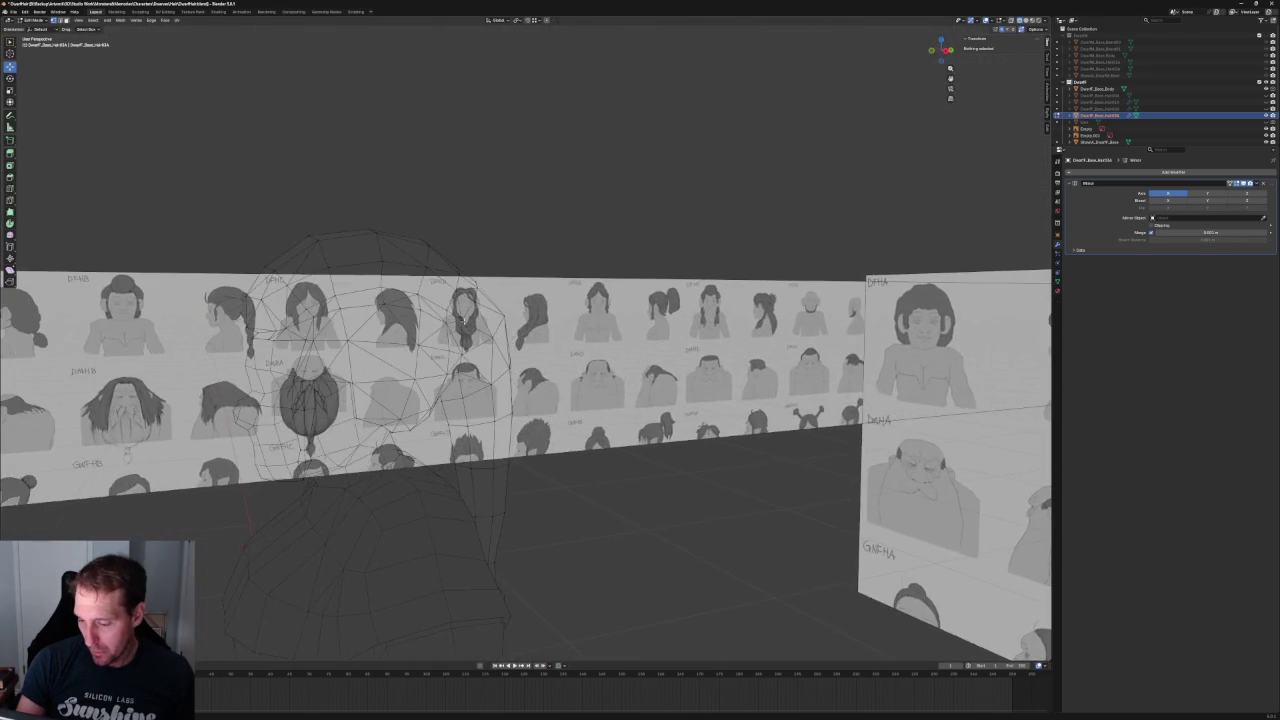
click(947, 49)
scroll(943, 51, up, 5)
scroll(943, 51, up, 2)
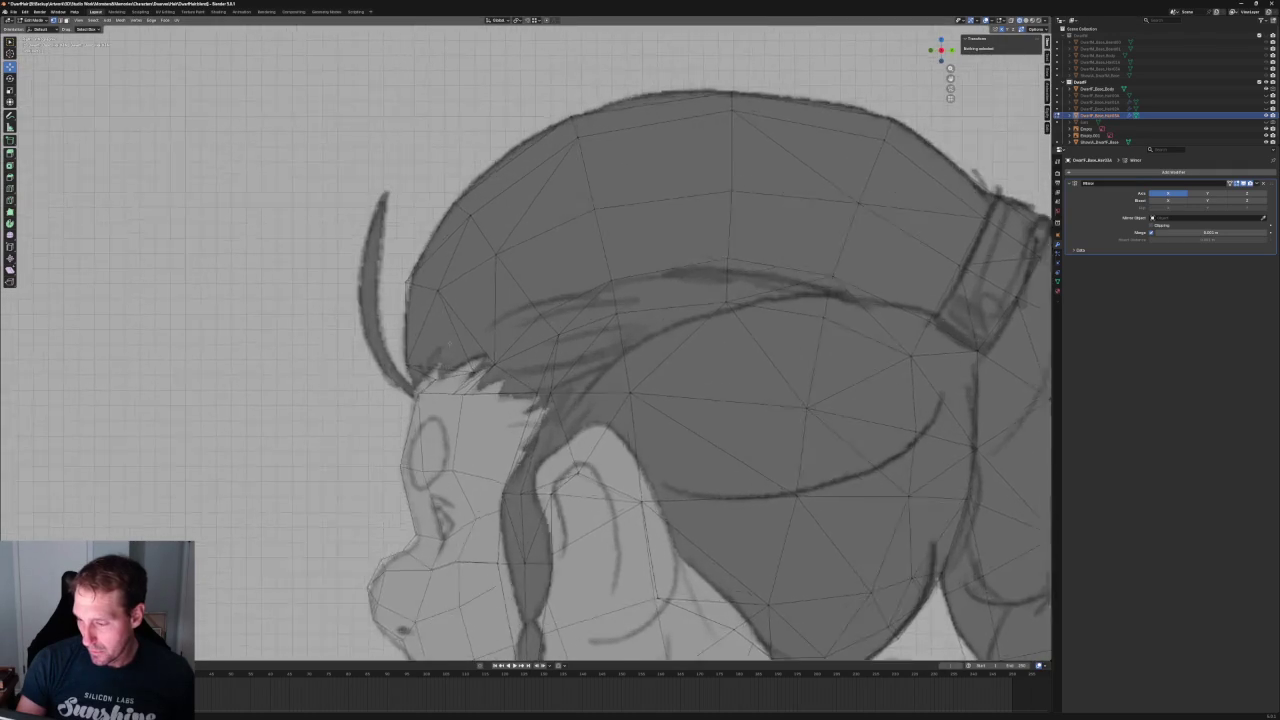
scroll(430, 374, up, 2)
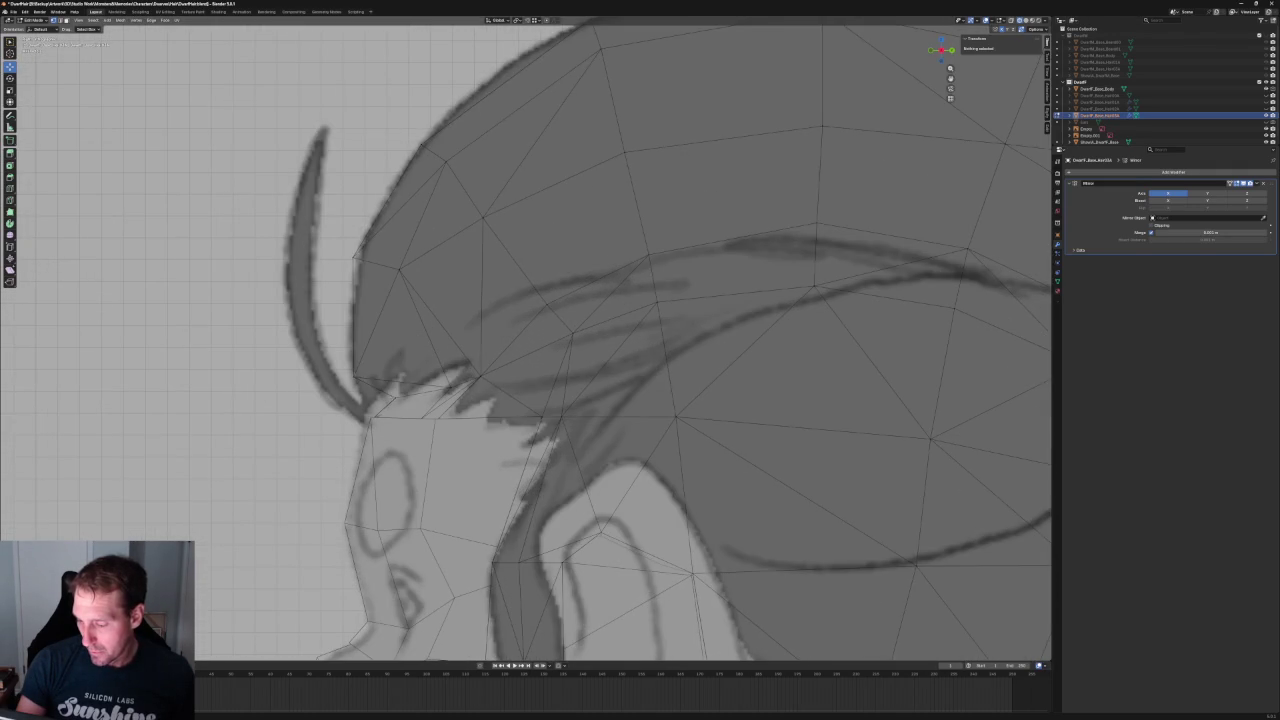
scroll(430, 374, down, 4)
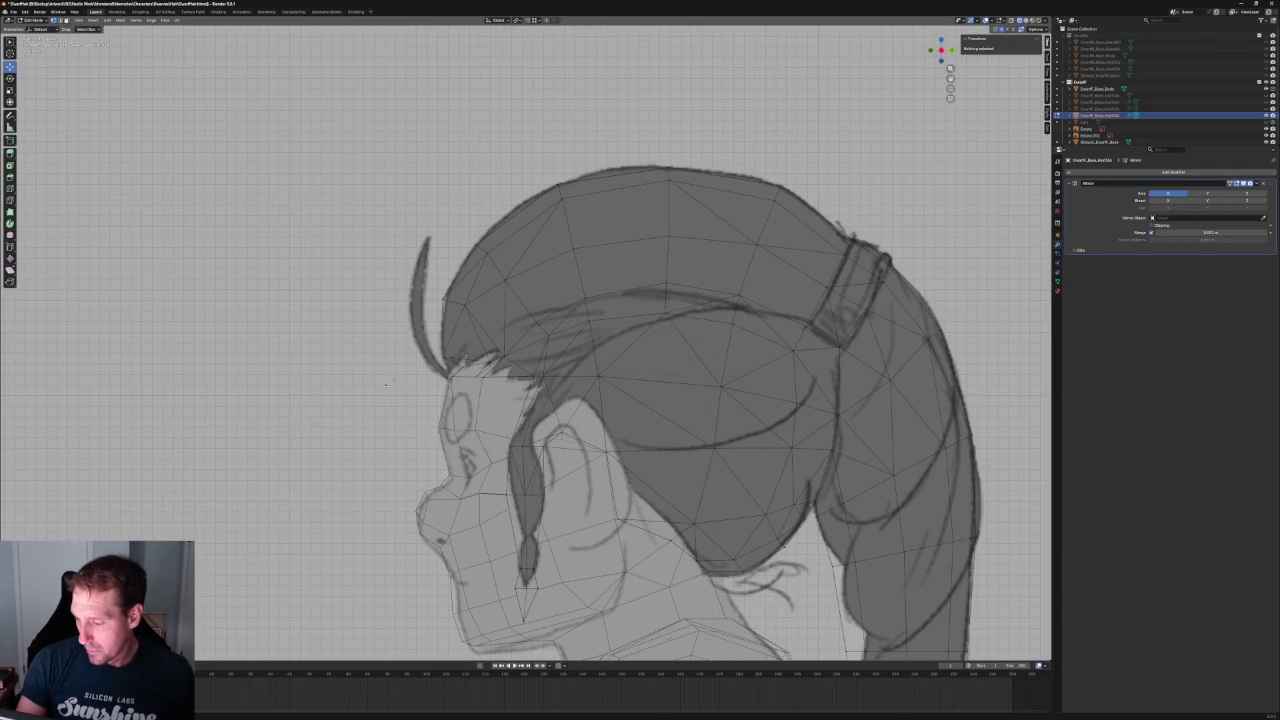
click(442, 356)
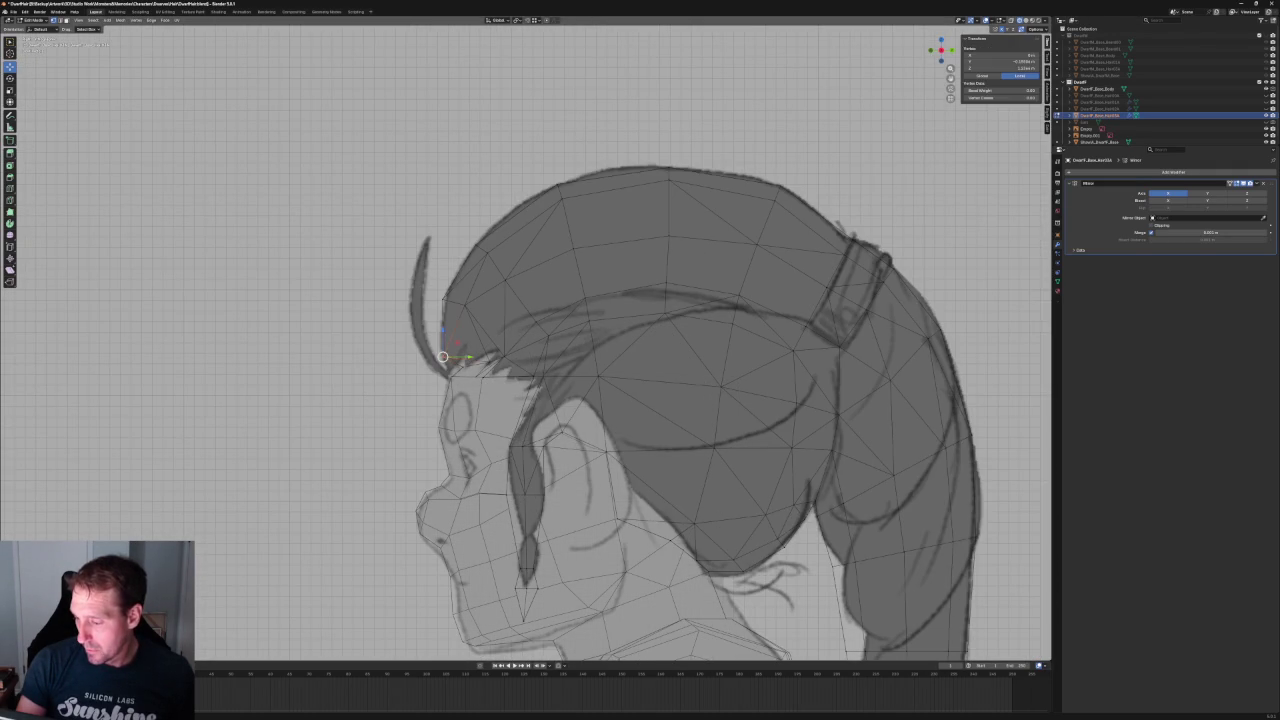
key(g)
key(z)
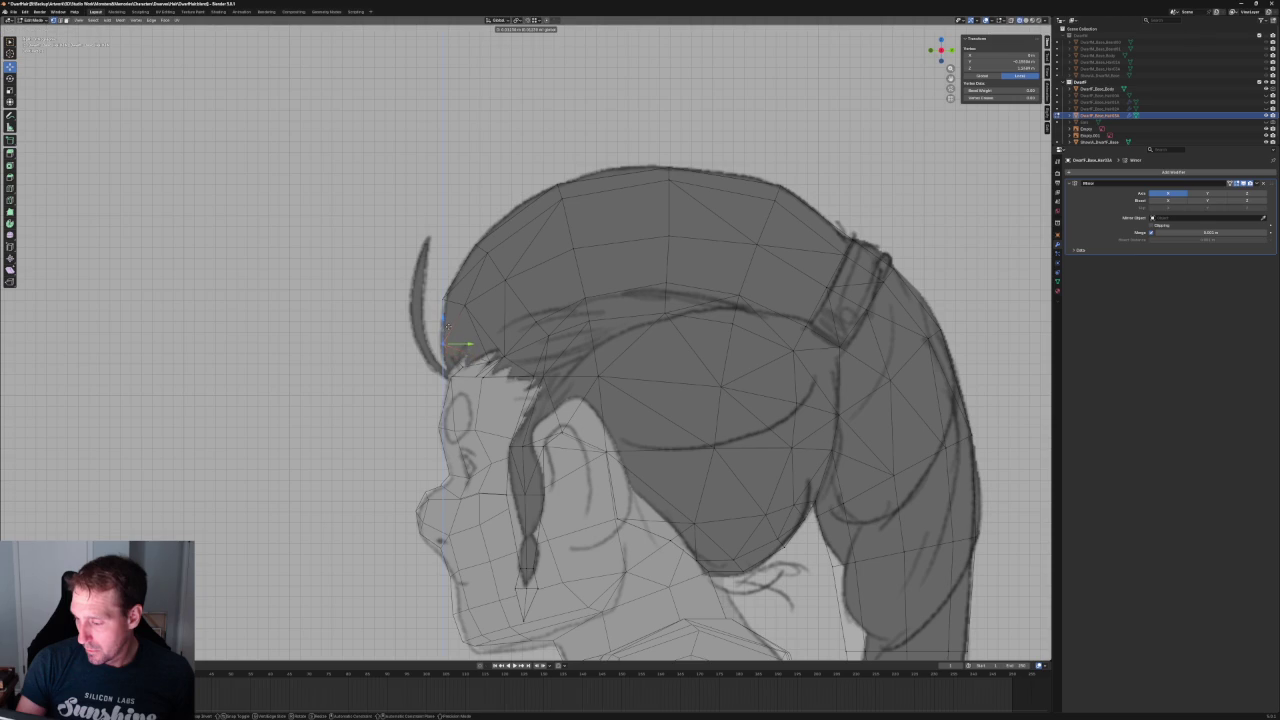
click(447, 330)
scroll(836, 116, down, 4)
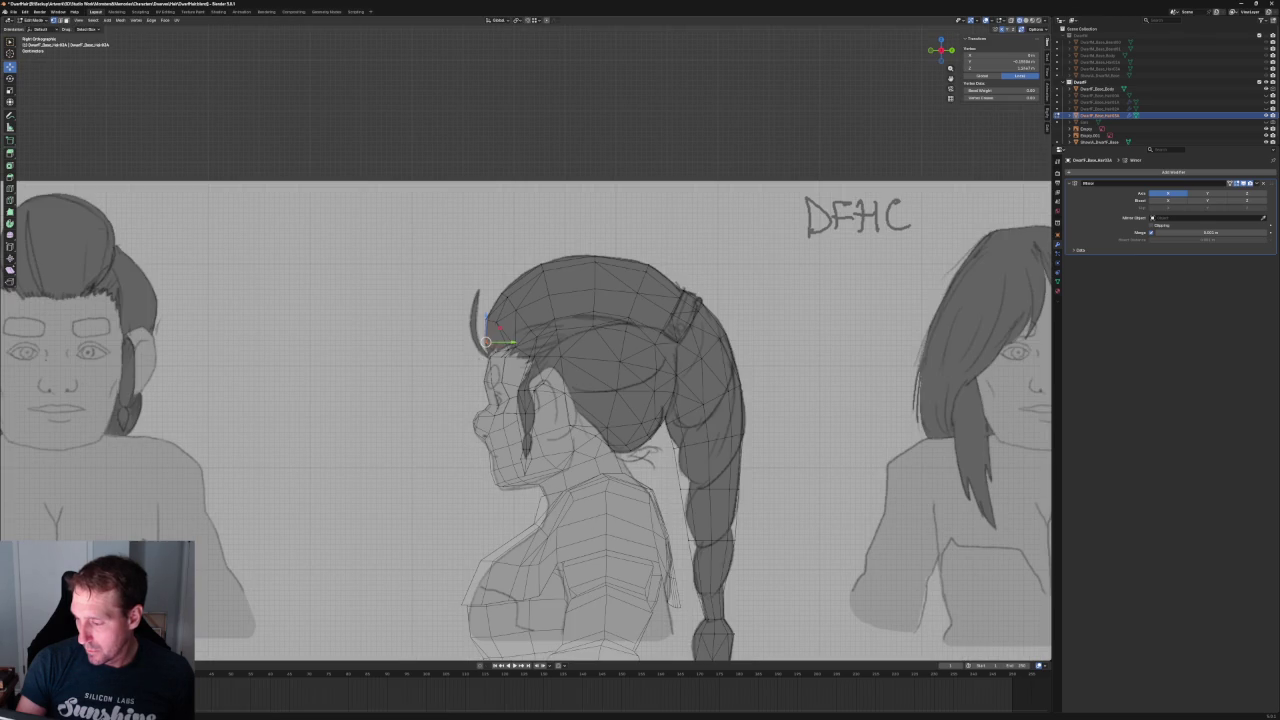
click(1027, 22)
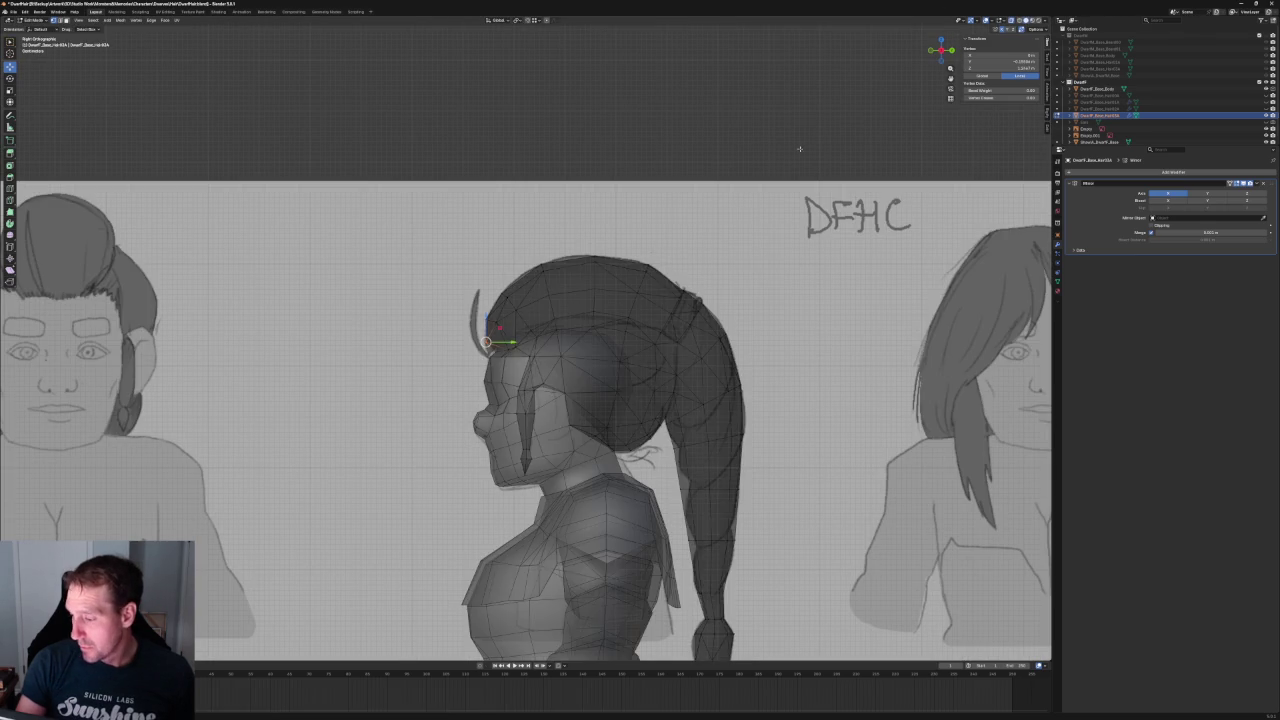
scroll(532, 349, up, 2)
scroll(532, 349, up, 3)
click(369, 373)
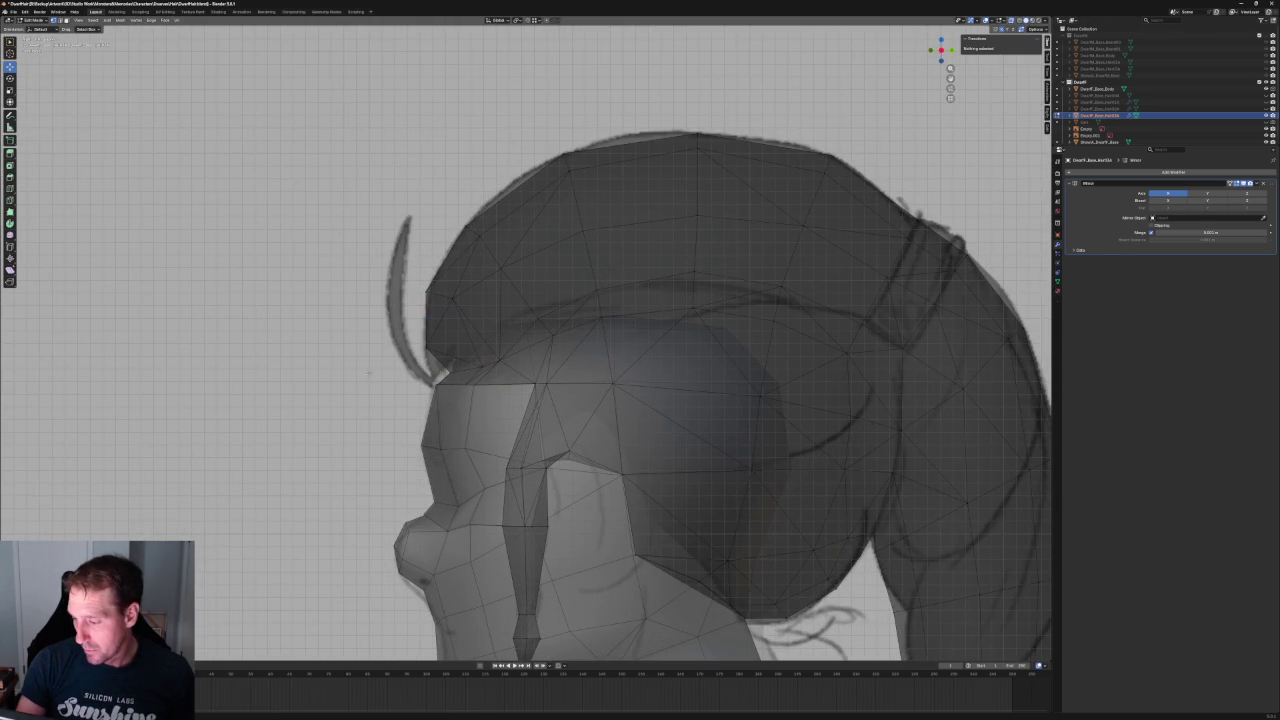
key(KP_3)
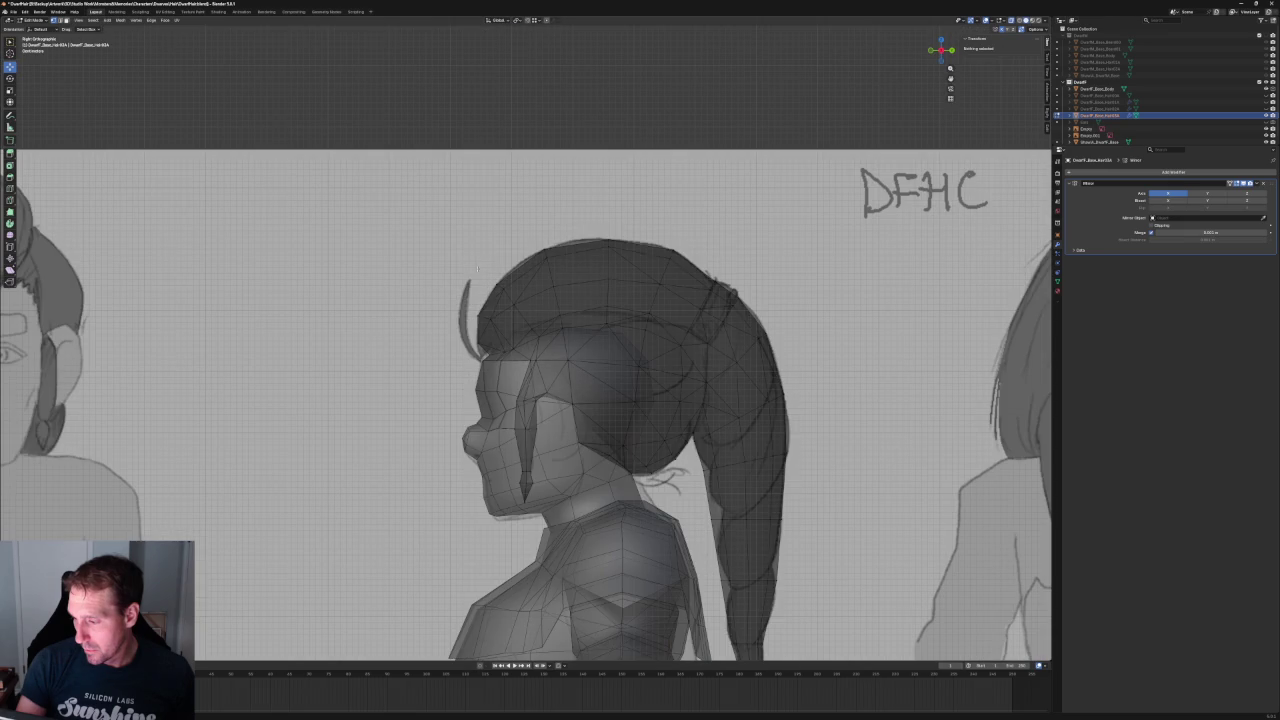
drag(516, 298, 512, 290)
scroll(512, 288, up, 2)
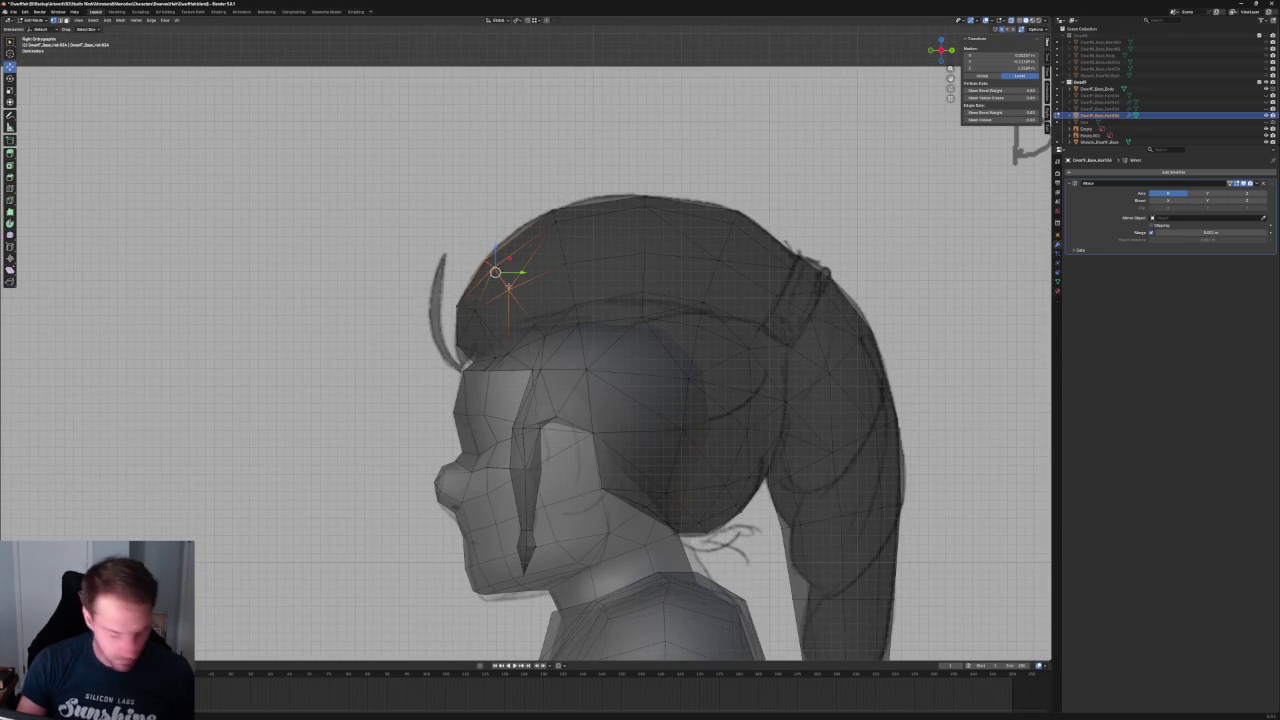
click(514, 282)
click(538, 292)
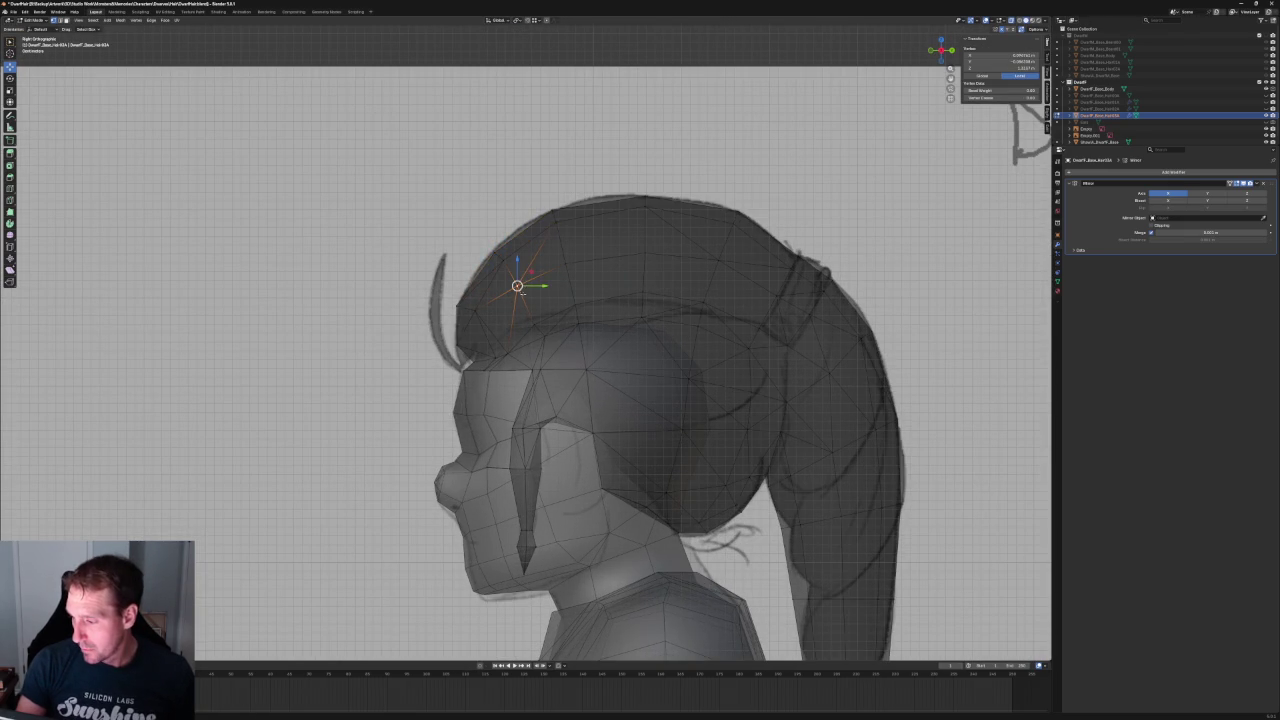
click(558, 277)
key(alt+a)
scroll(564, 188, down, 4)
scroll(564, 188, down, 2)
scroll(564, 188, down, 2)
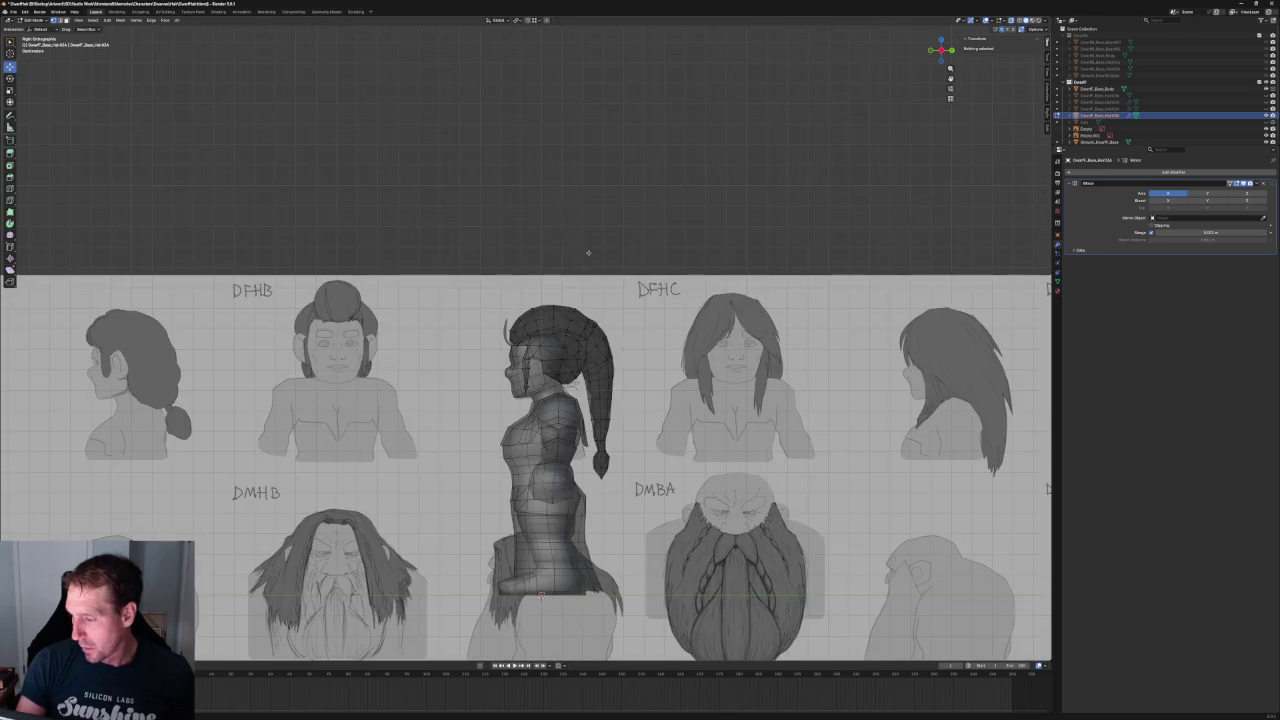
scroll(555, 196, up, 4)
scroll(547, 204, down, 3)
scroll(531, 273, up, 4)
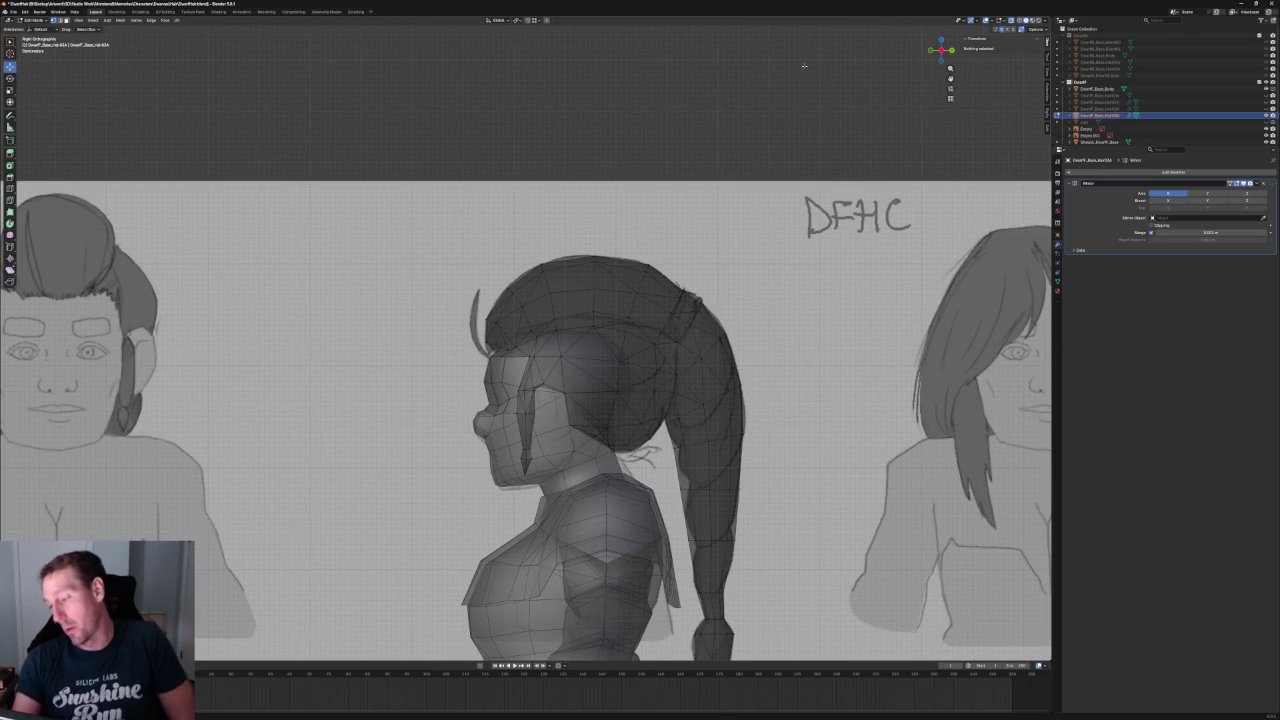
scroll(655, 437, up, 2)
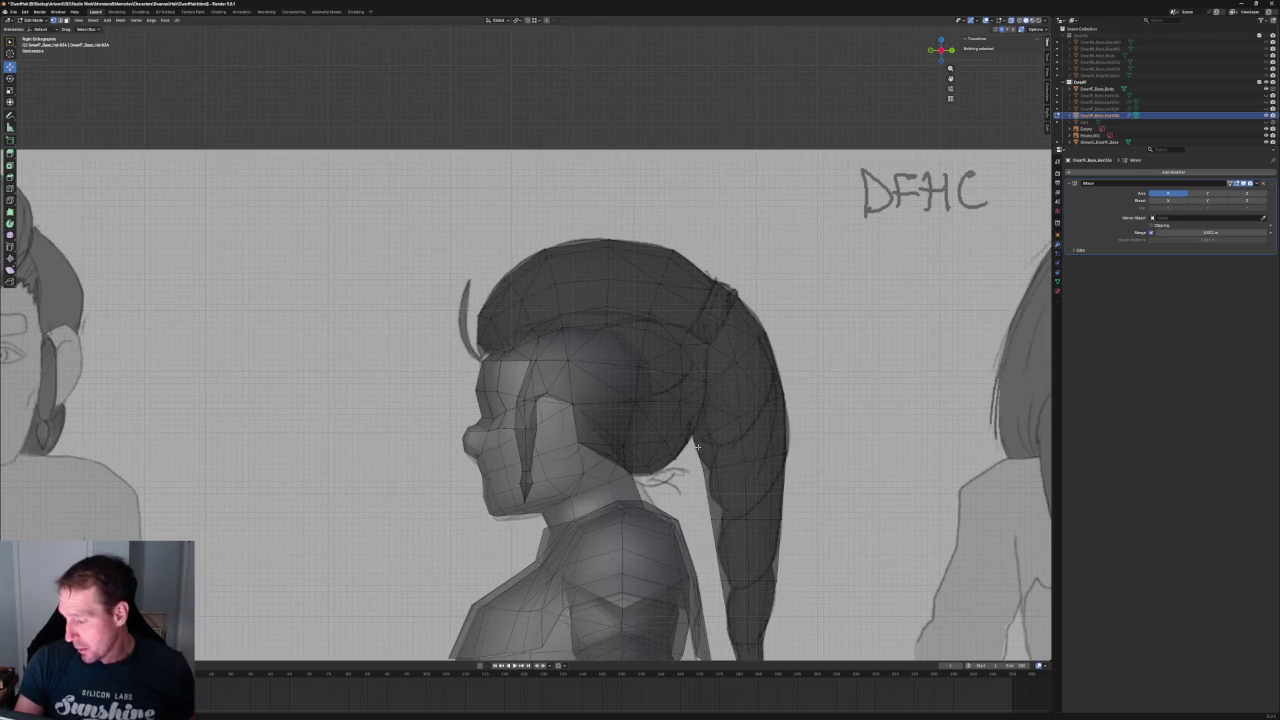
scroll(600, 410, up, 4)
scroll(500, 370, up, 1)
scroll(453, 343, up, 2)
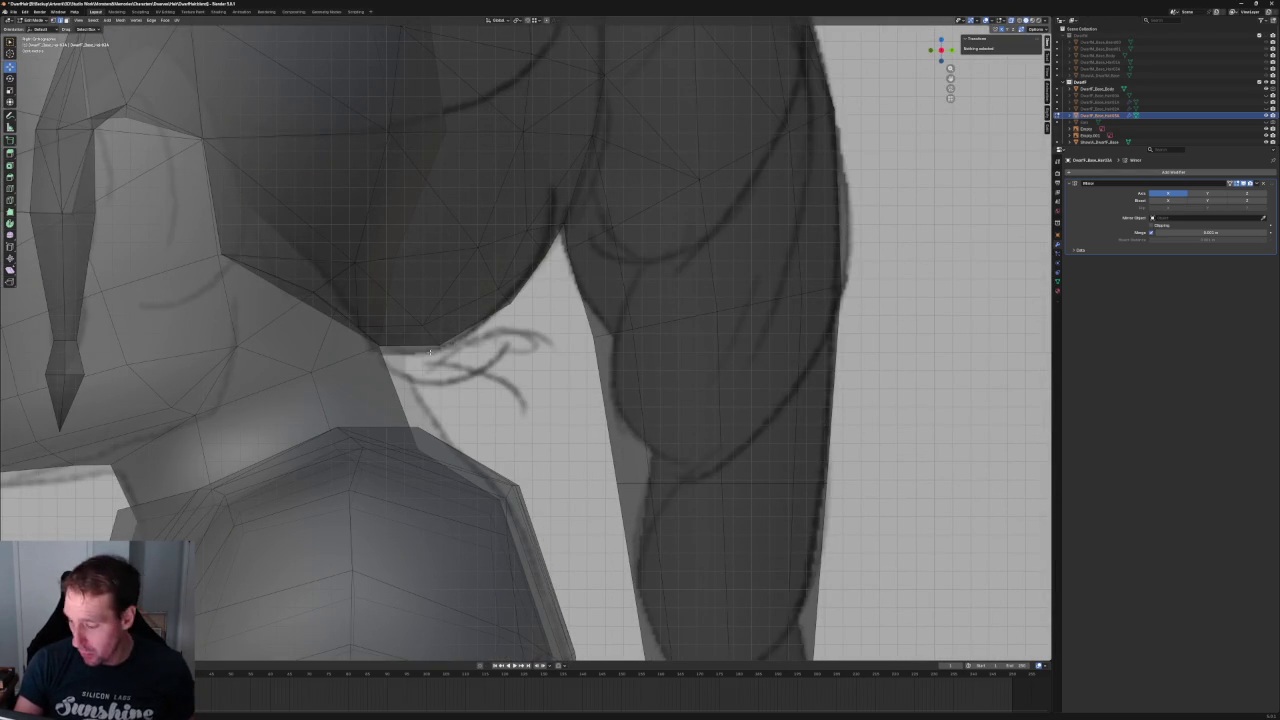
- Merge the adjacent faces under the bun at center into a single vertex
middle_drag(454, 323, 468, 322)
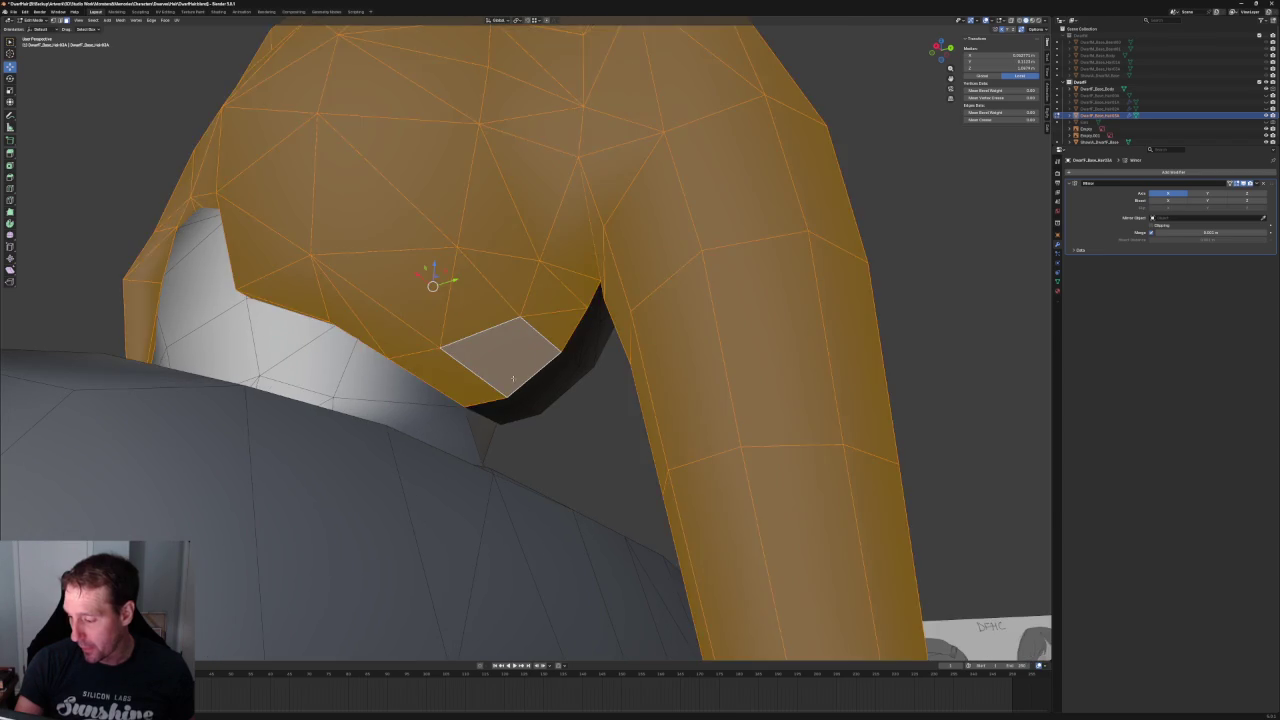
shift+click(450, 372)
mouse_move(487, 370)
middle_down()
mouse_move(506, 455)
mouse_move(981, 150)
middle_up()
key(m)
click(500, 440)
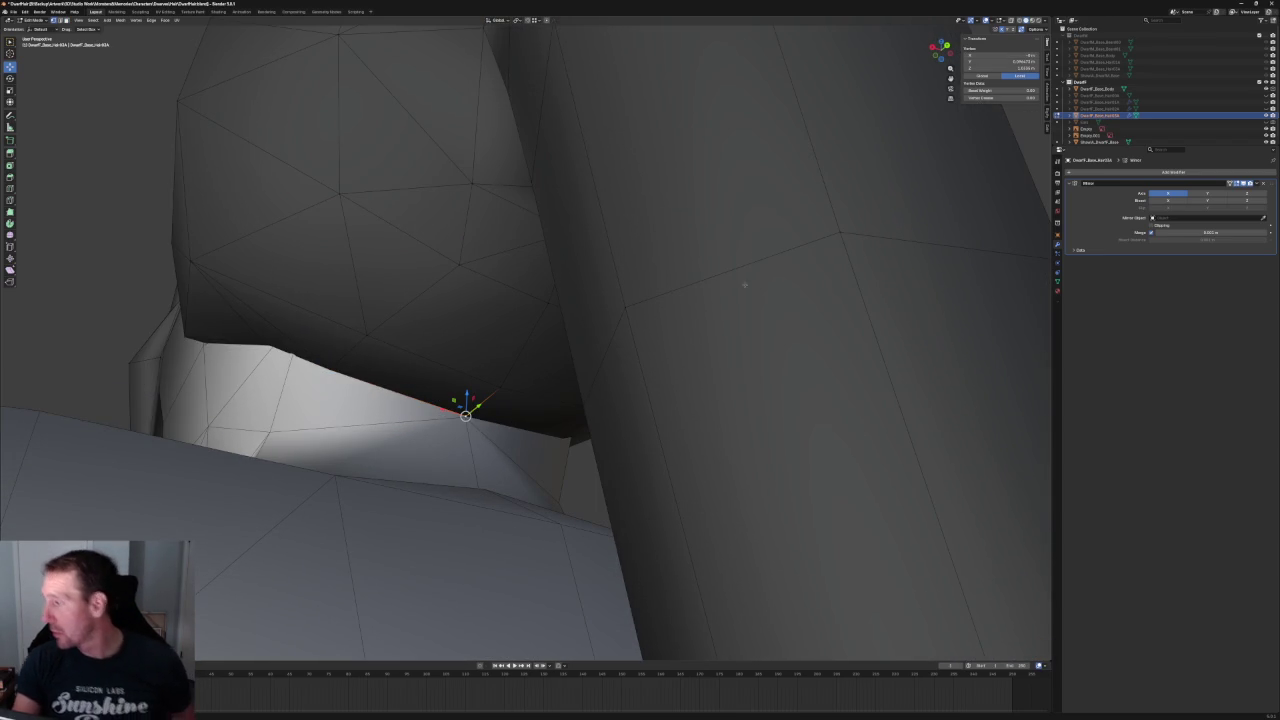
- Select neighbouring vertices under the bun and inspect them from below in solid view
click(500, 386)
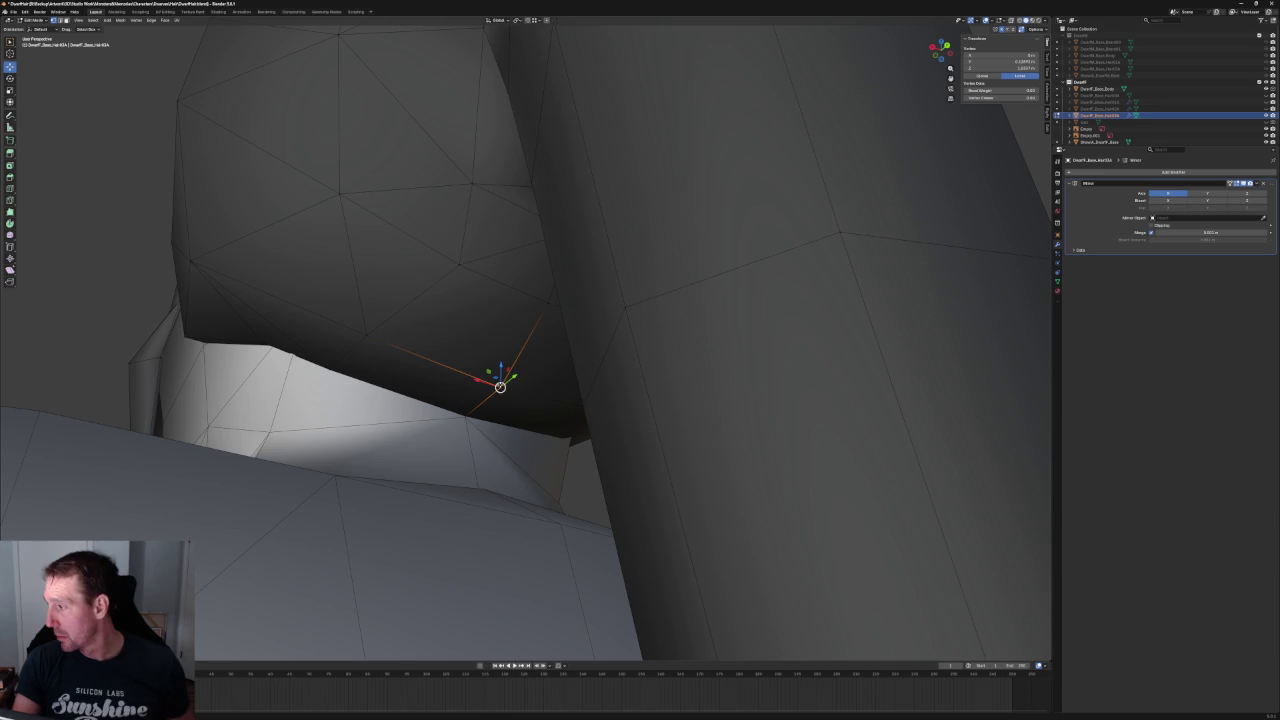
click(548, 302)
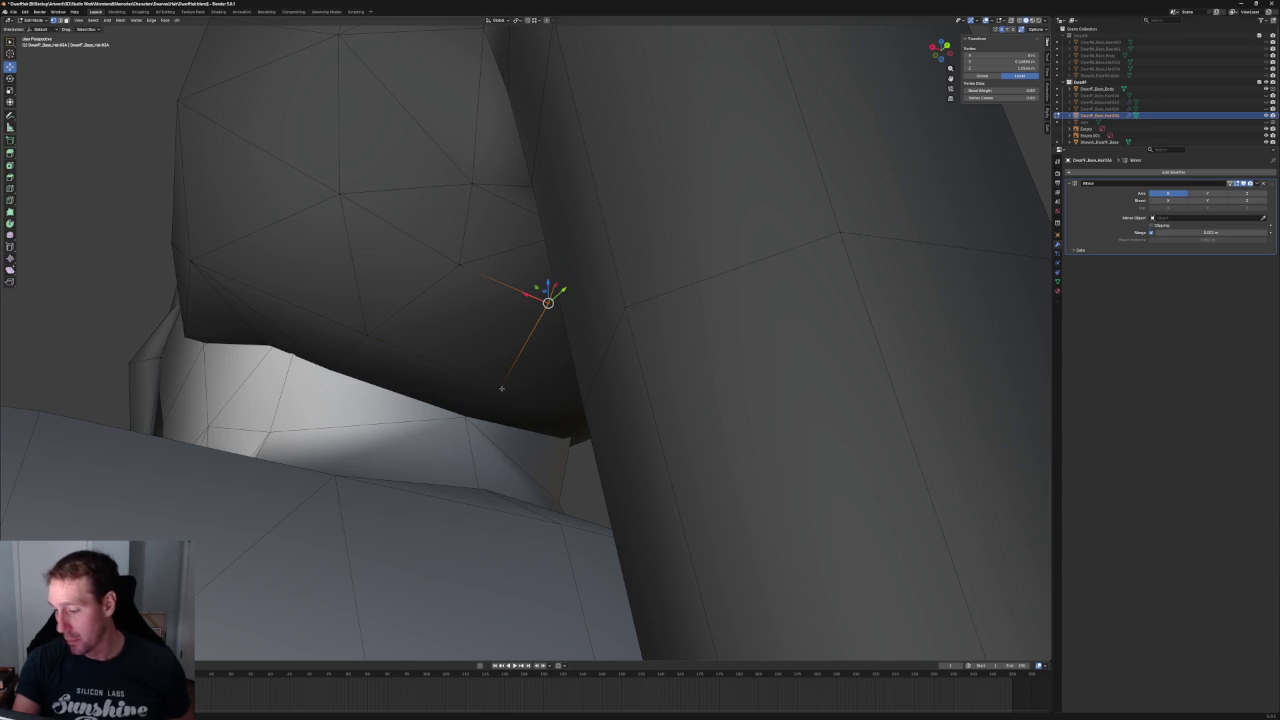
middle_drag(502, 388, 406, 346)
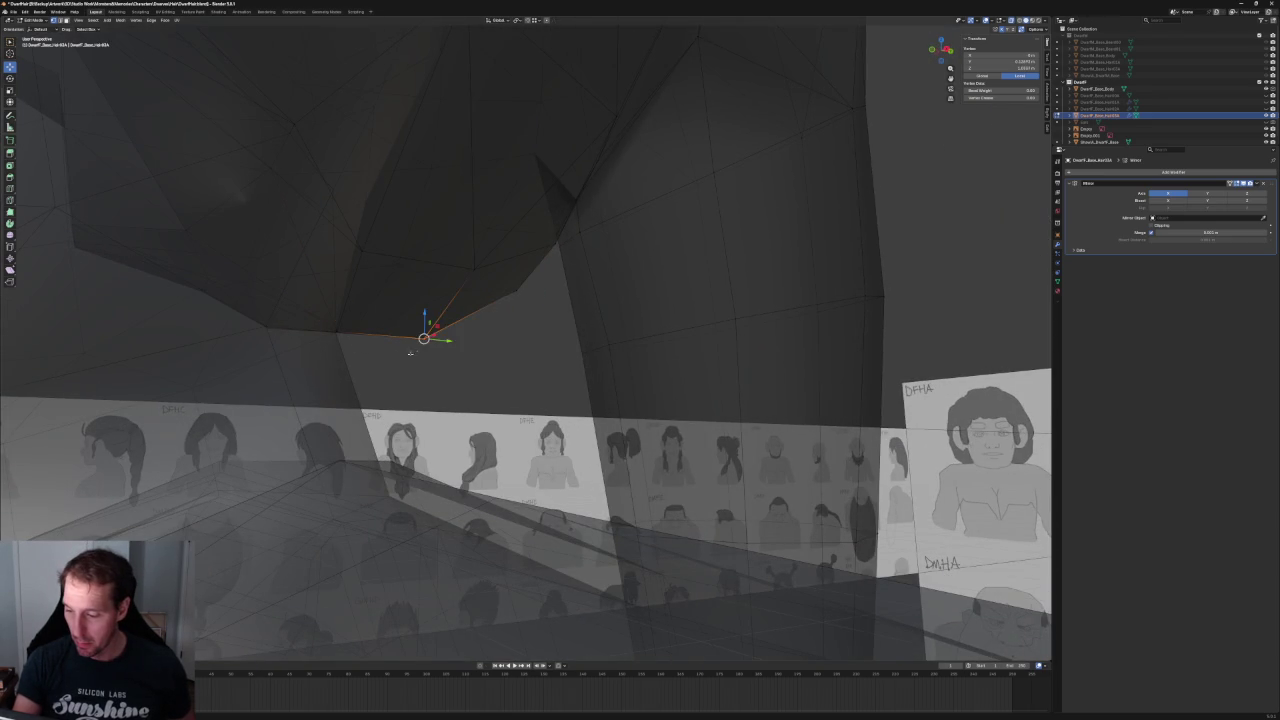
mouse_move(498, 365)
middle_down()
mouse_move(449, 343)
mouse_move(388, 242)
middle_up()
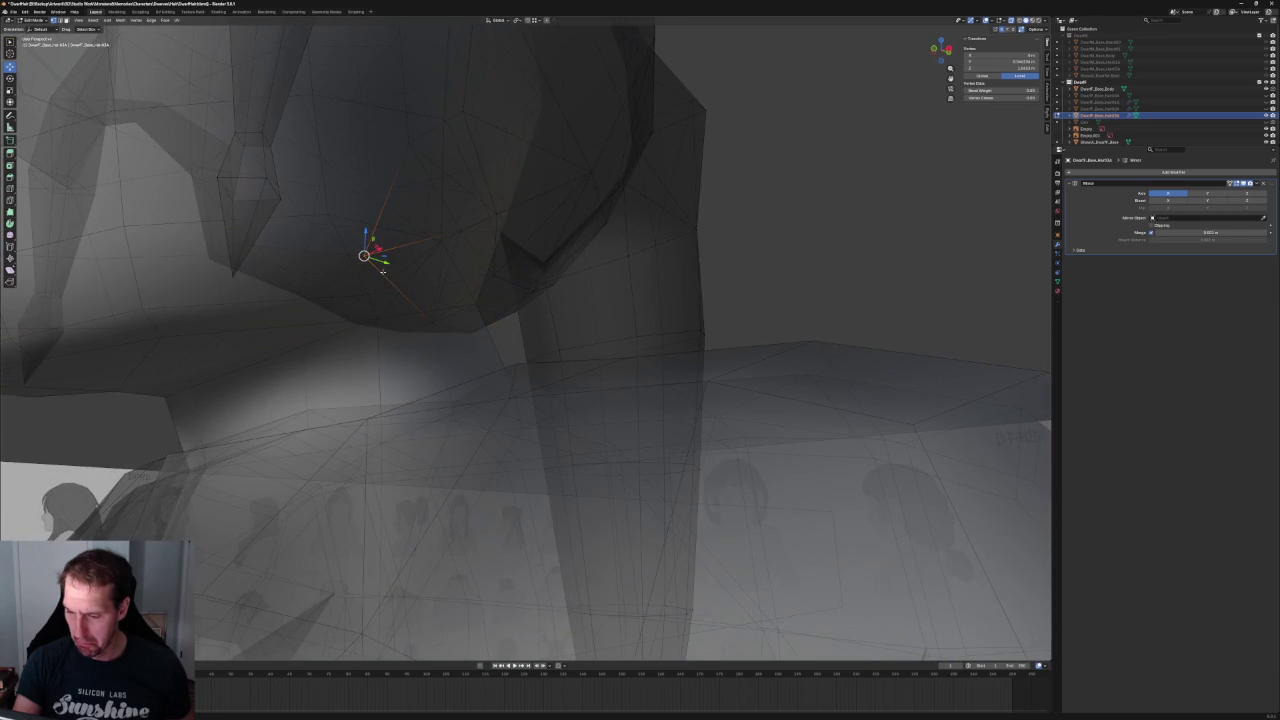
mouse_move(405, 280)
middle_down()
mouse_move(426, 320)
mouse_move(465, 334)
middle_up()
key(alt+z)
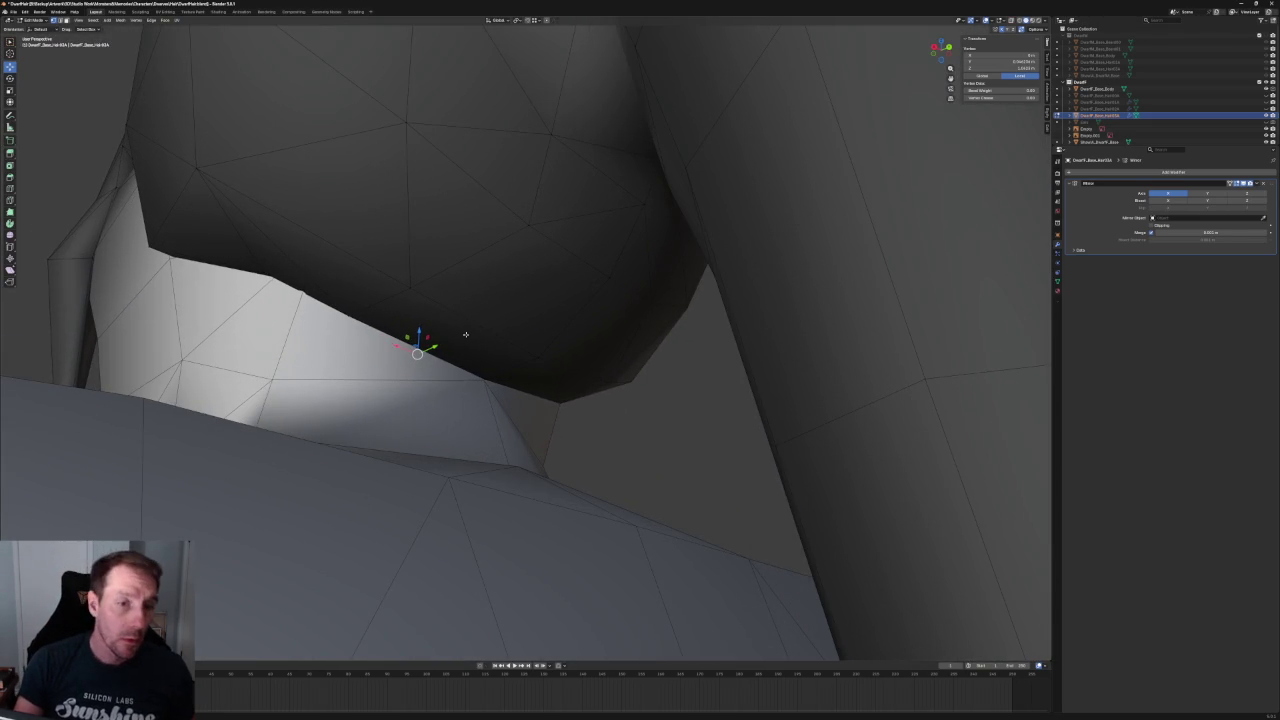
- Select vertices, faces and a triangle beneath the bun to inspect the nearby edges
click(486, 374)
shift+click(493, 358)
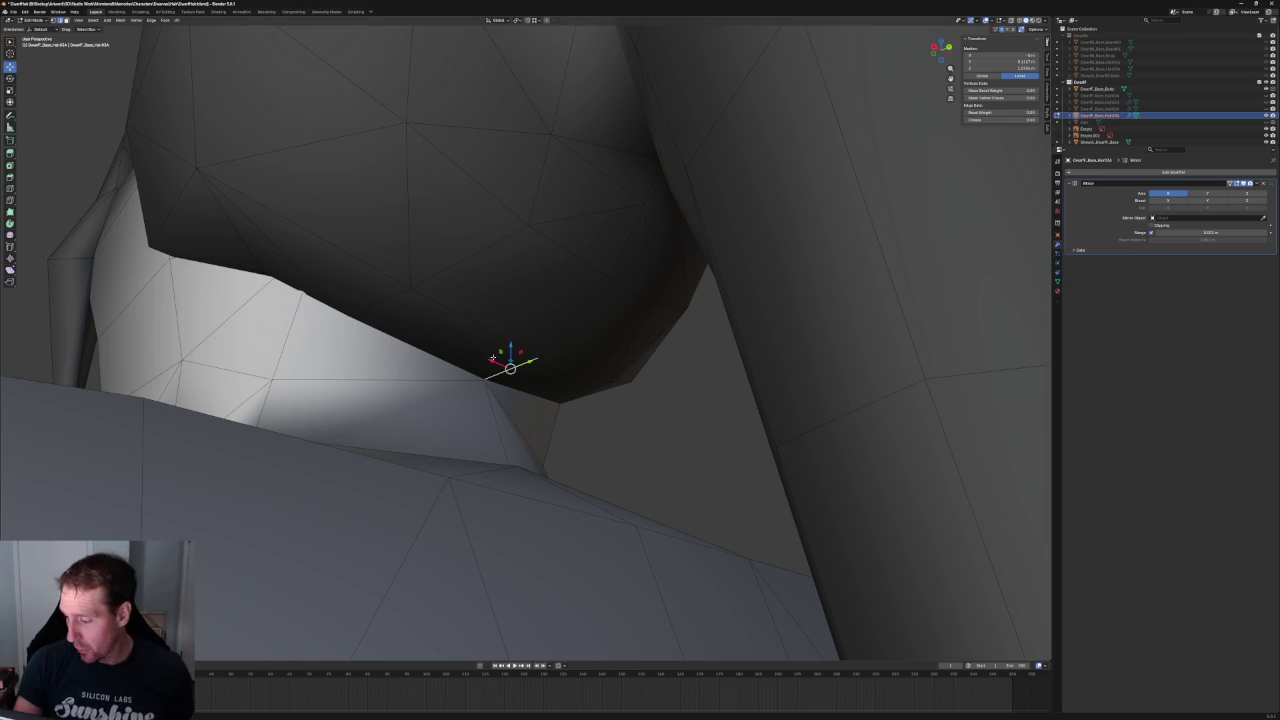
click(445, 330)
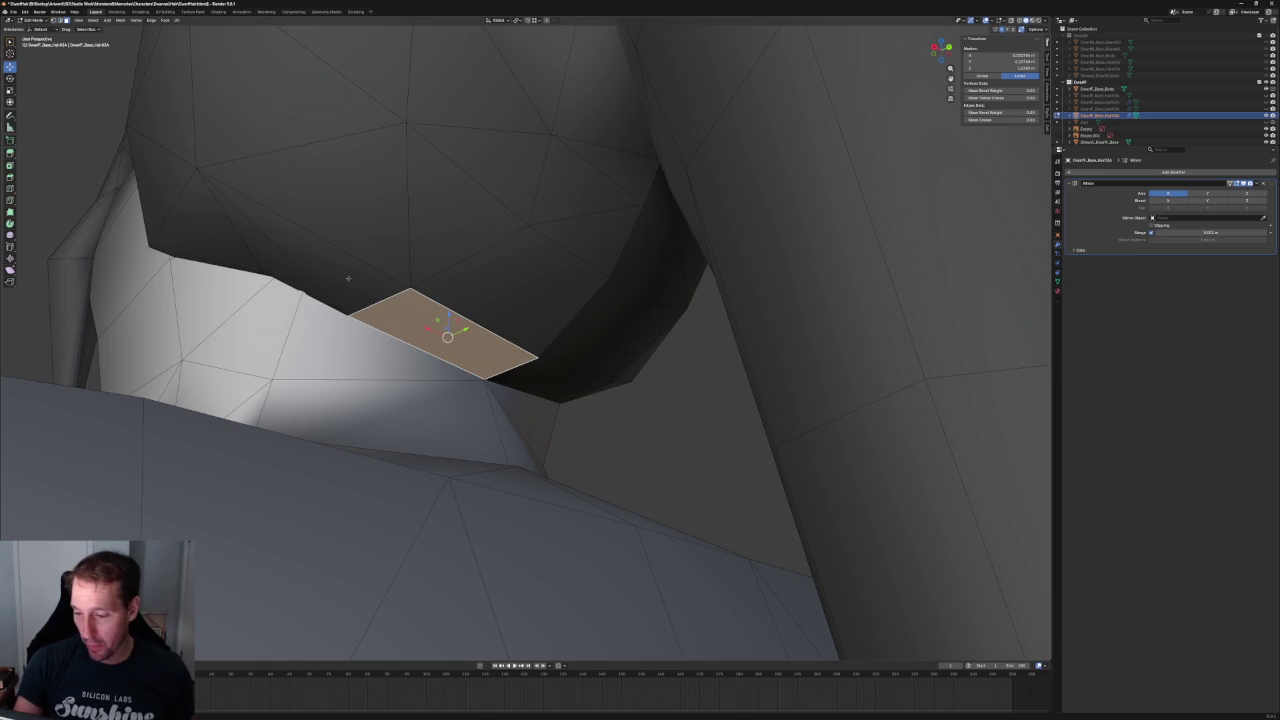
shift+click(295, 270)
middle_drag(325, 274, 365, 297)
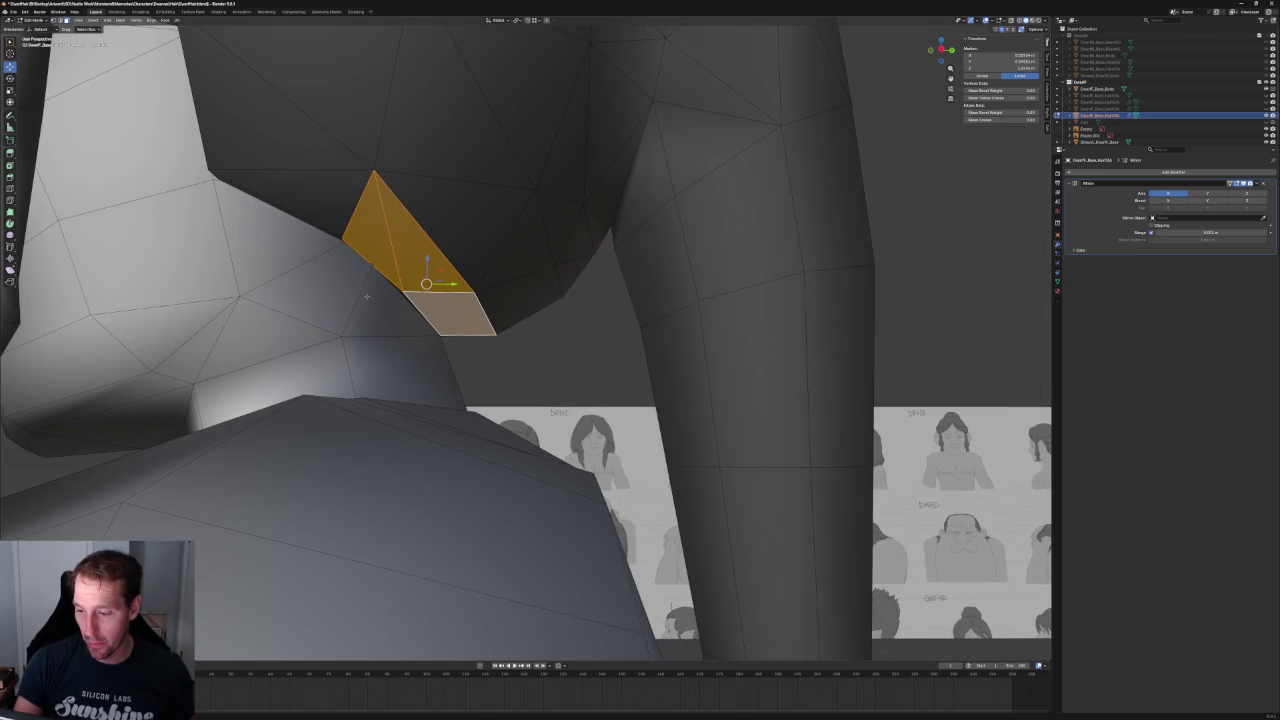
mouse_move(403, 292)
middle_down()
mouse_move(392, 284)
mouse_move(449, 388)
mouse_move(502, 375)
middle_up()
click(472, 337)
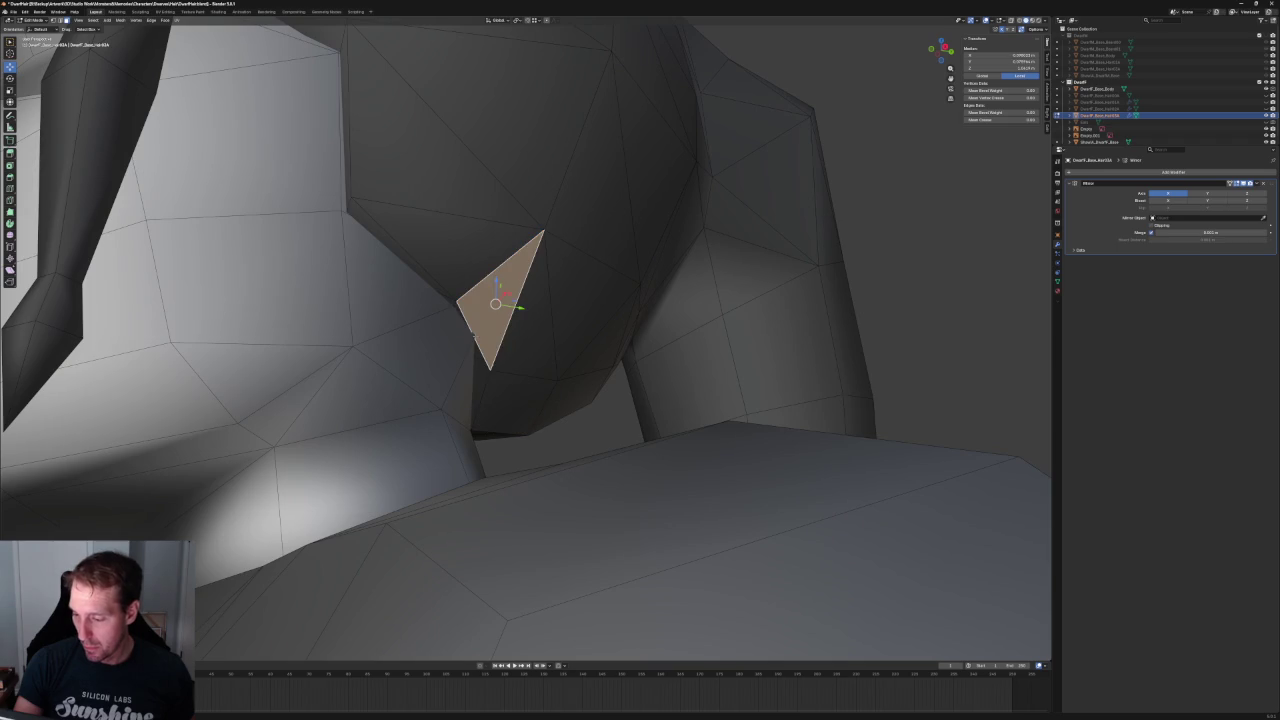
click(493, 342)
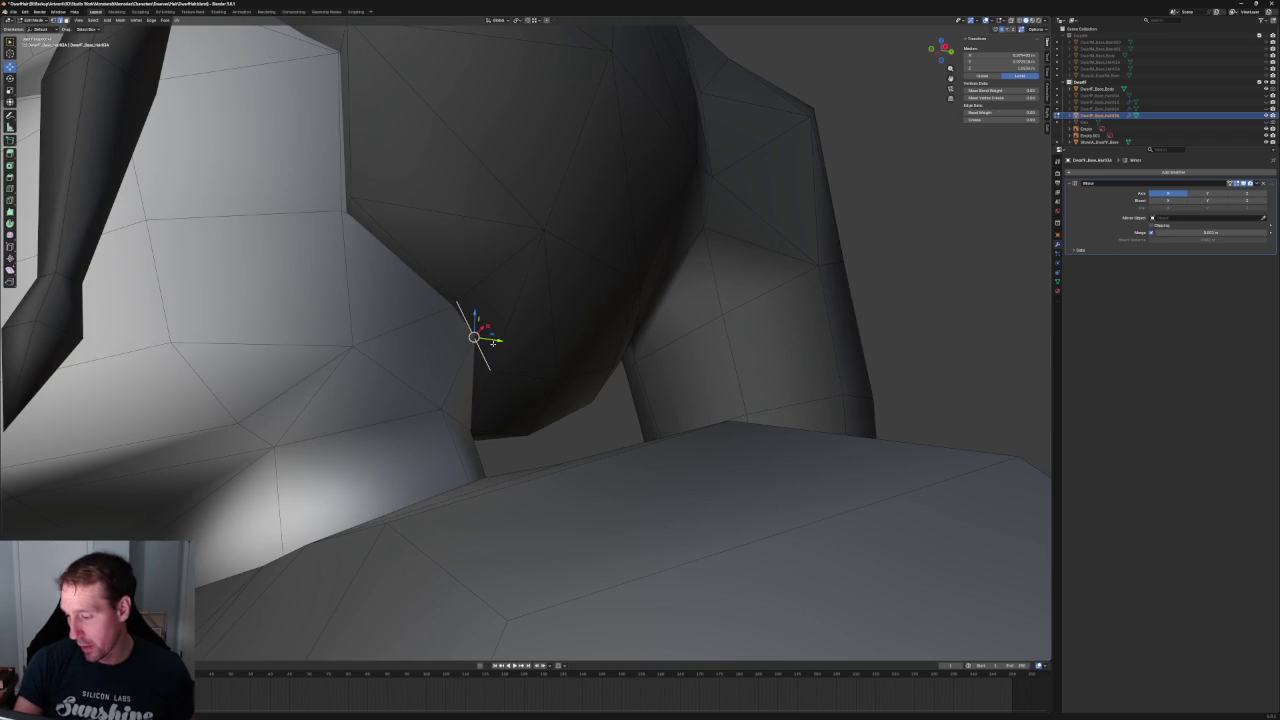
key(alt+a)
mouse_move(491, 343)
middle_down()
mouse_move(443, 338)
mouse_move(391, 368)
middle_up()
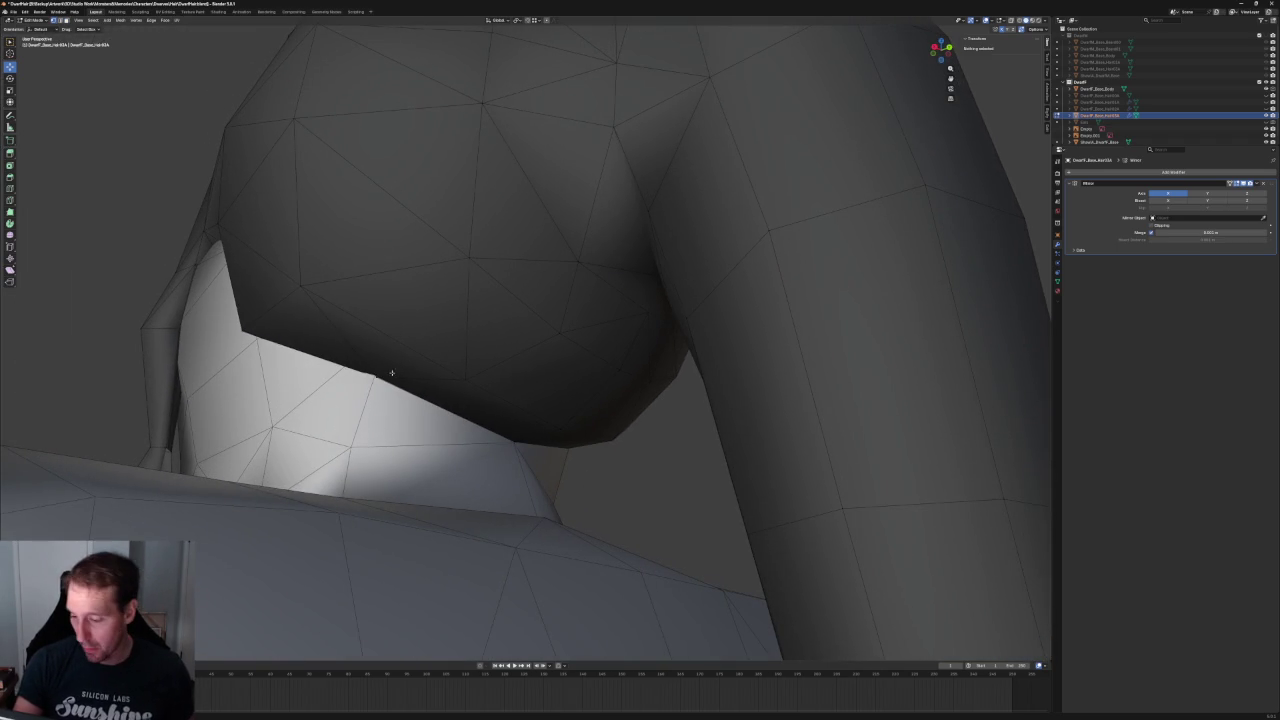
- Slide a vertex along the bun's lower edge and shift it along X, then deselect all
click(392, 382)
key(g)
key(g)
click(389, 380)
key(g)
key(x)
key(Escape)
key(alt+a)
- Extrude a new face from the underside of the bun
mouse_move(123, 323)
middle_down()
mouse_move(251, 323)
mouse_move(223, 306)
mouse_move(203, 320)
mouse_move(421, 336)
mouse_move(533, 374)
middle_up()
scroll(505, 360, up, 4)
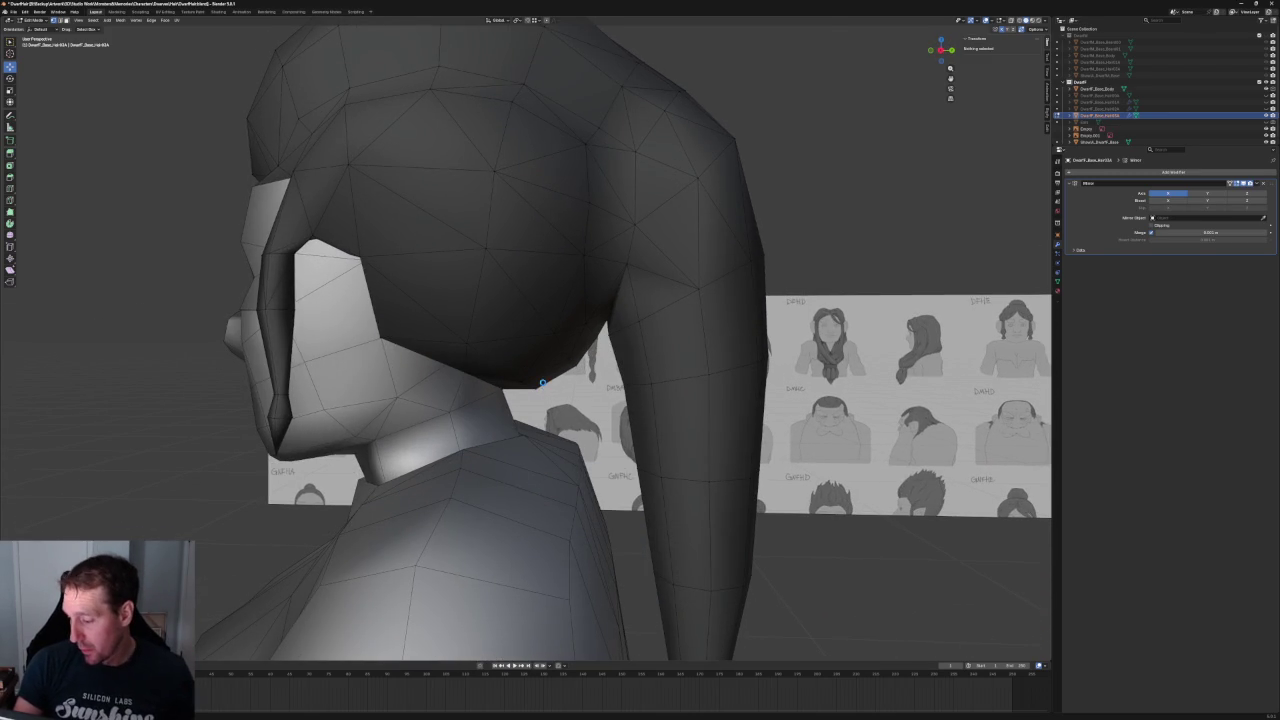
scroll(541, 383, up, 3)
middle_drag(541, 383, 516, 361)
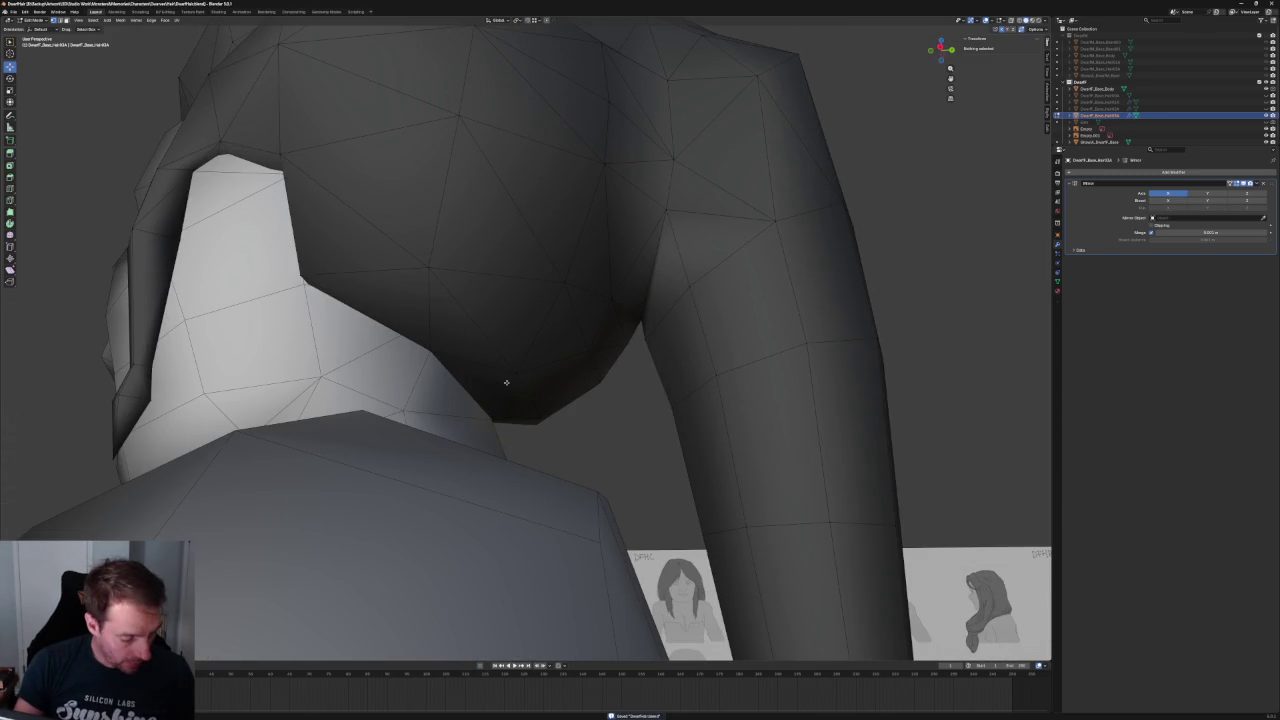
click(490, 380)
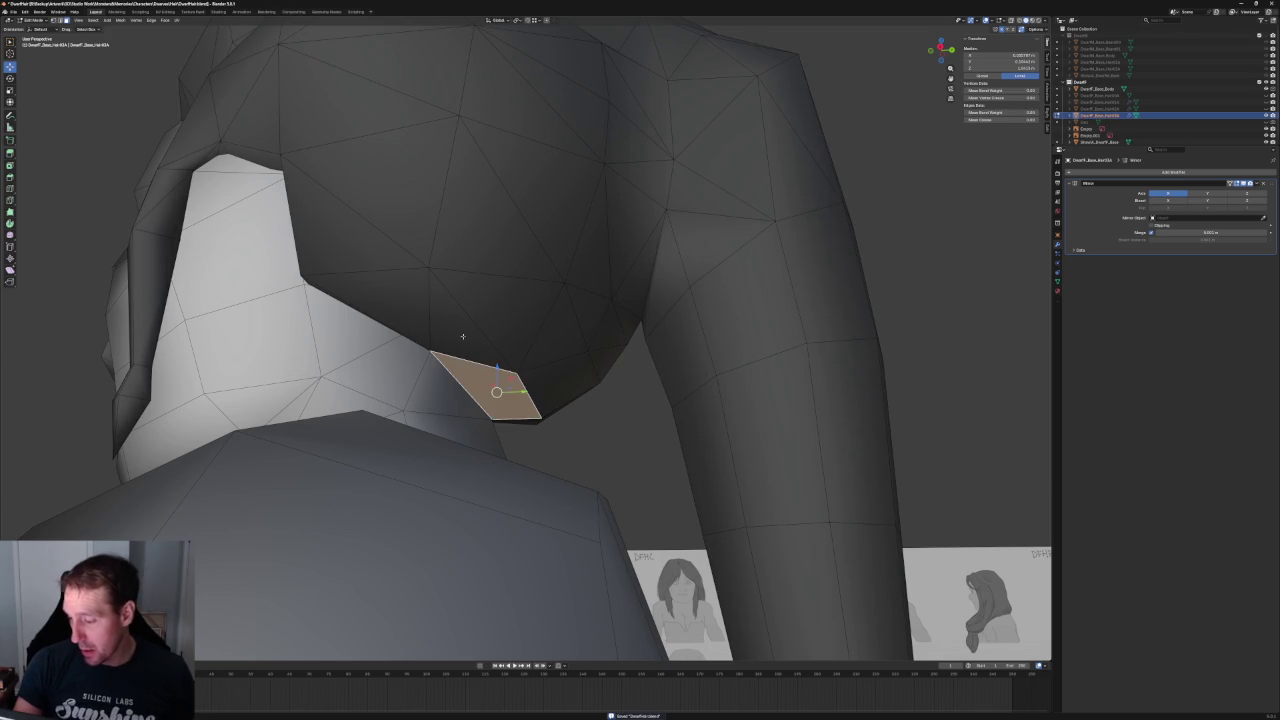
key(e)
click(458, 330)
- Move the extruded strand face down and back below the hair
middle_drag(458, 330, 509, 358)
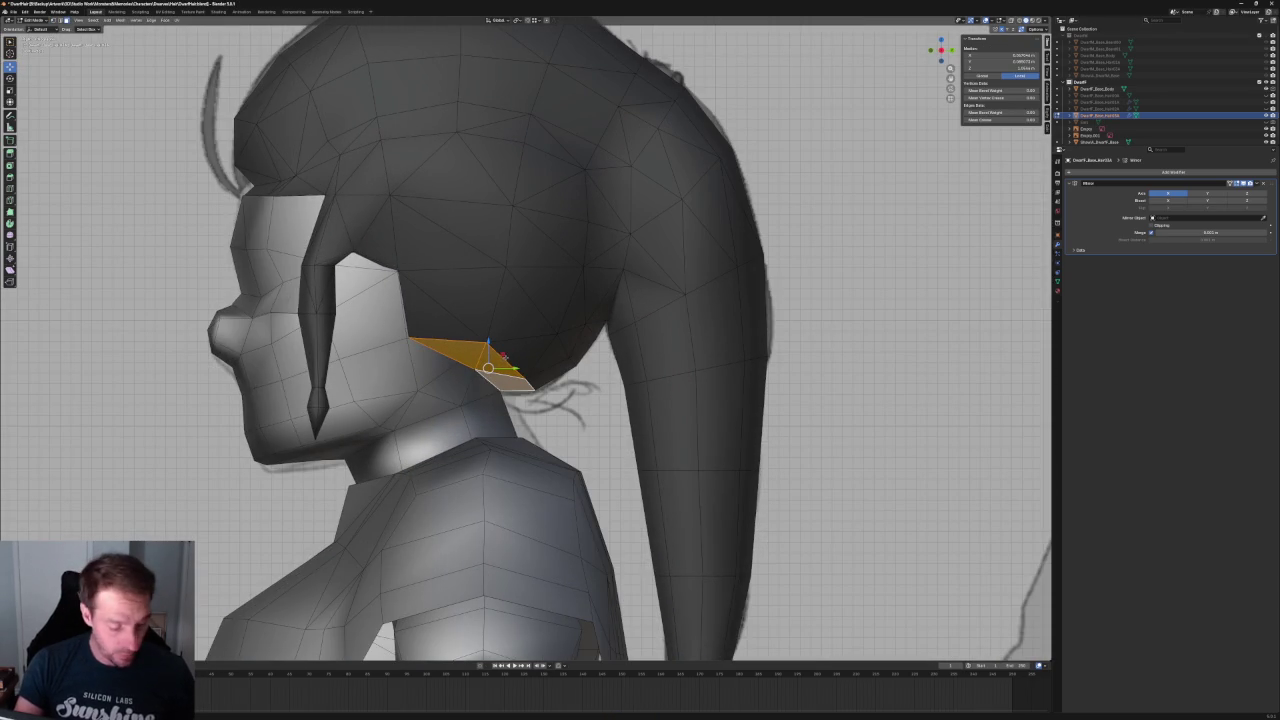
key(g)
click(518, 380)
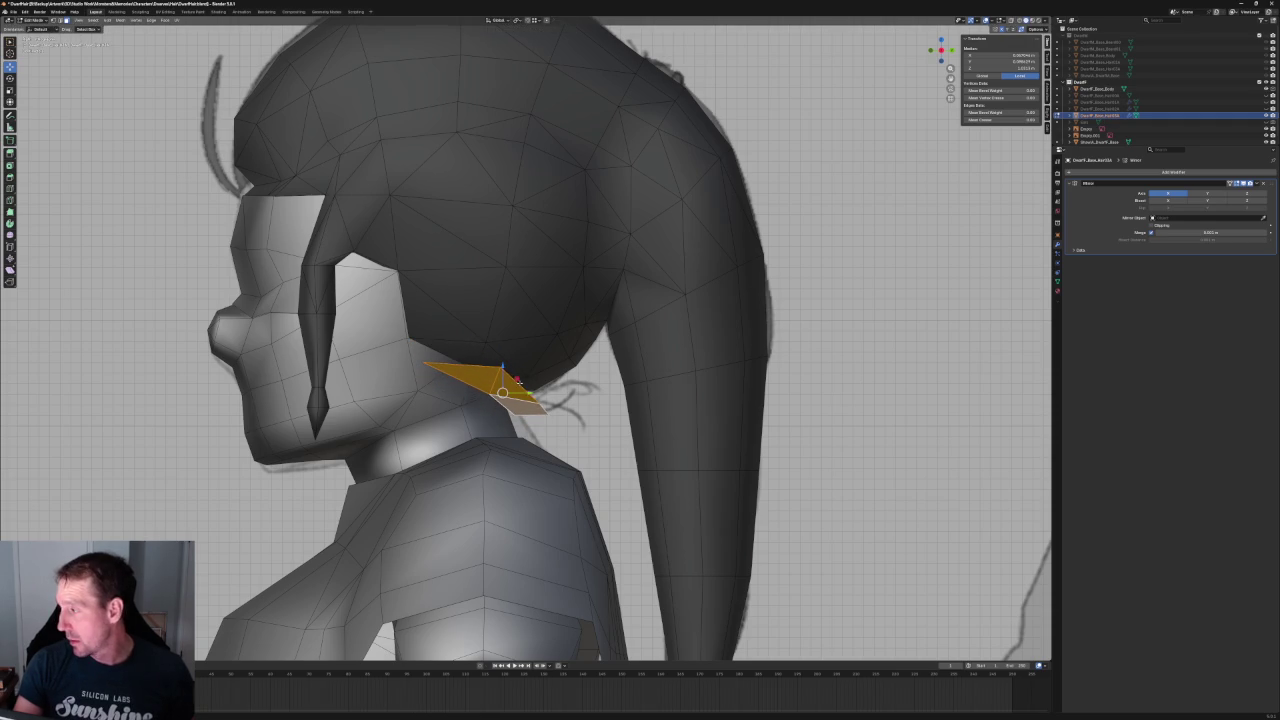
scroll(532, 395, up, 2)
shift+middle_drag(533, 399, 530, 379)
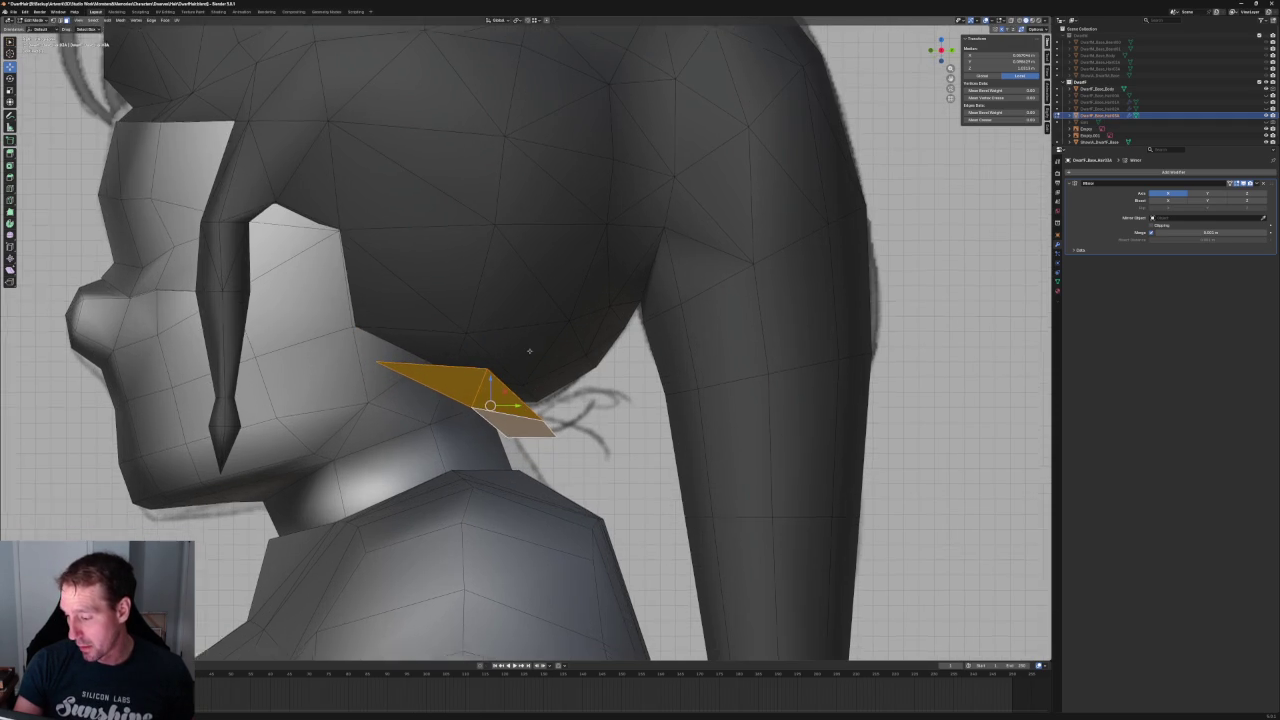
scroll(527, 347, up, 1)
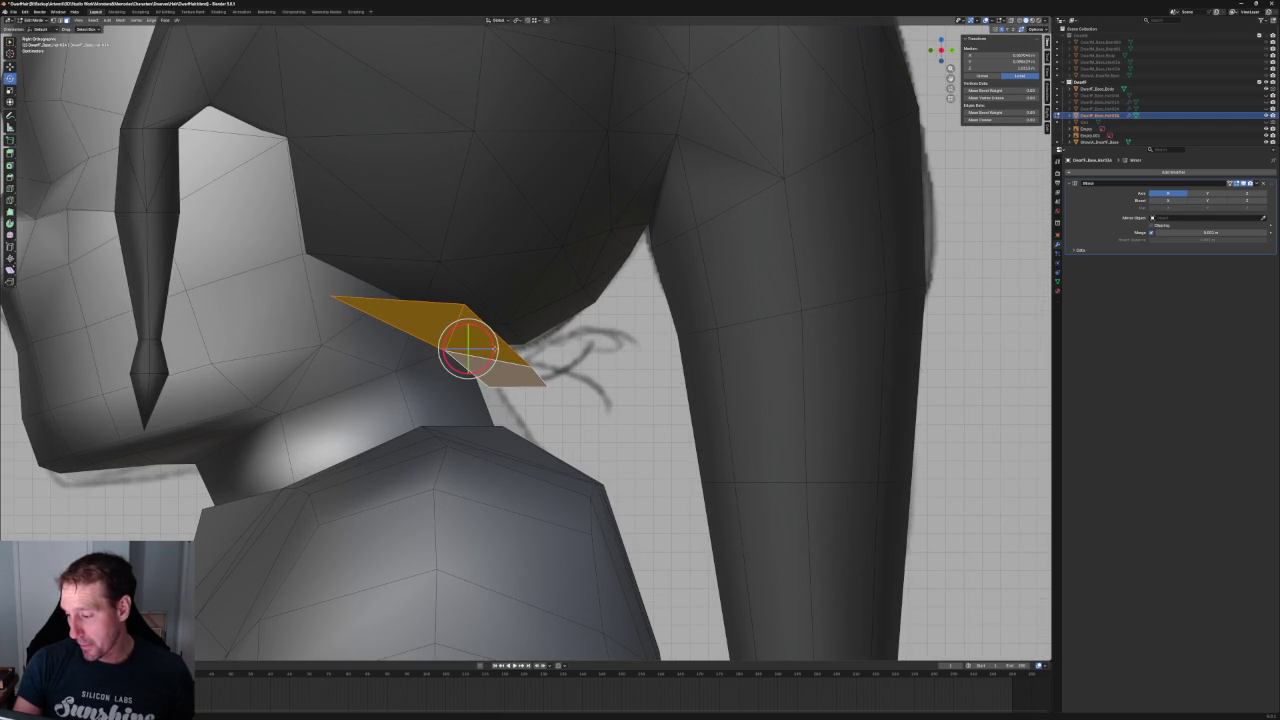
- Rotate the strand face so it angles back toward the braid, viewed in perspective
key(r)
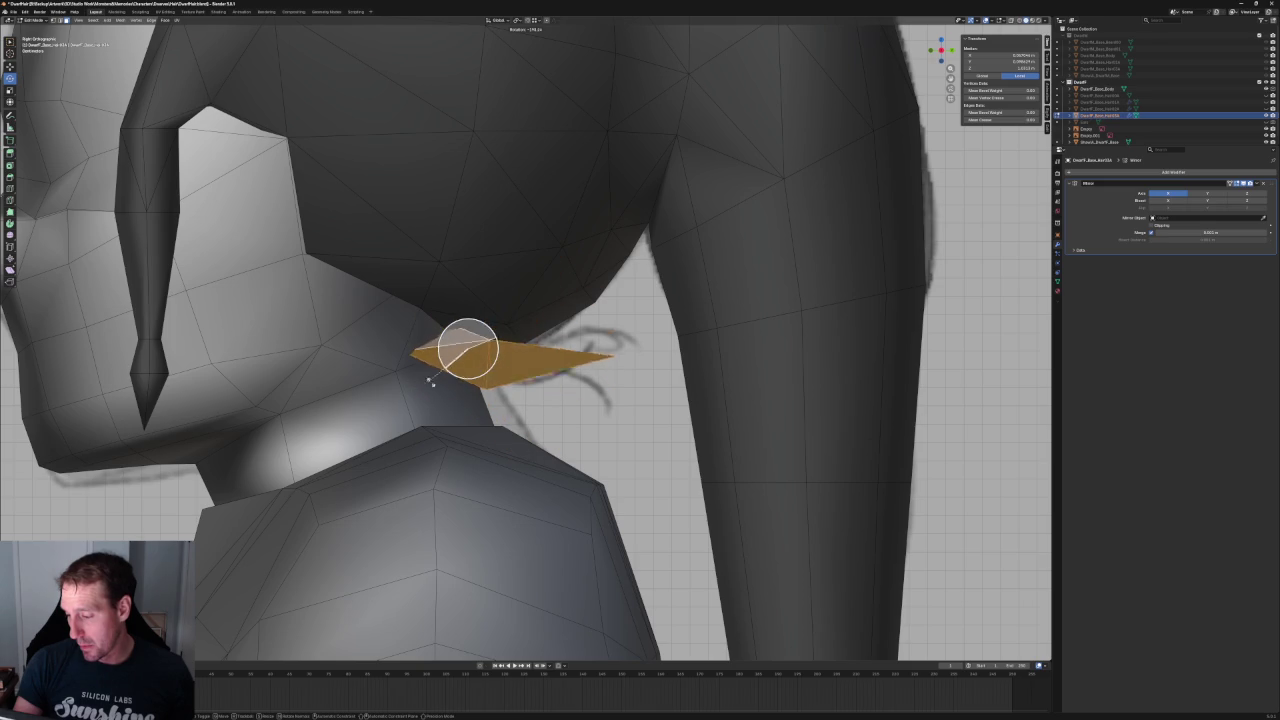
click(452, 383)
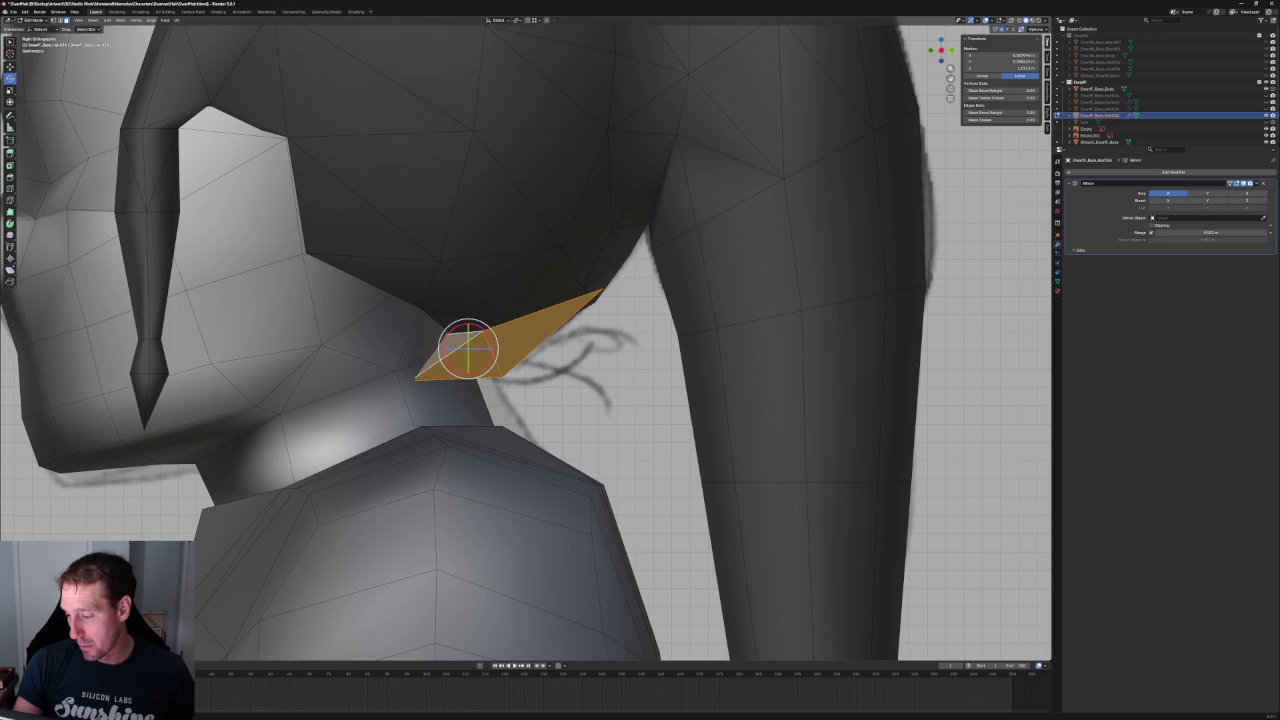
key(ctrl+z)
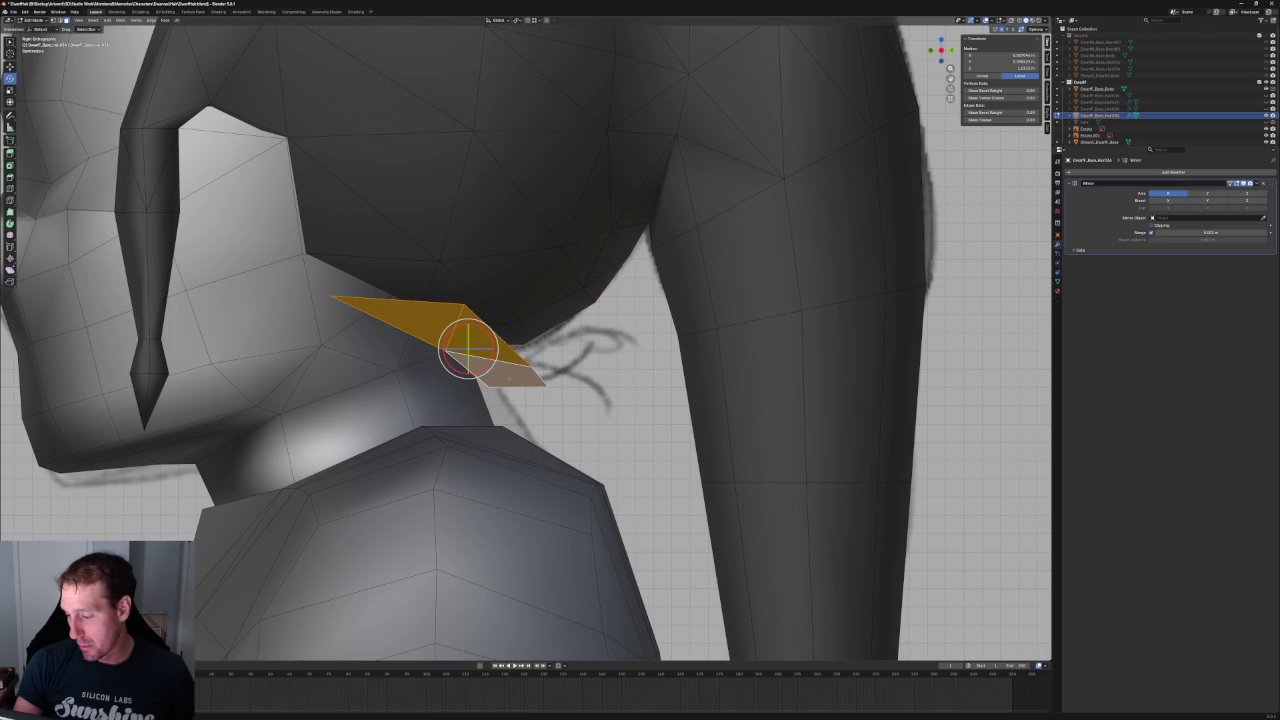
middle_drag(560, 400, 620, 380)
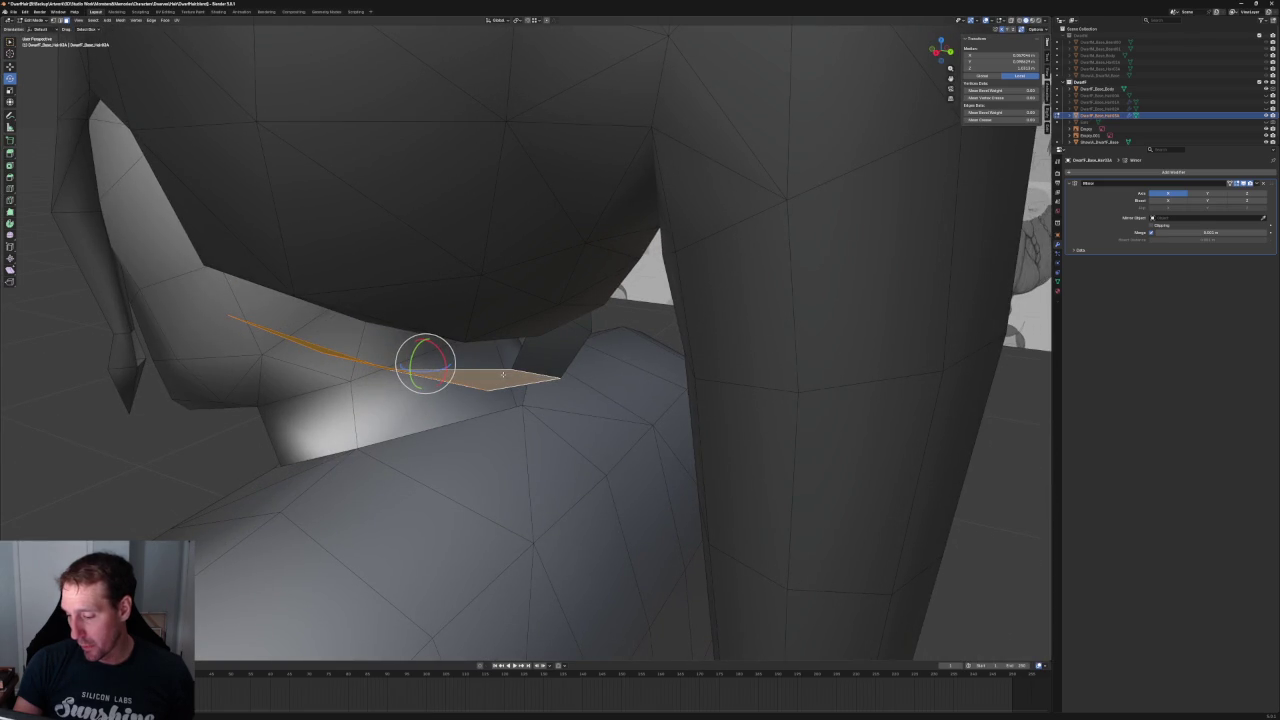
- Check the mesh Normals options, then enable the Face Orientation overlay to show back faces red
right_click(503, 374)
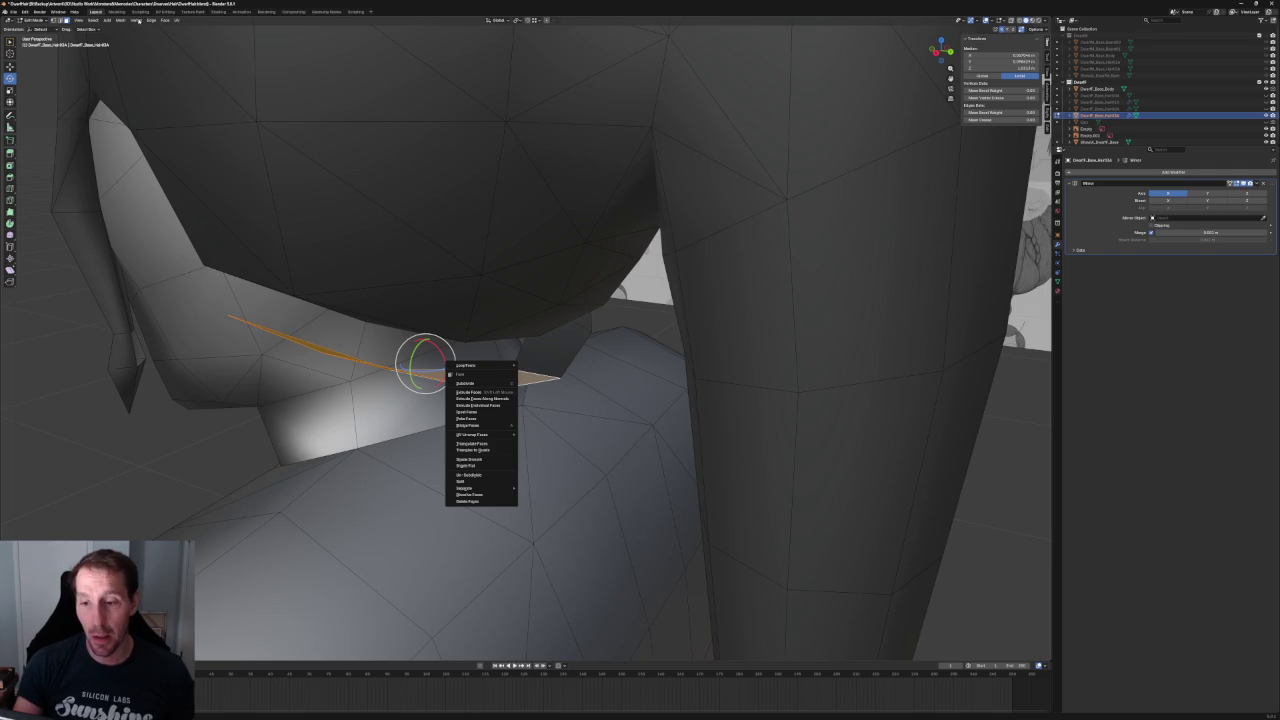
click(121, 20)
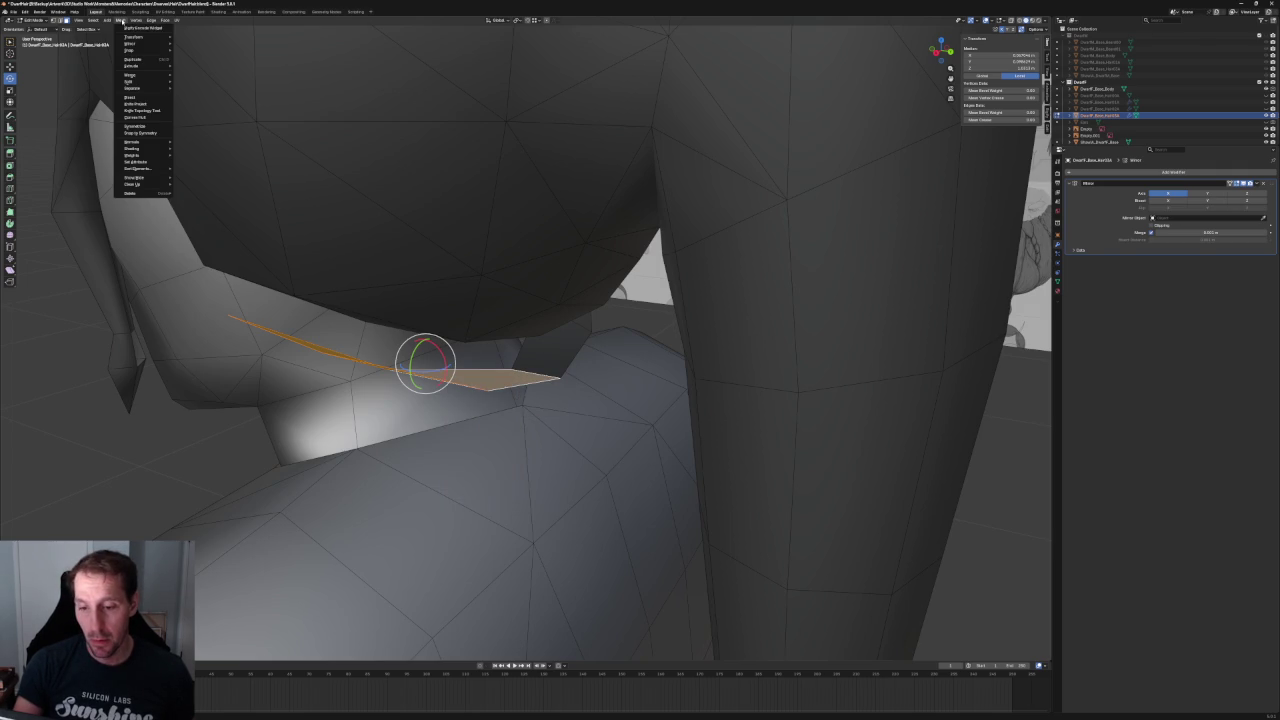
mouse_move(140, 142)
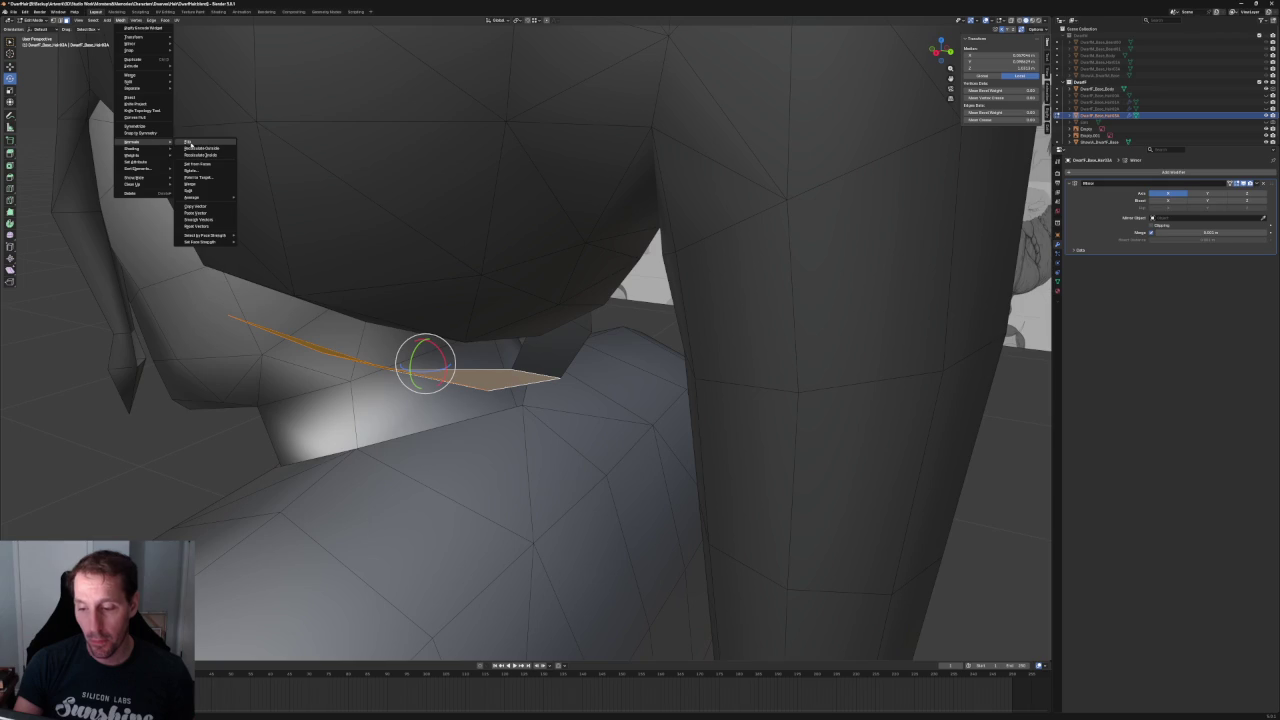
click(187, 143)
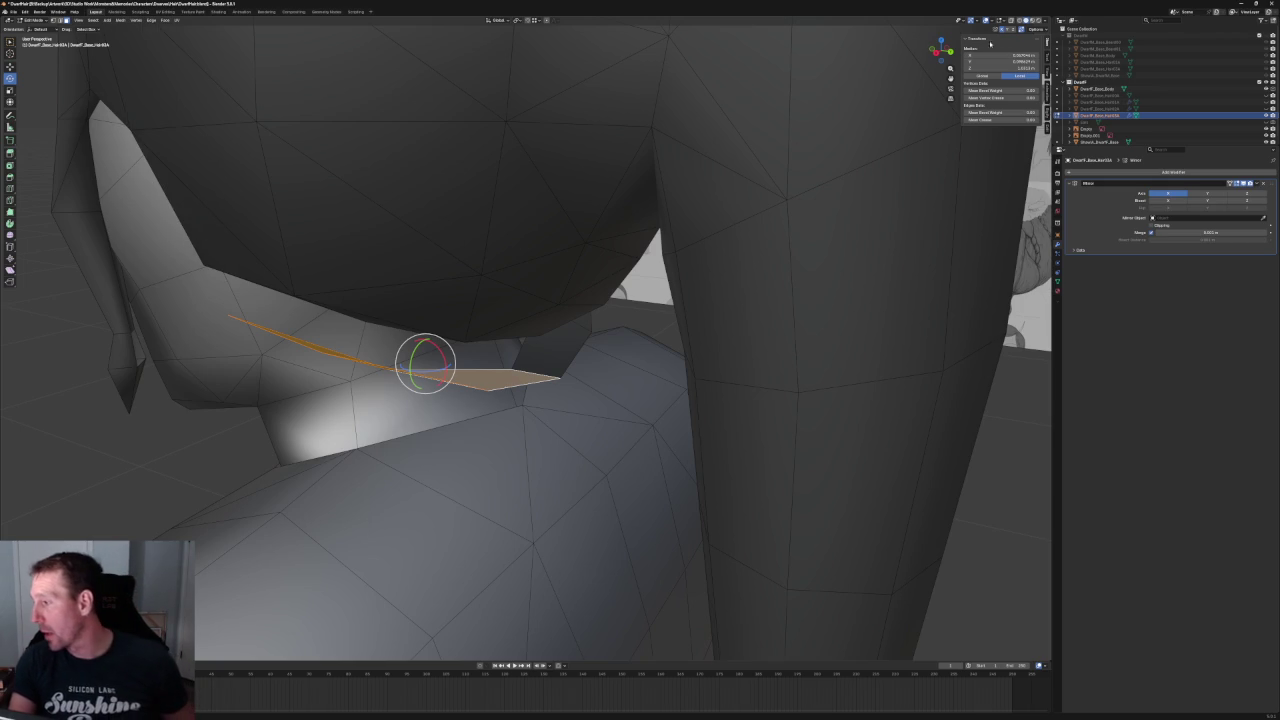
click(991, 21)
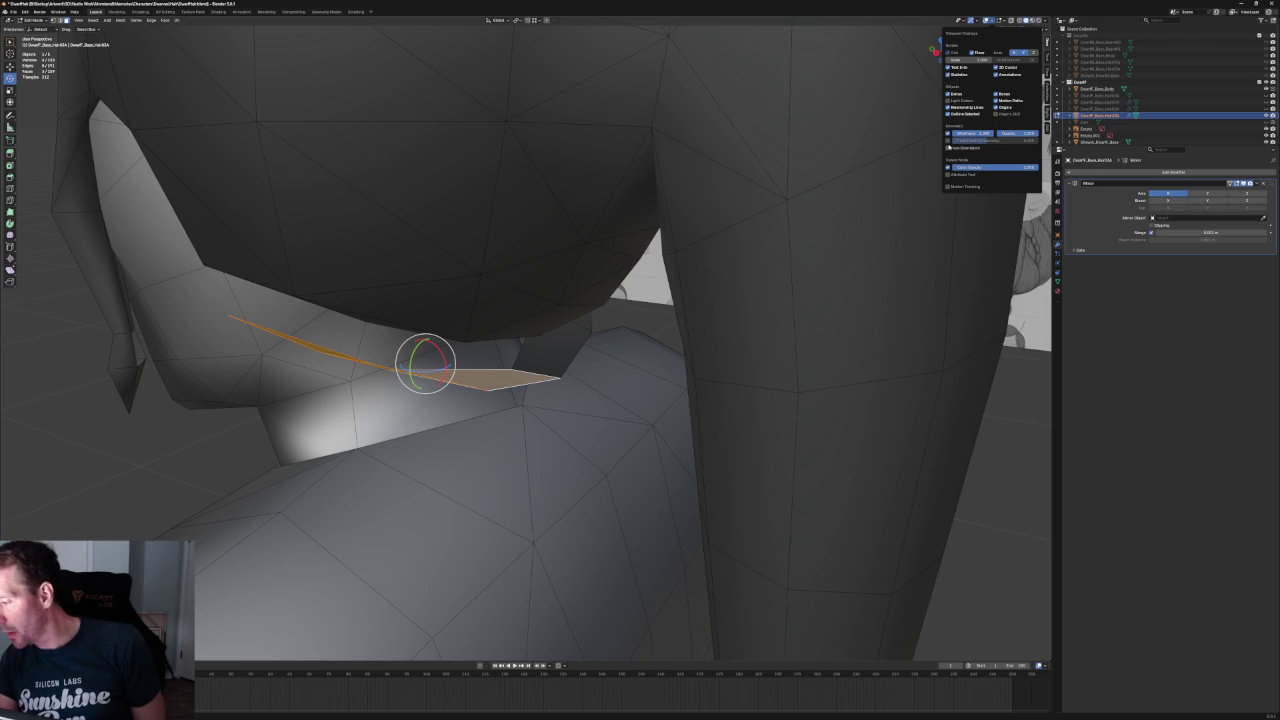
click(947, 148)
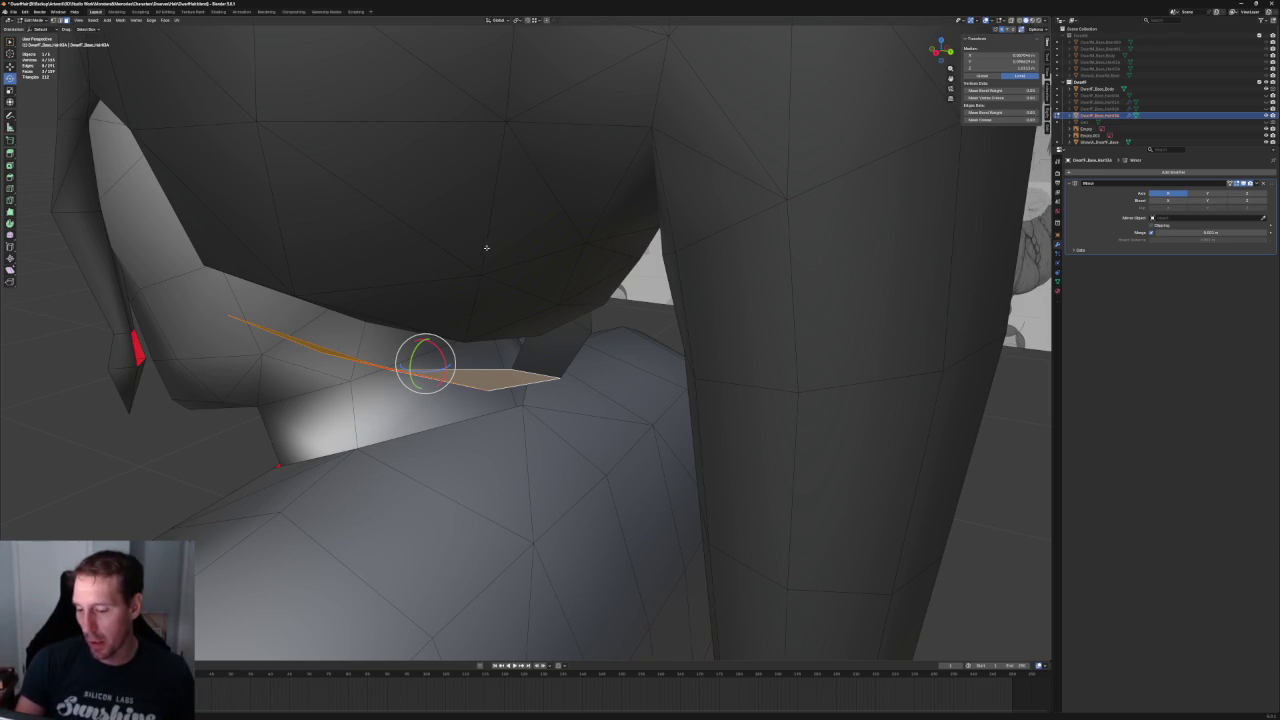
middle_drag(193, 310, 301, 316)
- Select the small red back-facing face on the side lock
key(alt+a)
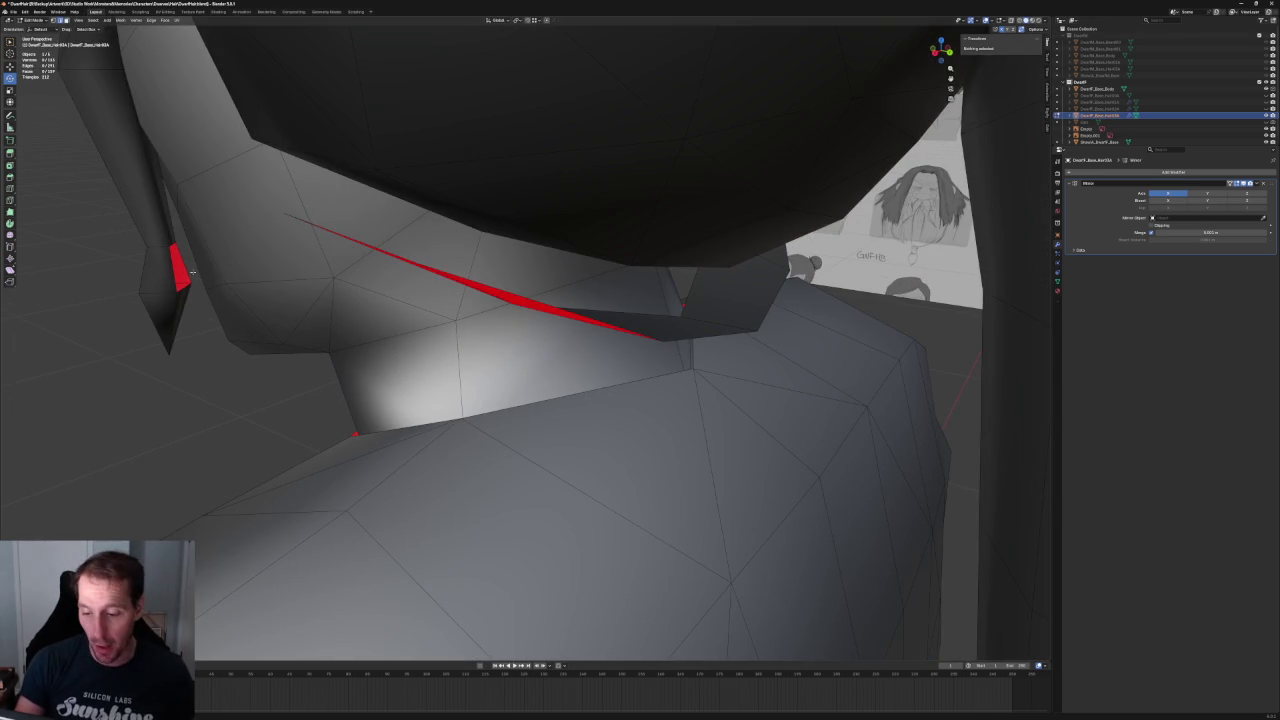
click(181, 265)
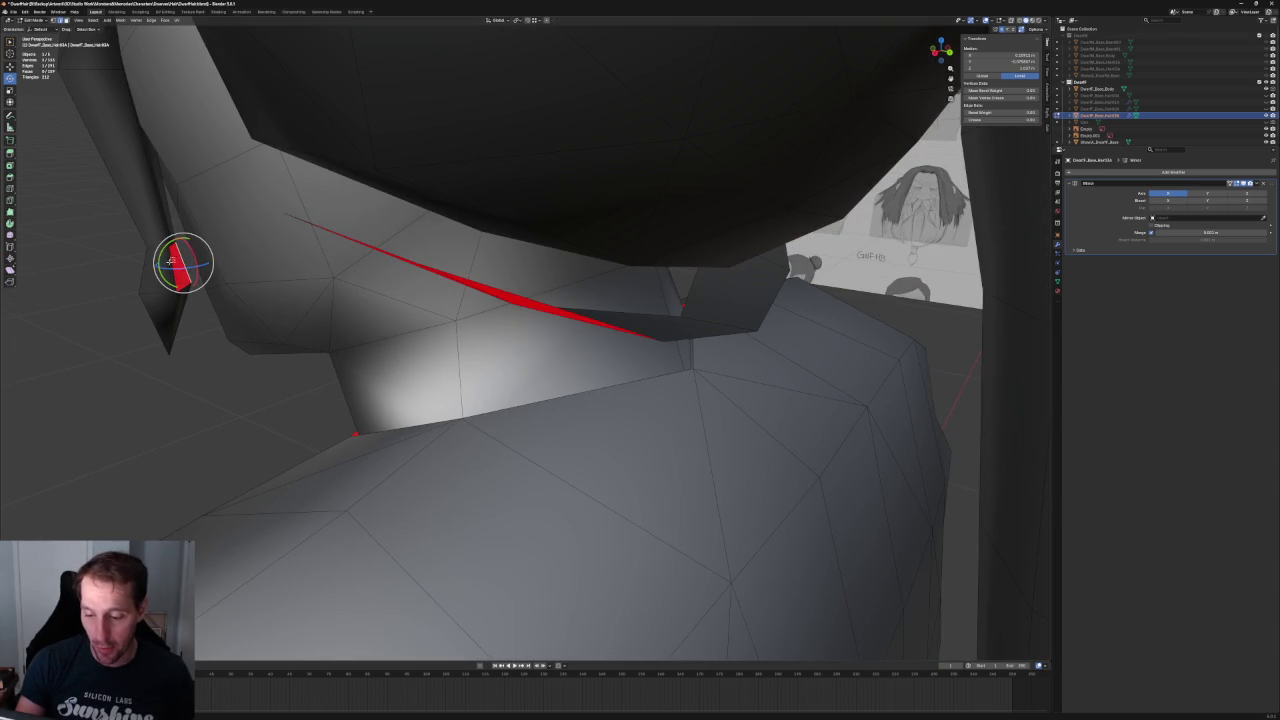
scroll(198, 290, down, 5)
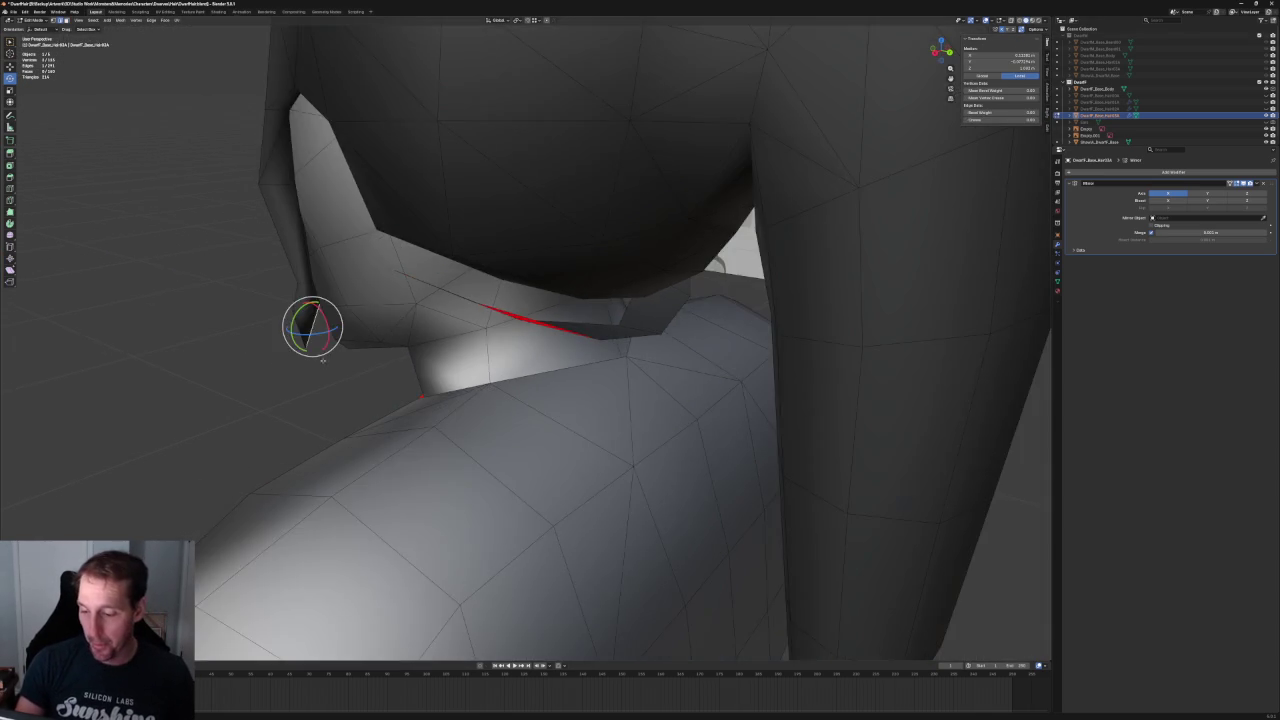
mouse_move(198, 290)
middle_down()
mouse_move(510, 326)
mouse_move(557, 302)
mouse_move(648, 335)
middle_up()
scroll(557, 302, up, 4)
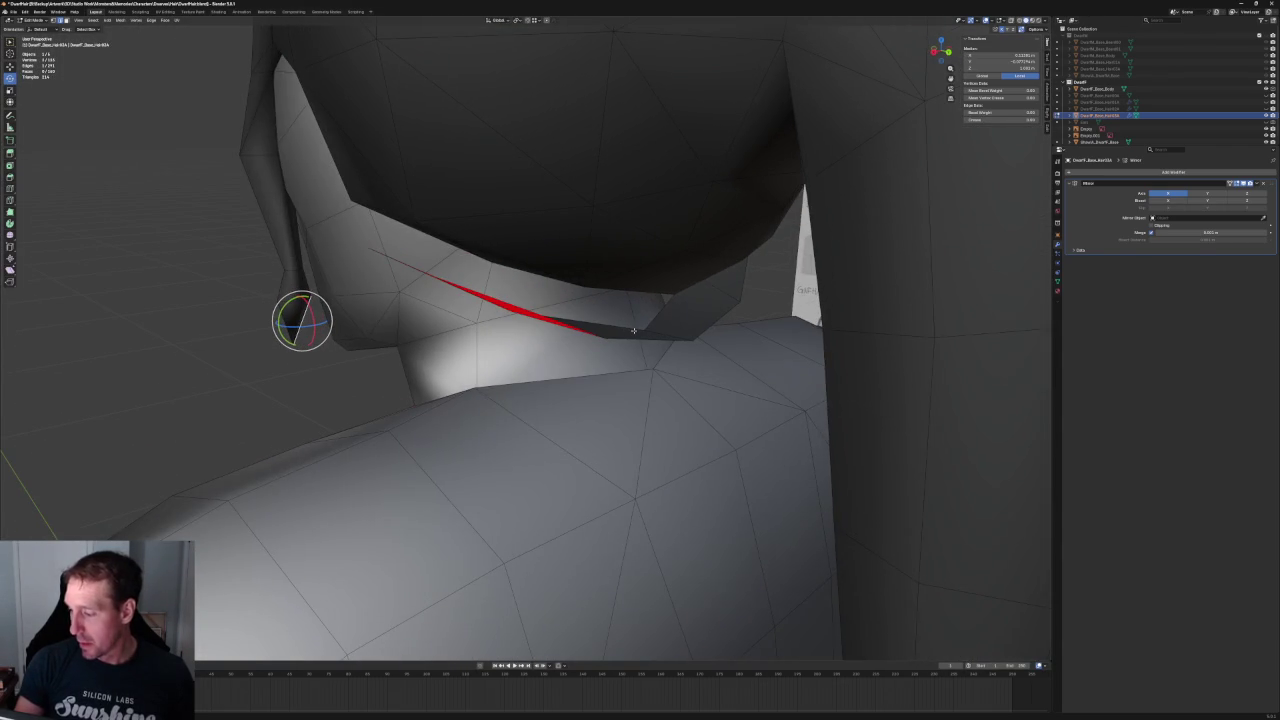
- Select the strand's root vertex and place the 3D cursor on it
click(648, 335)
shift+right_click(648, 335)
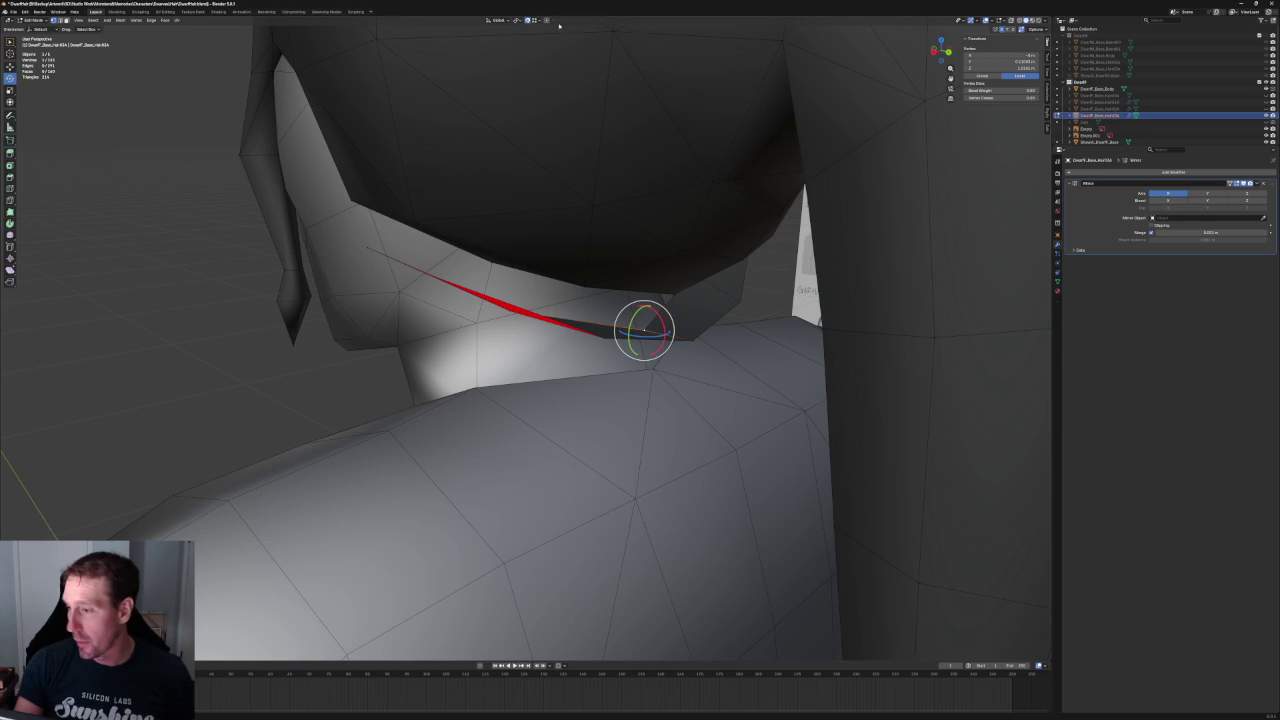
mouse_move(646, 331)
middle_down()
mouse_move(540, 308)
mouse_move(486, 262)
mouse_move(510, 286)
middle_up()
scroll(648, 336, down, 2)
scroll(550, 315, up, 3)
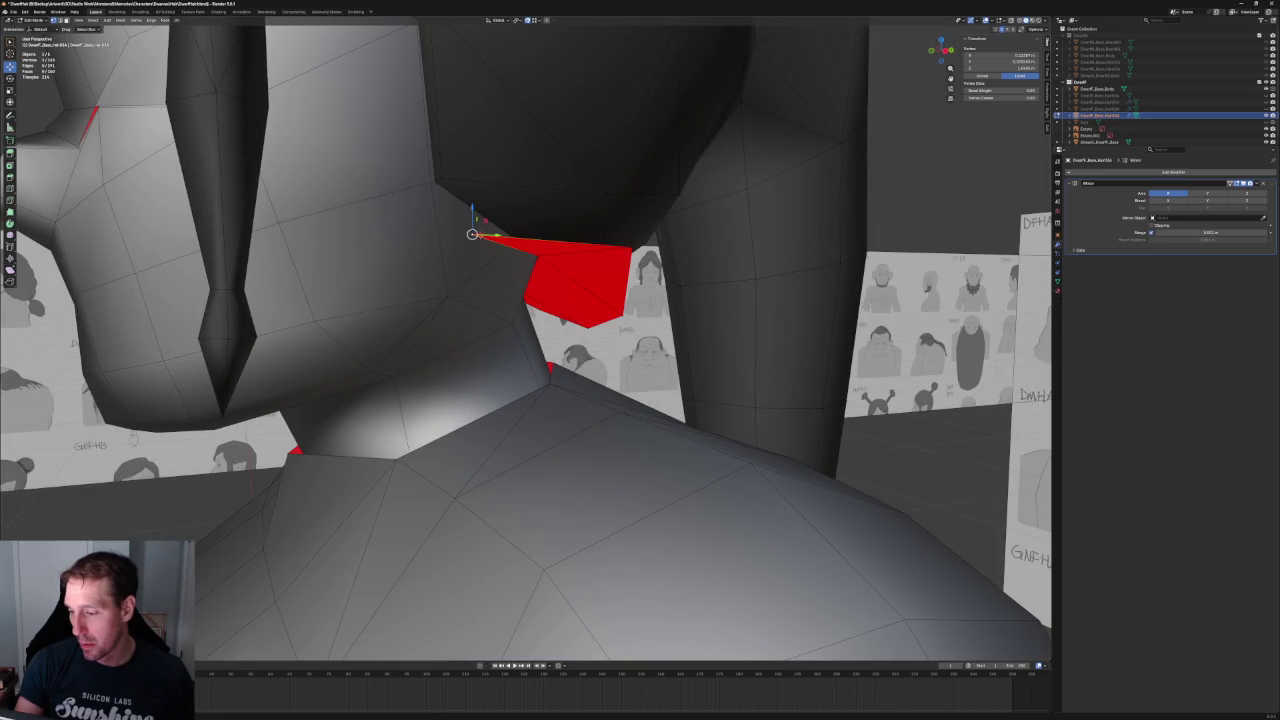
- Pull the strand vertex up toward the hair, then settle it down against the neck
drag(472, 234, 455, 197)
click(472, 234)
middle_drag(472, 234, 570, 270)
scroll(594, 285, up, 2)
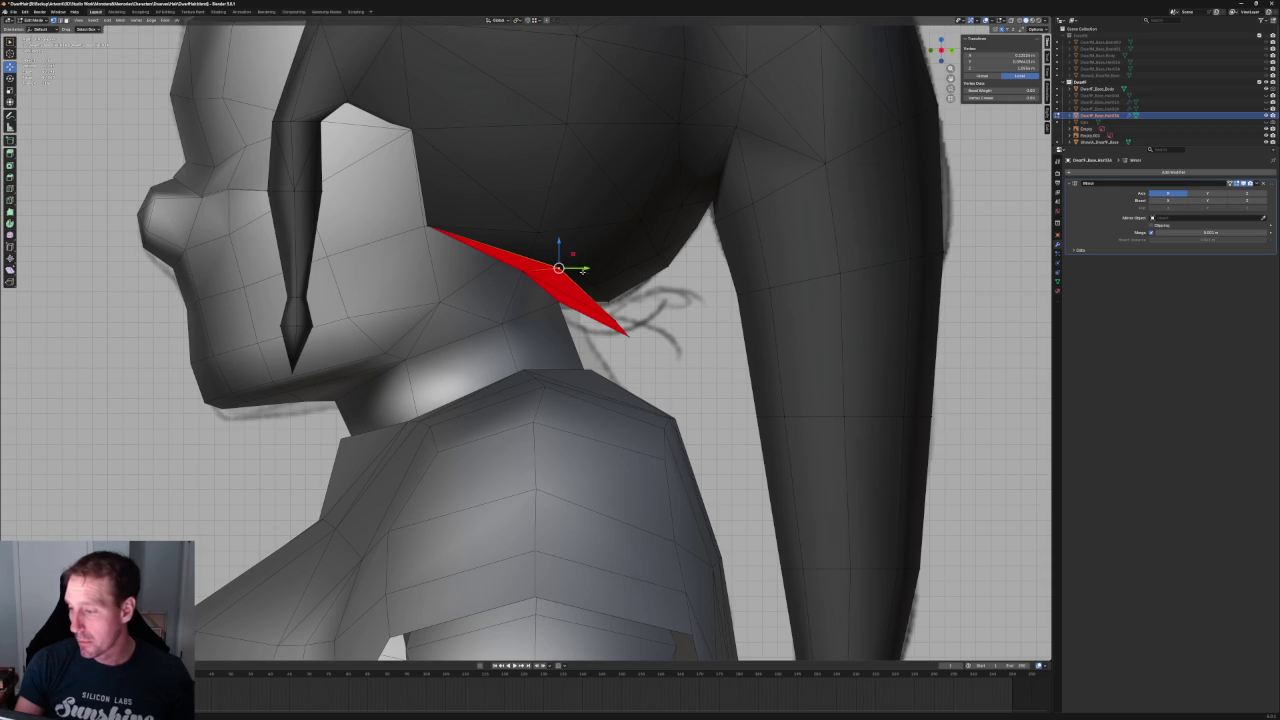
drag(572, 253, 514, 305)
click(516, 308)
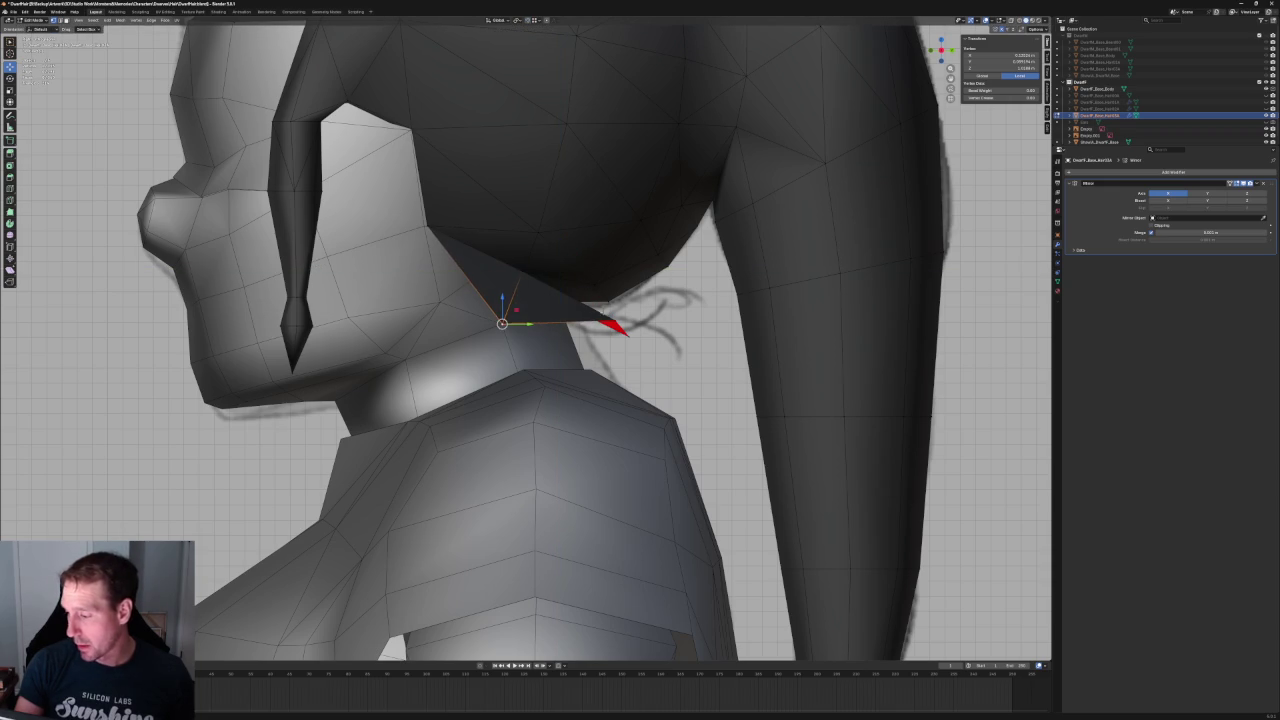
drag(614, 320, 657, 367)
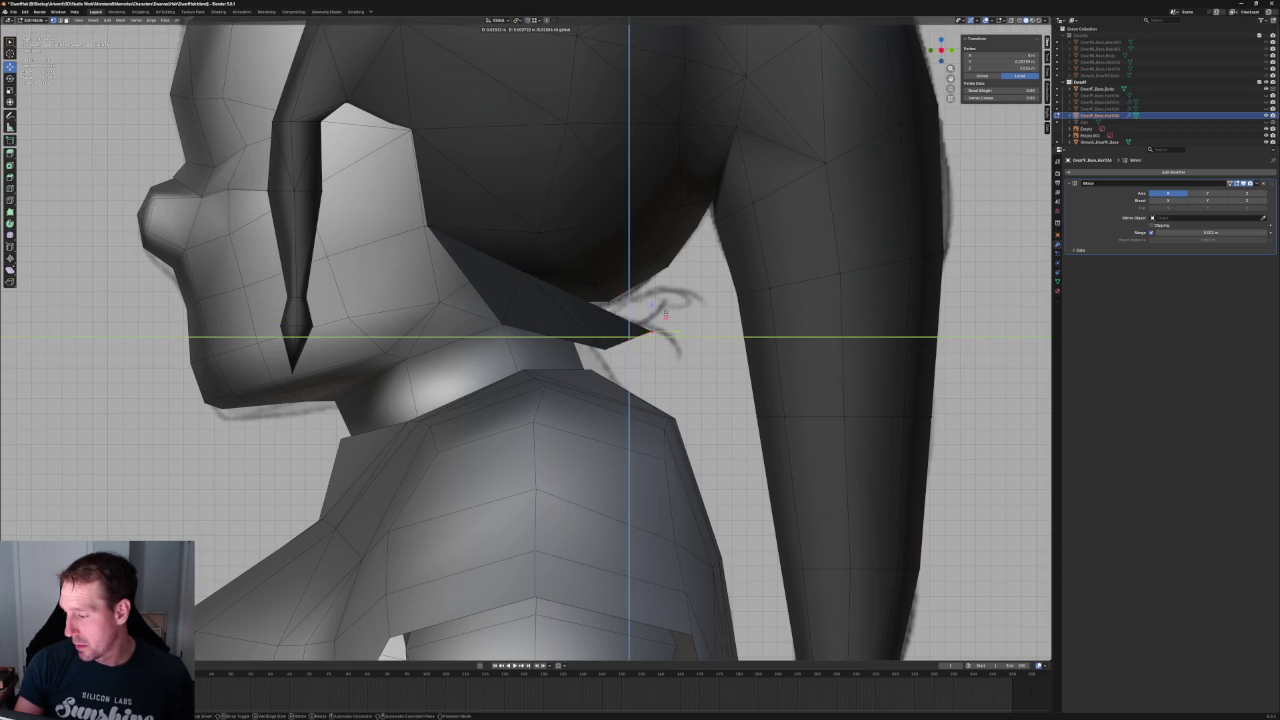
drag(640, 303, 642, 305)
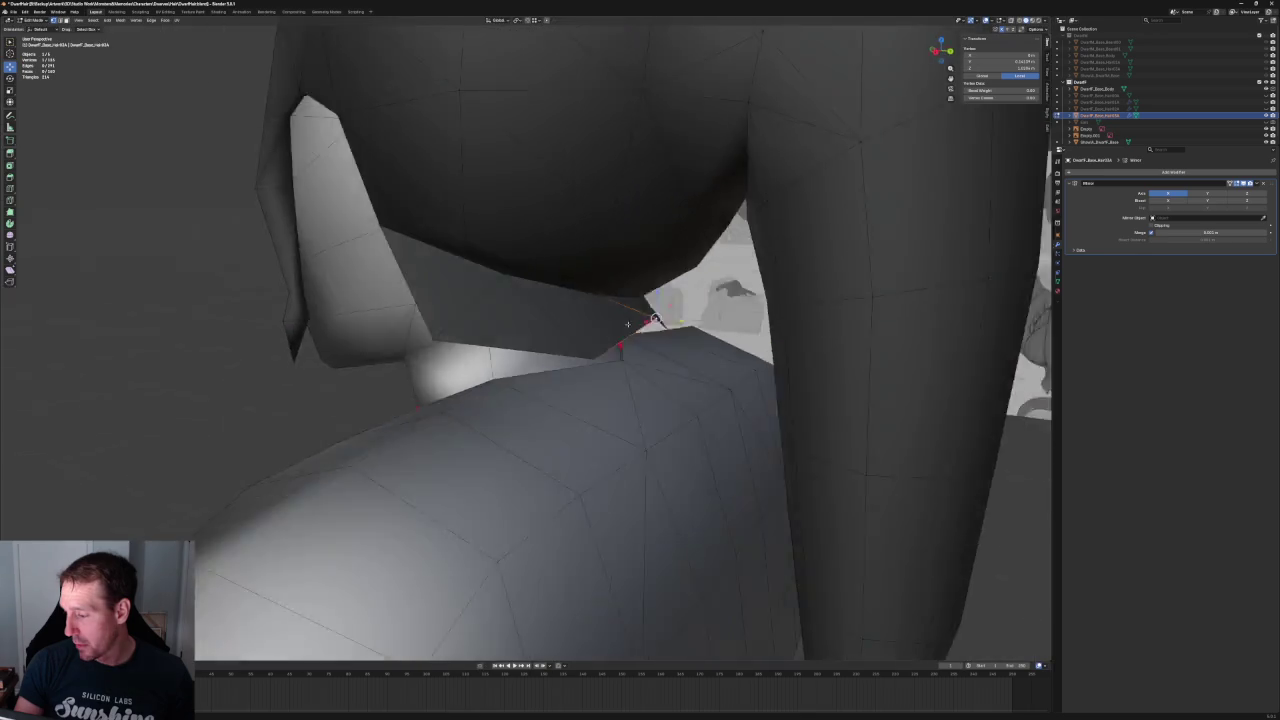
middle_drag(642, 305, 663, 300)
drag(663, 300, 663, 305)
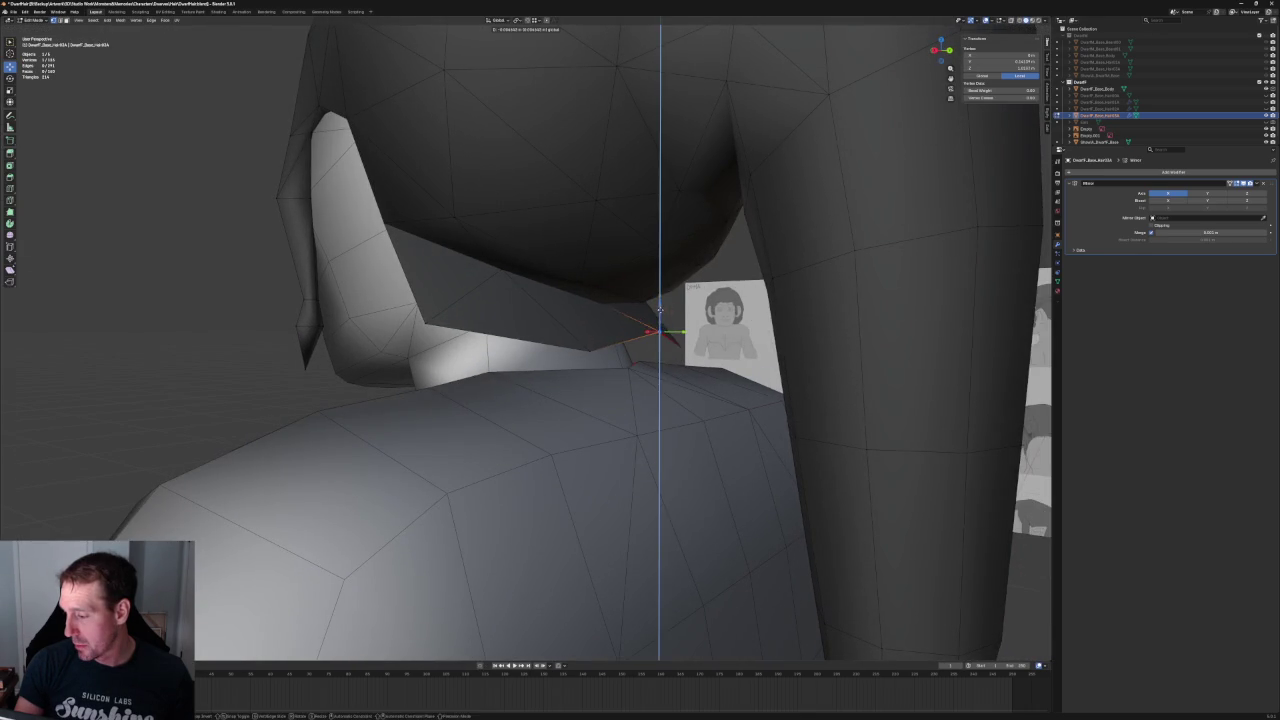
middle_drag(663, 305, 604, 307)
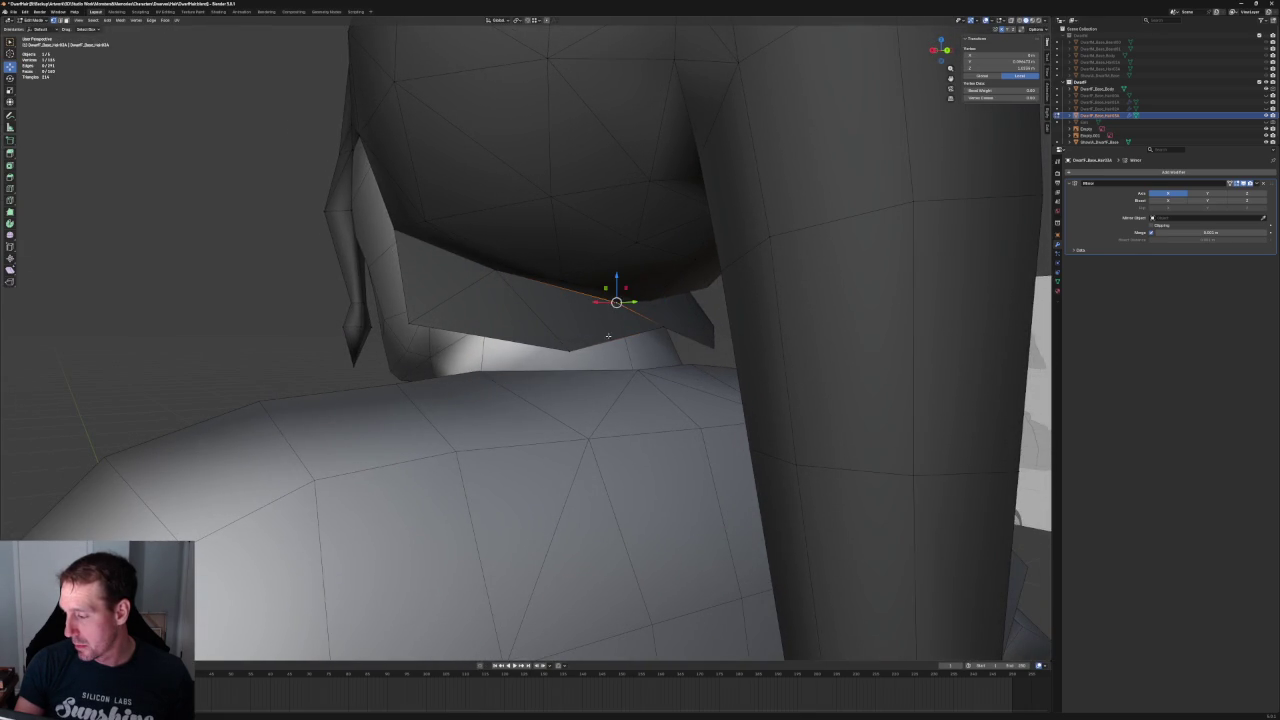
- Move the strand's tip vertex with X excluded to tuck it under the hair by the neck
key(alt+a)
mouse_move(280, 300)
middle_down()
mouse_move(405, 331)
mouse_move(560, 336)
middle_up()
scroll(575, 337, up, 3)
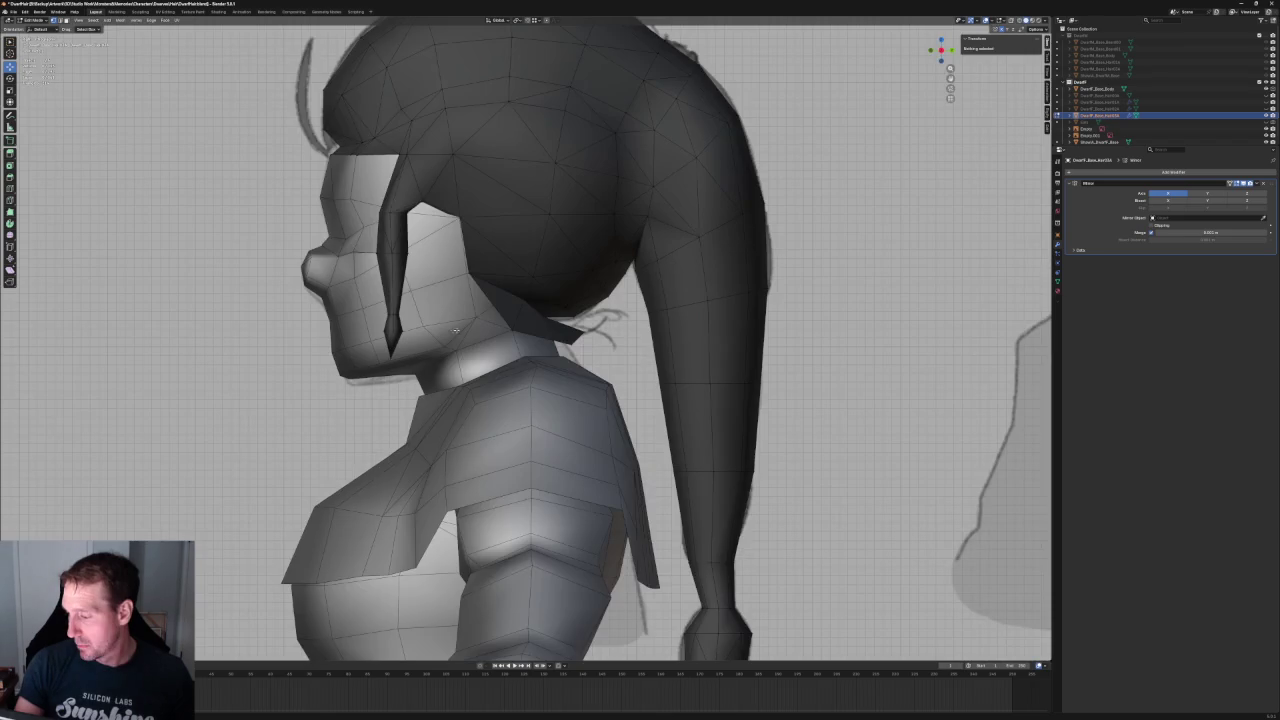
scroll(582, 337, up, 2)
click(628, 323)
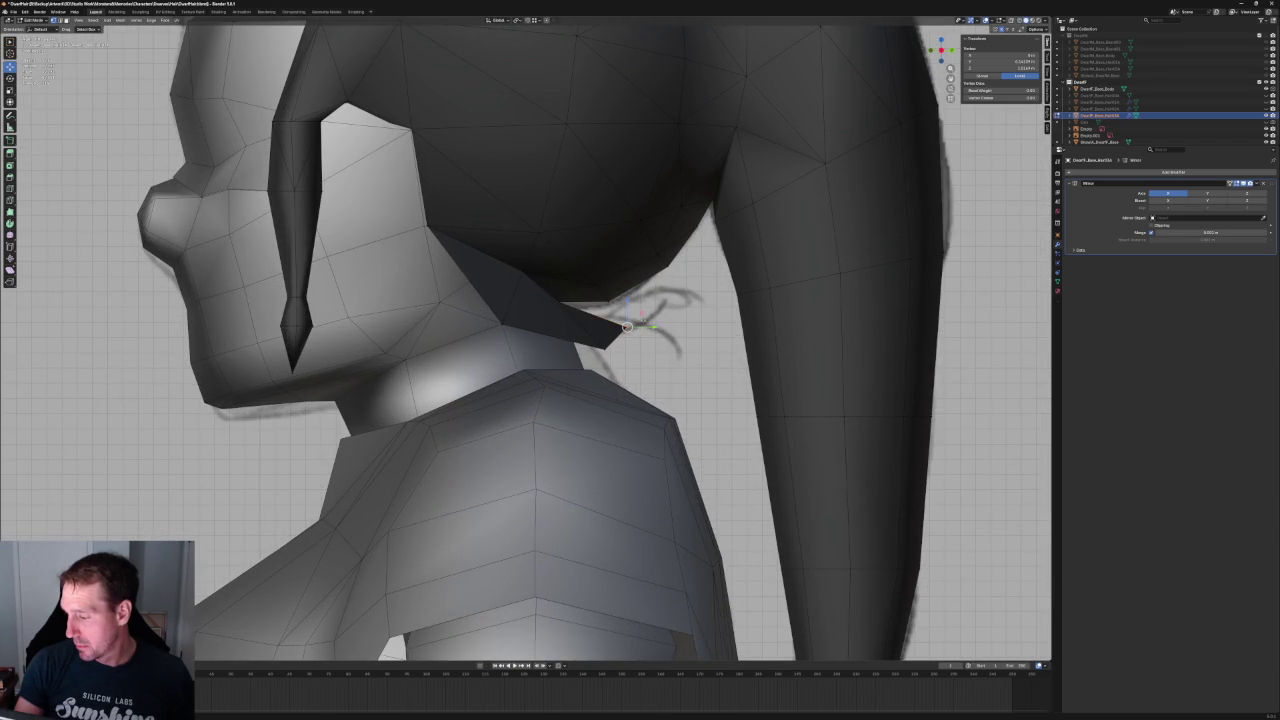
key(g)
key(shift+x)
click(633, 305)
scroll(640, 330, down, 4)
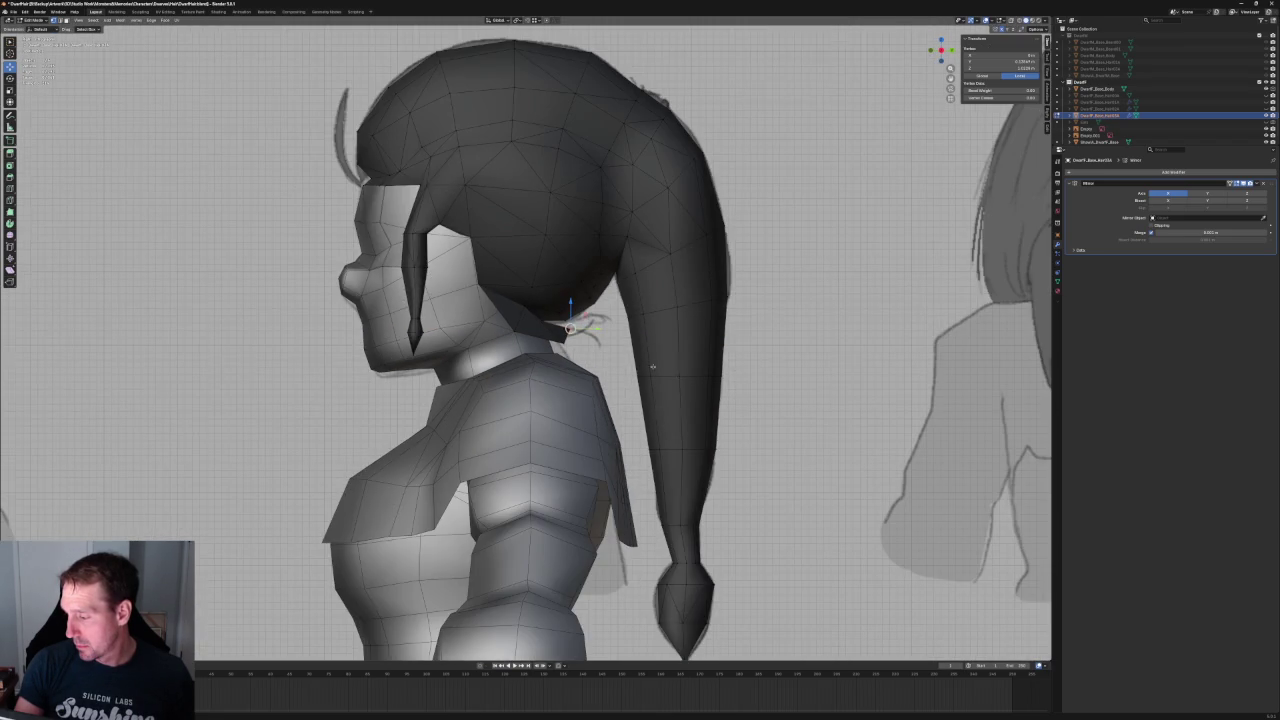
key(alt+a)
scroll(609, 358, down, 4)
scroll(609, 358, down, 3)
middle_drag(609, 358, 460, 360)
scroll(460, 340, up, 4)
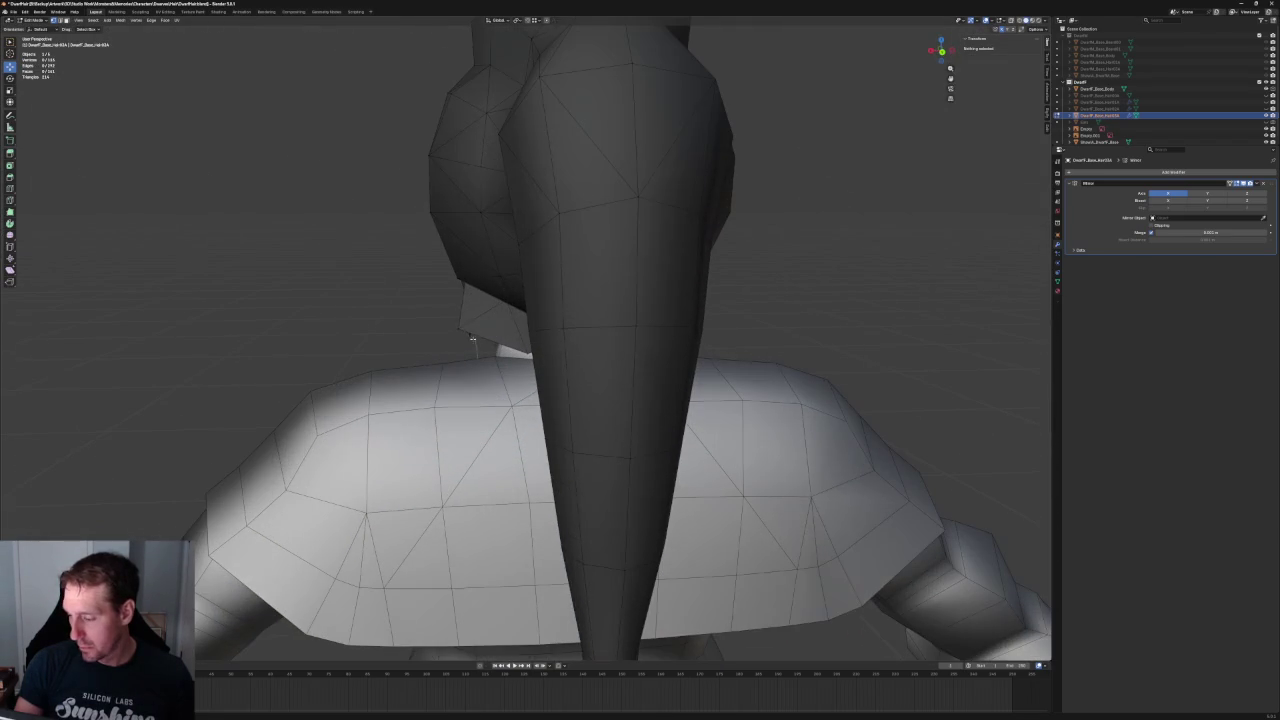
- Nudge the strand vertex behind the ponytail sideways along X, checking from the right side
click(458, 328)
key(g)
key(x)
click(460, 328)
key(grave)
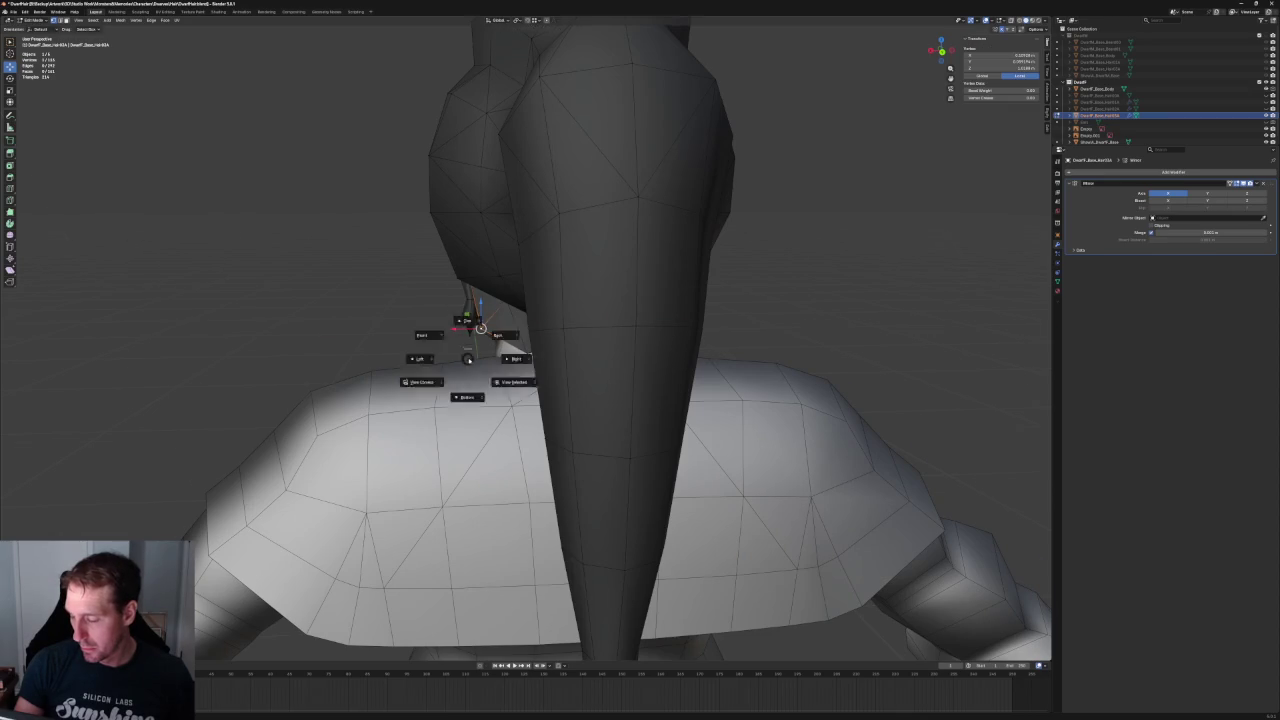
click(505, 343)
mouse_move(512, 318)
middle_down()
mouse_move(467, 318)
mouse_move(573, 386)
mouse_move(545, 384)
mouse_move(480, 320)
mouse_move(488, 300)
middle_up()
key(g)
key(x)
click(456, 334)
- Remove the extra vertex near the ear from the strand edge by the jaw
scroll(476, 316, up, 5)
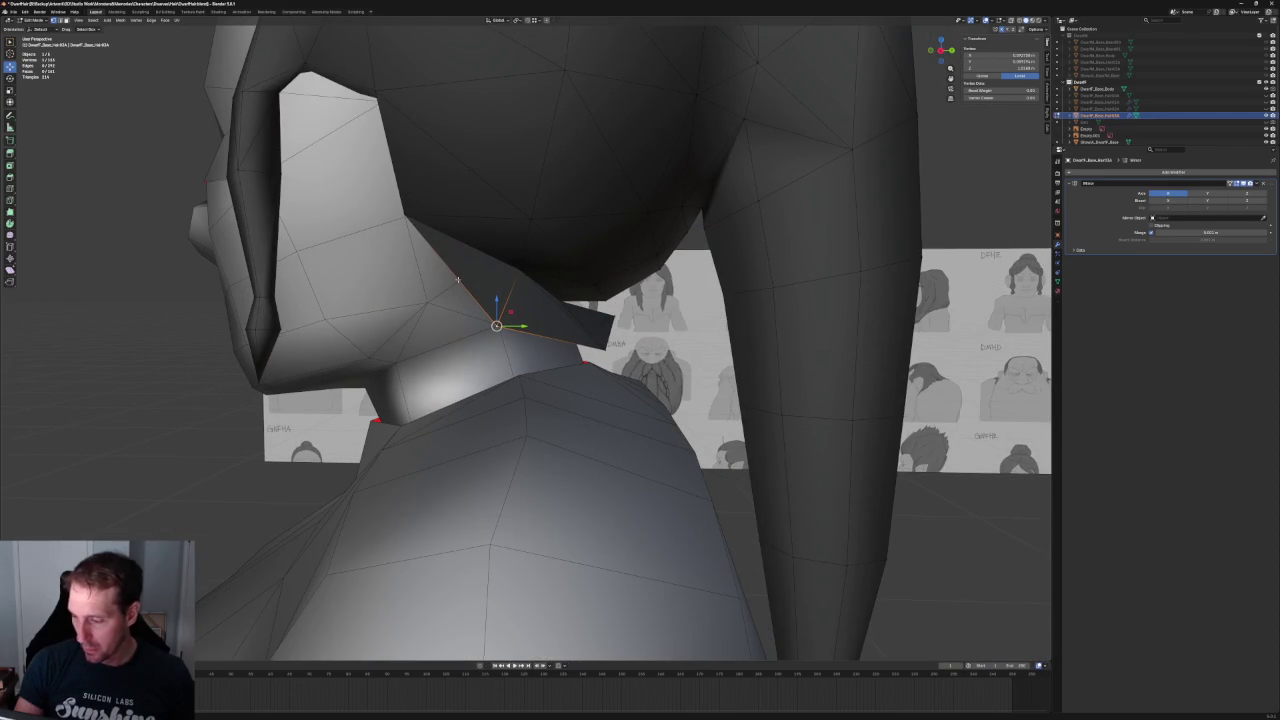
click(457, 279)
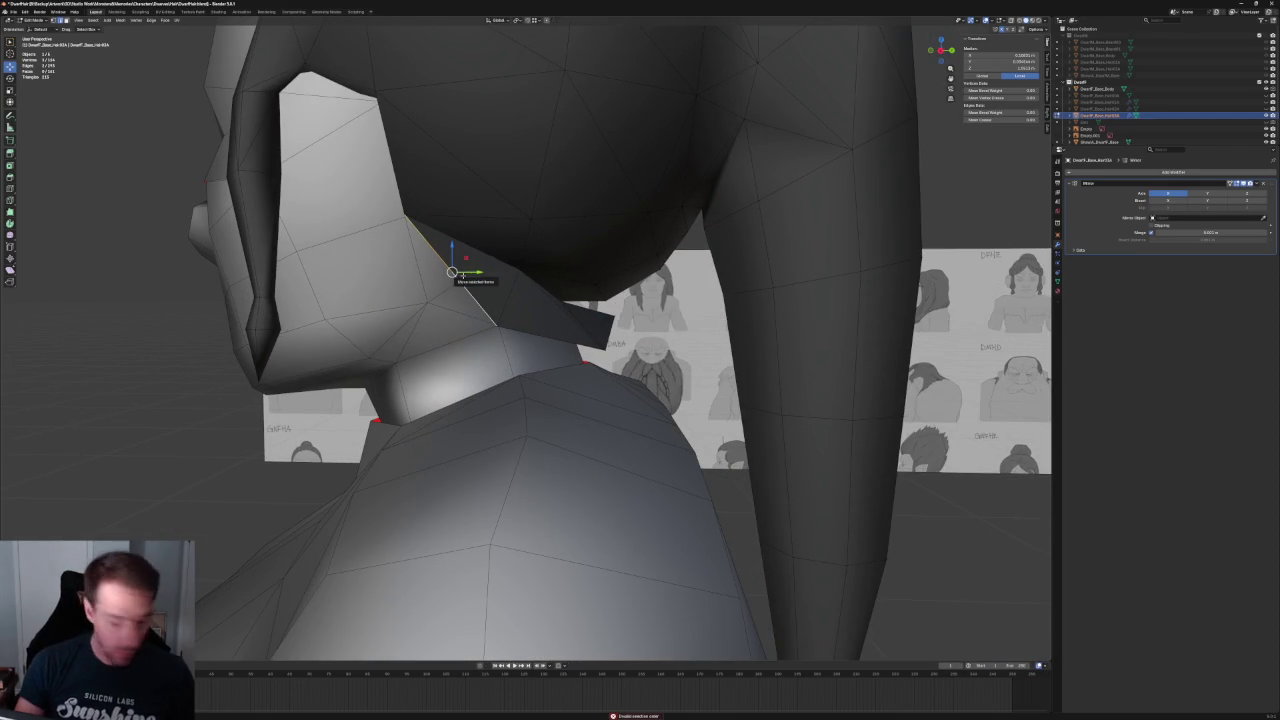
click(449, 275)
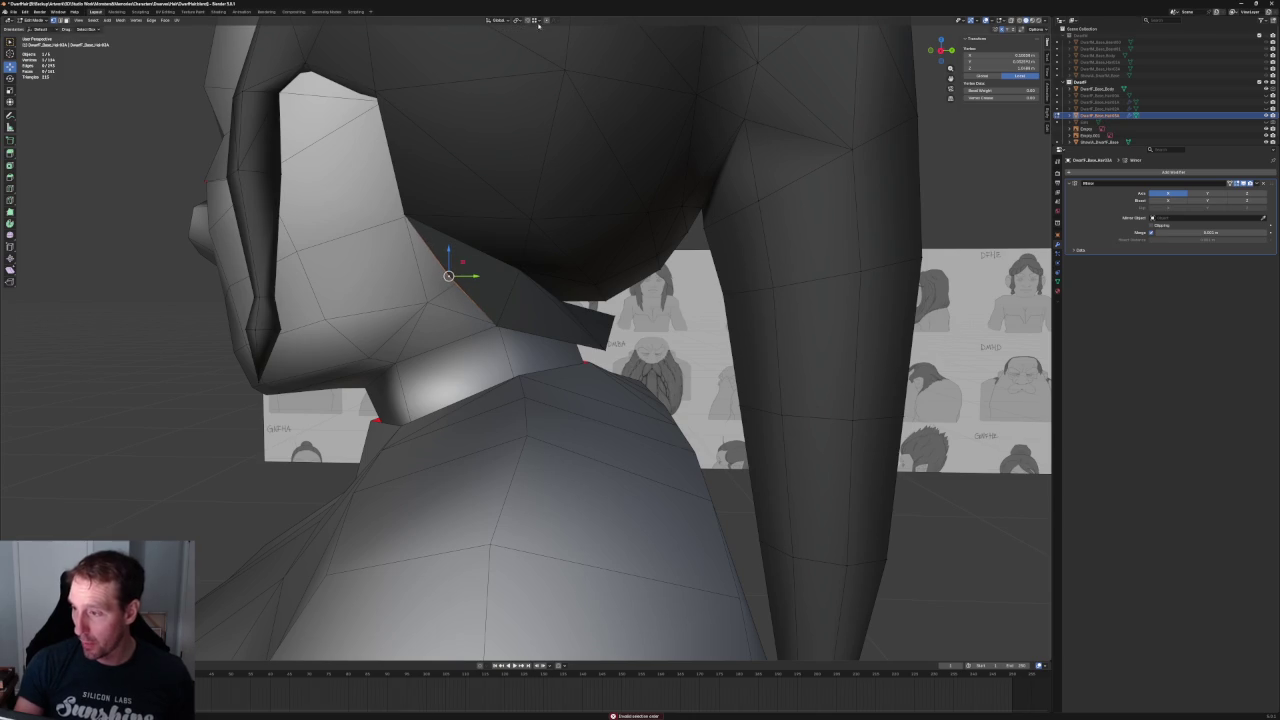
key(ctrl+x)
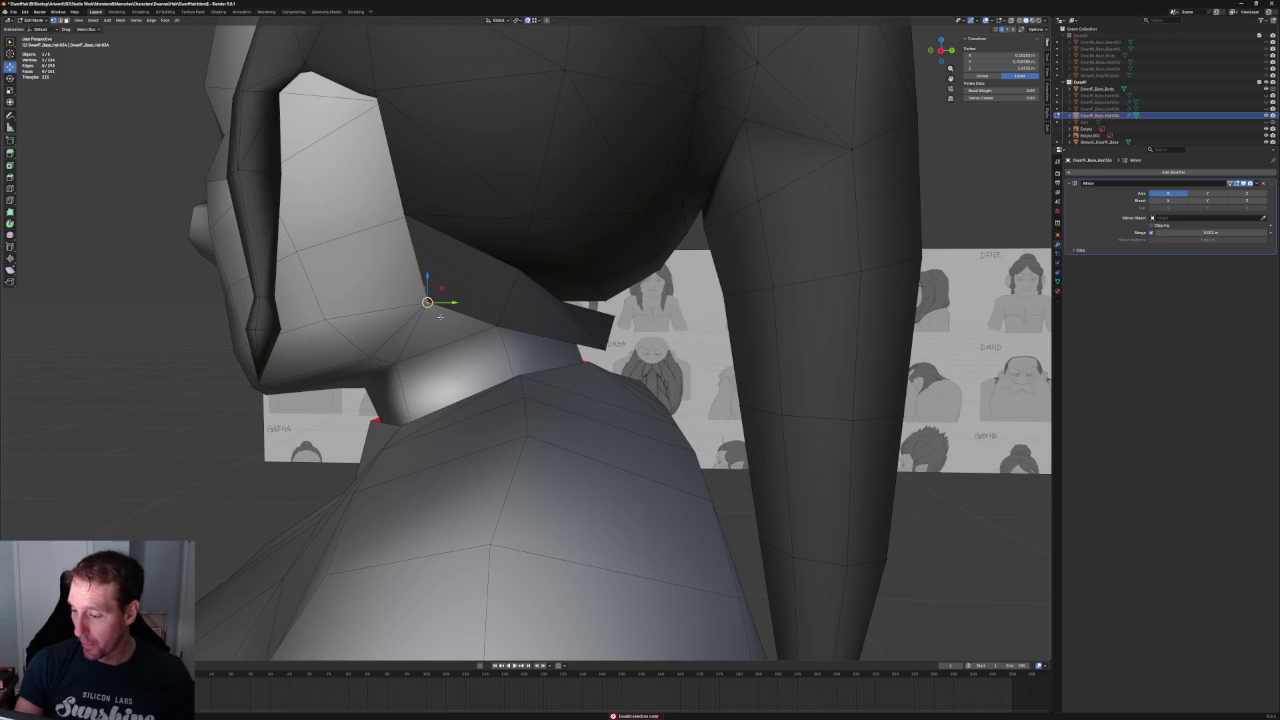
mouse_move(528, 277)
middle_down()
mouse_move(517, 262)
mouse_move(544, 273)
middle_up()
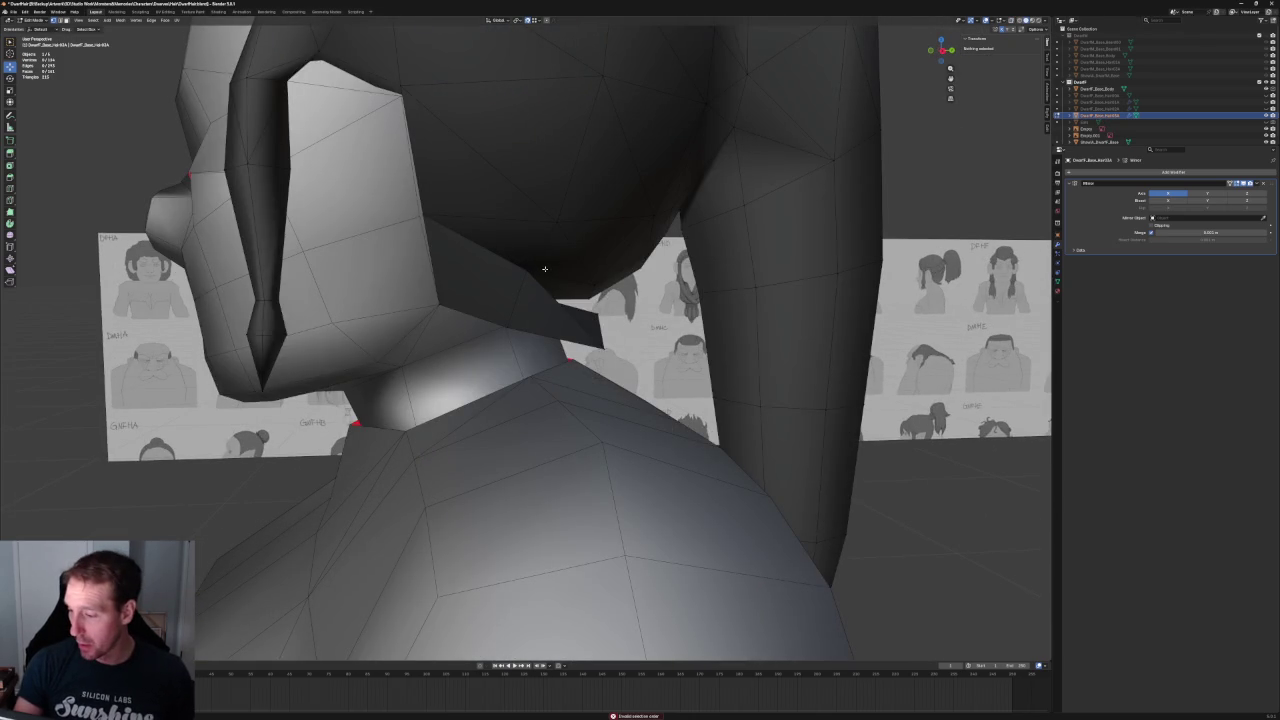
- Centre on a nape flap vertex and move it inward along X
click(527, 270)
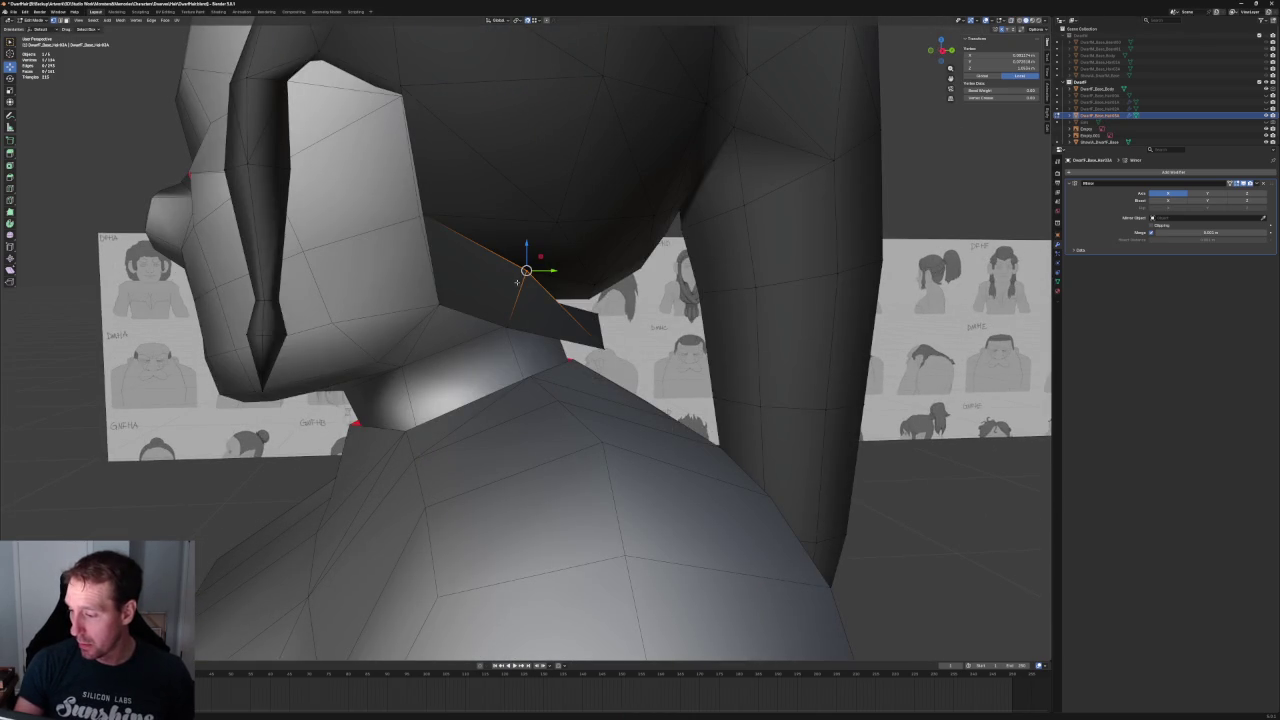
click(441, 300)
key(KP_Decimal)
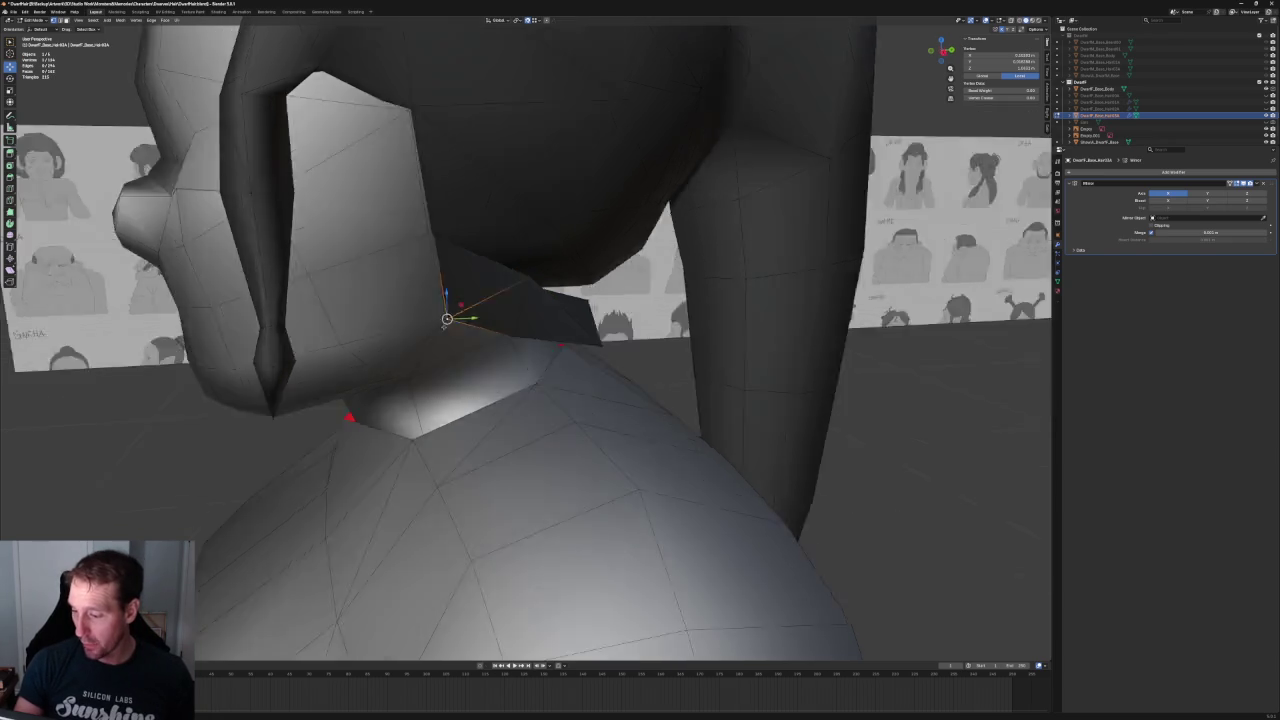
key(g)
key(x)
click(540, 347)
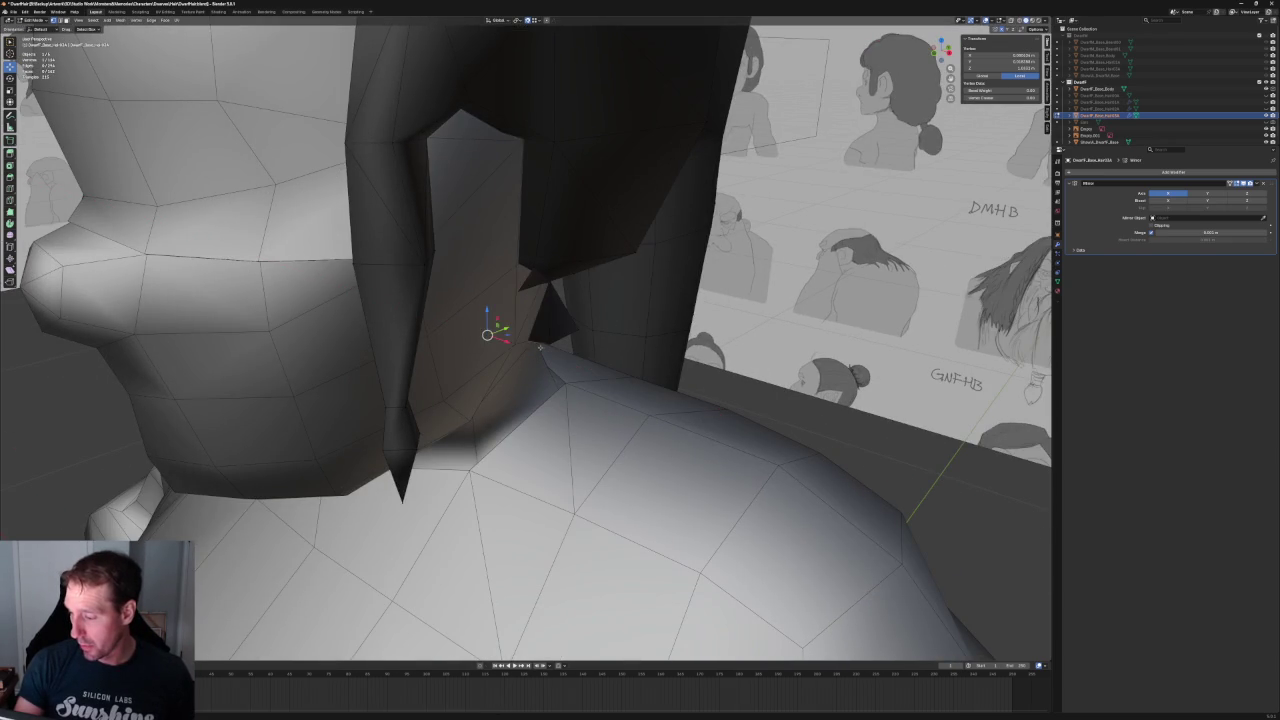
key(g)
key(x)
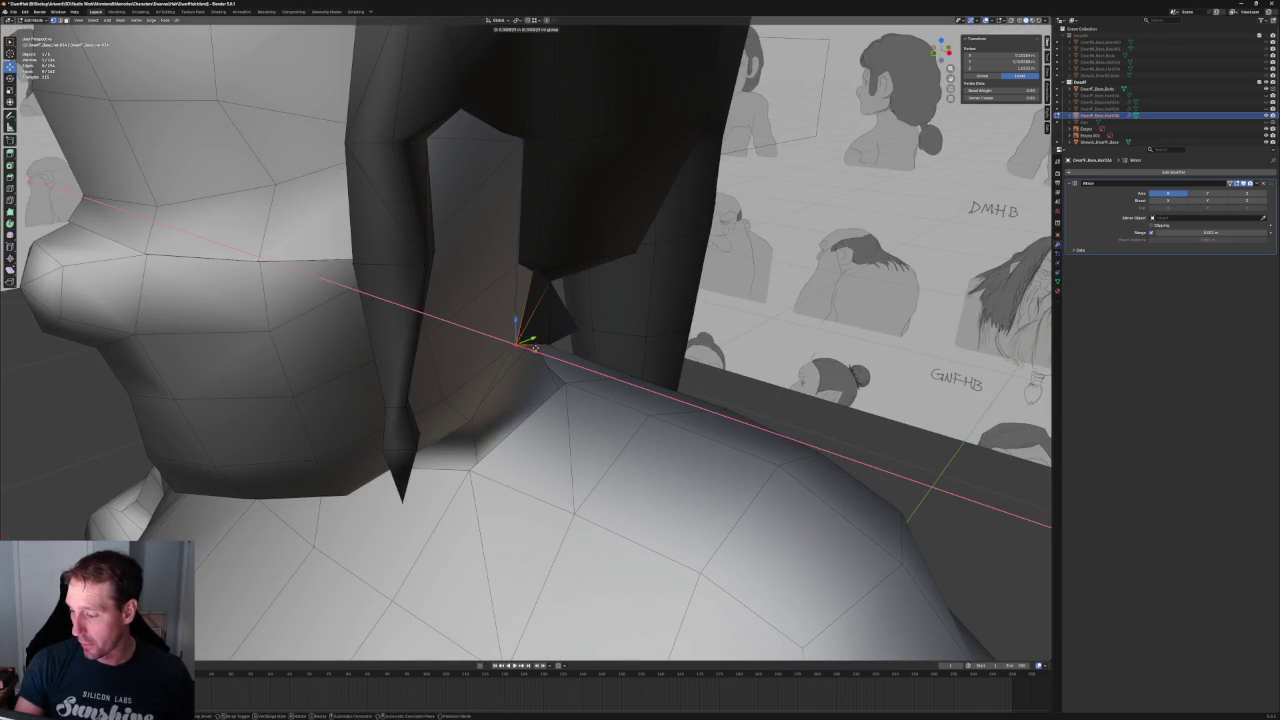
click(540, 347)
- Shift the flap vertex along Y closer to the neck, then check it in Right Ortho
middle_drag(540, 347, 544, 296)
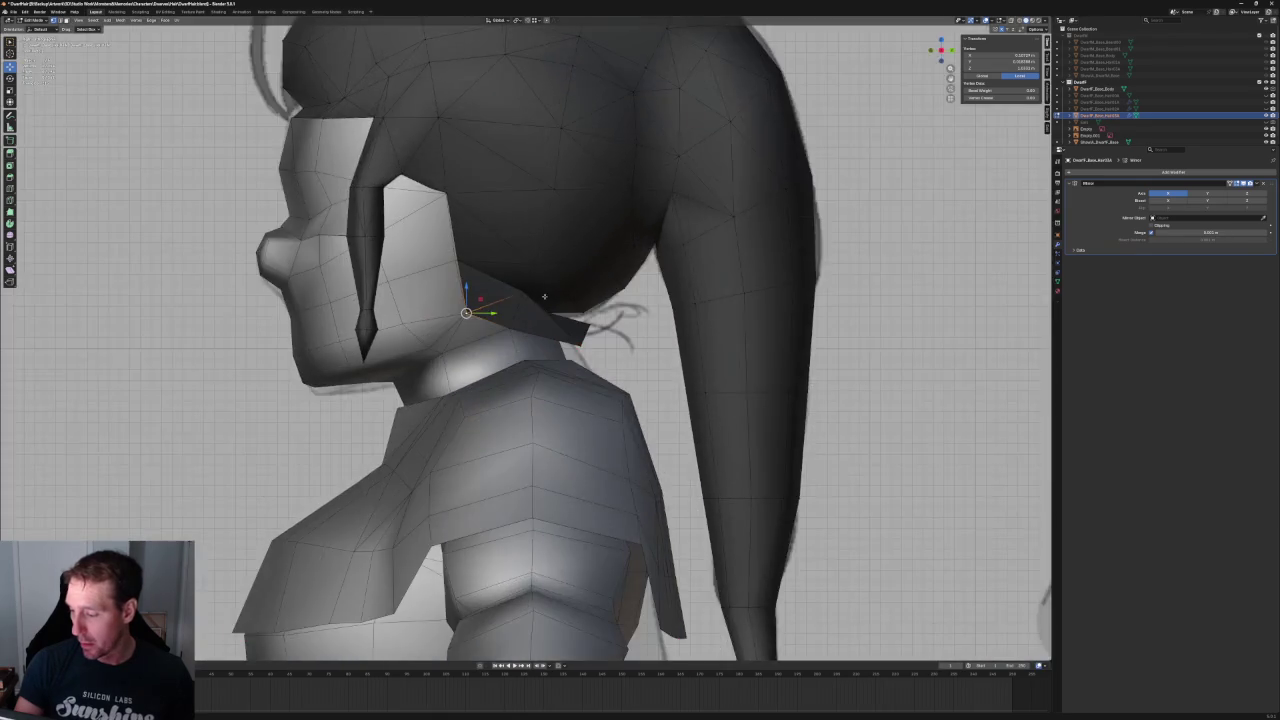
scroll(544, 296, up, 4)
scroll(490, 312, down, 3)
key(g)
key(y)
click(495, 305)
scroll(554, 321, down, 2)
key(KP_3)
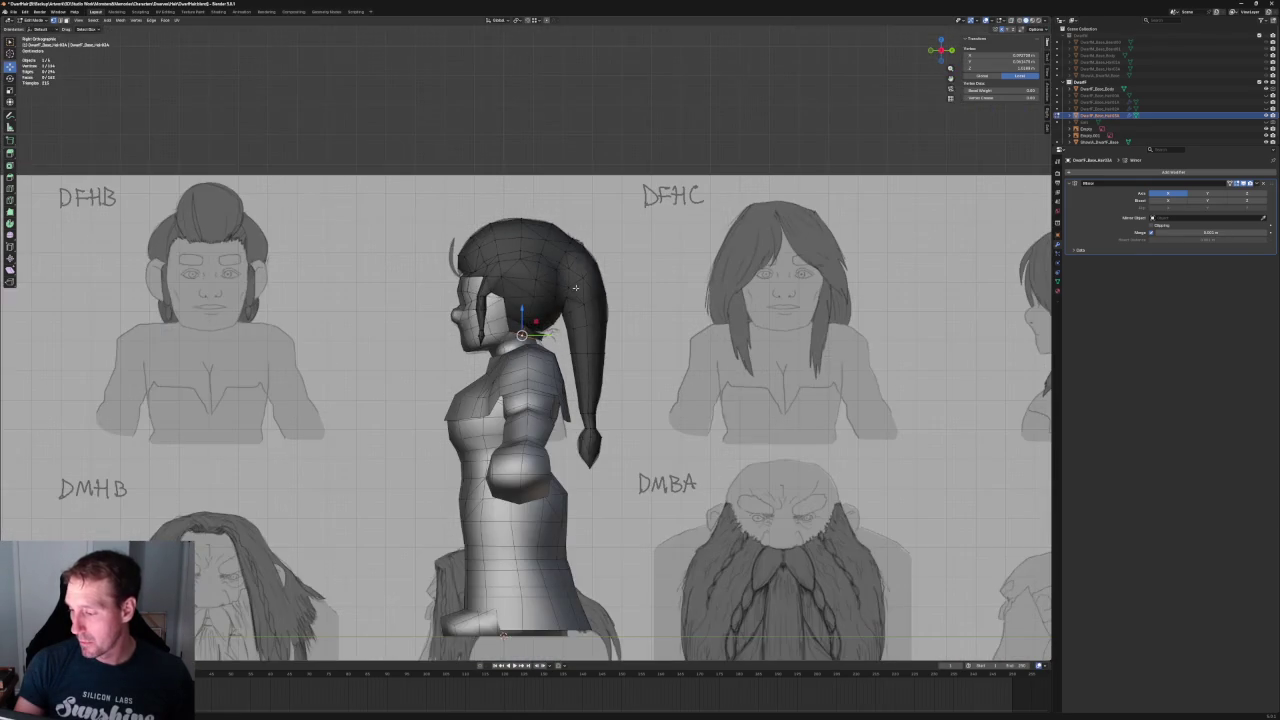
- Viewing from behind, nudge the selected nape vertex sideways along X twice
scroll(586, 160, down, 3)
scroll(554, 229, down, 2)
mouse_move(554, 229)
middle_down()
mouse_move(566, 220)
mouse_move(542, 199)
middle_up()
scroll(500, 330, up, 4)
scroll(490, 330, up, 3)
key(g)
key(x)
click(462, 331)
key(g)
key(x)
click(462, 331)
- From the side, move a nape-flap vertex within the side plane (Shift+X) to follow the sketch
scroll(462, 331, down, 4)
middle_drag(462, 331, 600, 338)
scroll(571, 347, up, 5)
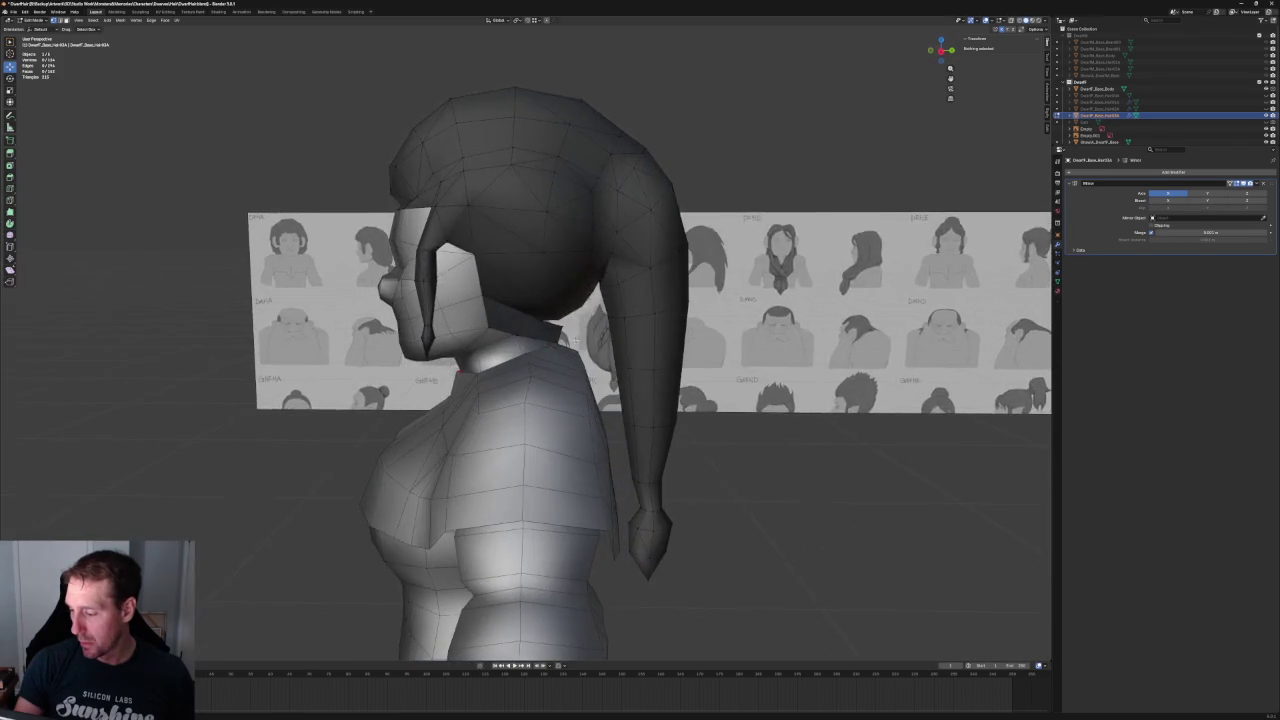
scroll(600, 335, up, 3)
scroll(603, 325, up, 3)
click(603, 321)
key(g)
key(shift+x)
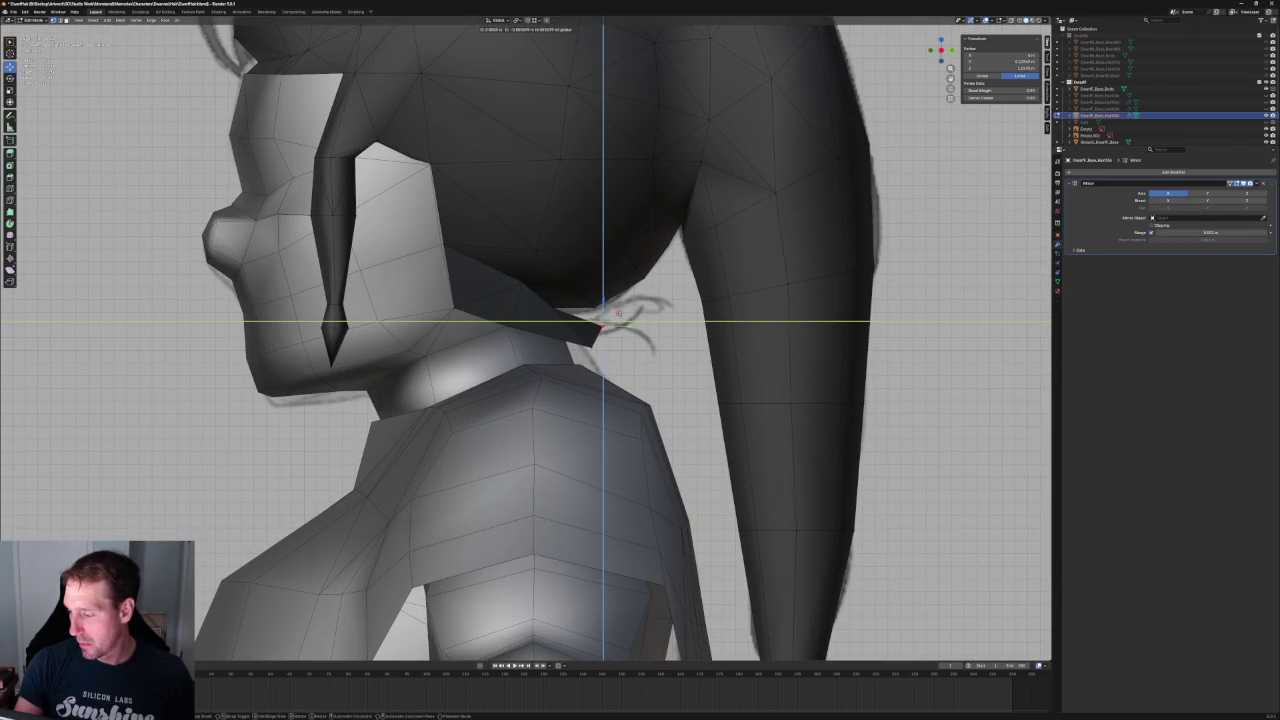
click(600, 320)
- In Right Ortho view, pull two more flap vertices onto the neck outline of the side sketch
scroll(600, 320, down, 8)
mouse_move(600, 320)
middle_down()
mouse_move(624, 339)
mouse_move(610, 340)
middle_up()
key(KP_3)
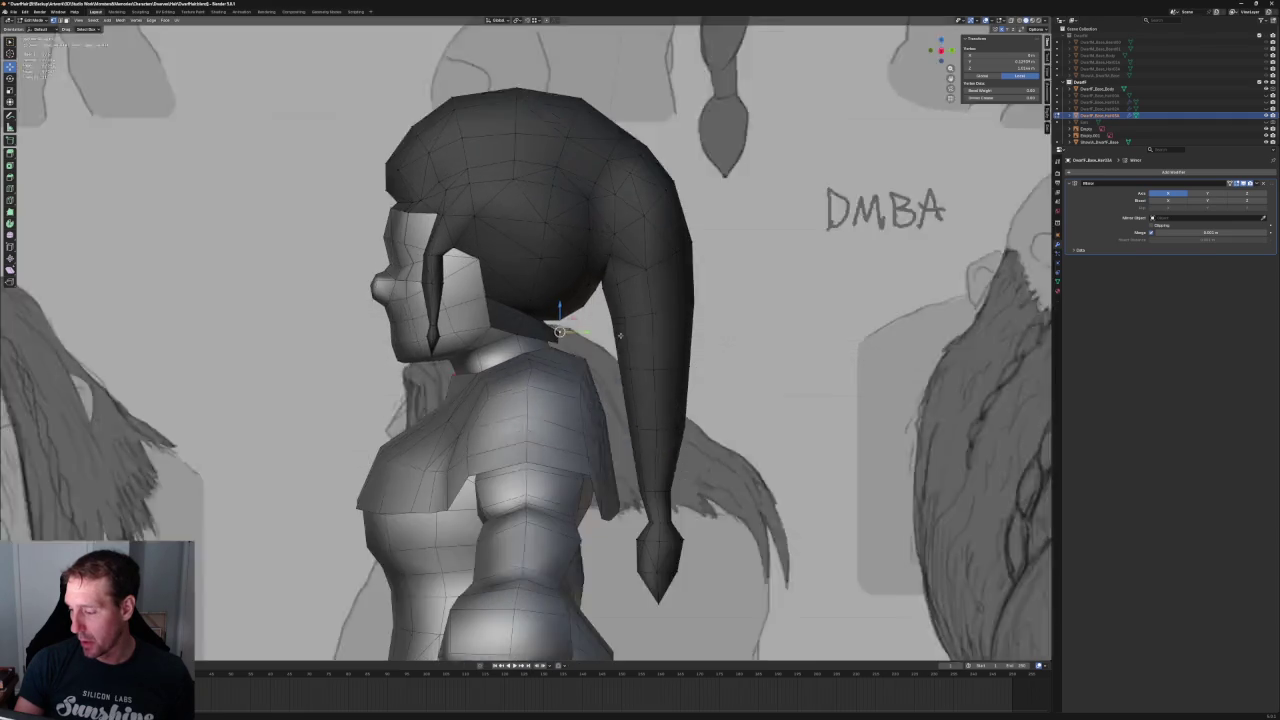
scroll(605, 343, up, 5)
key(g)
key(shift+x)
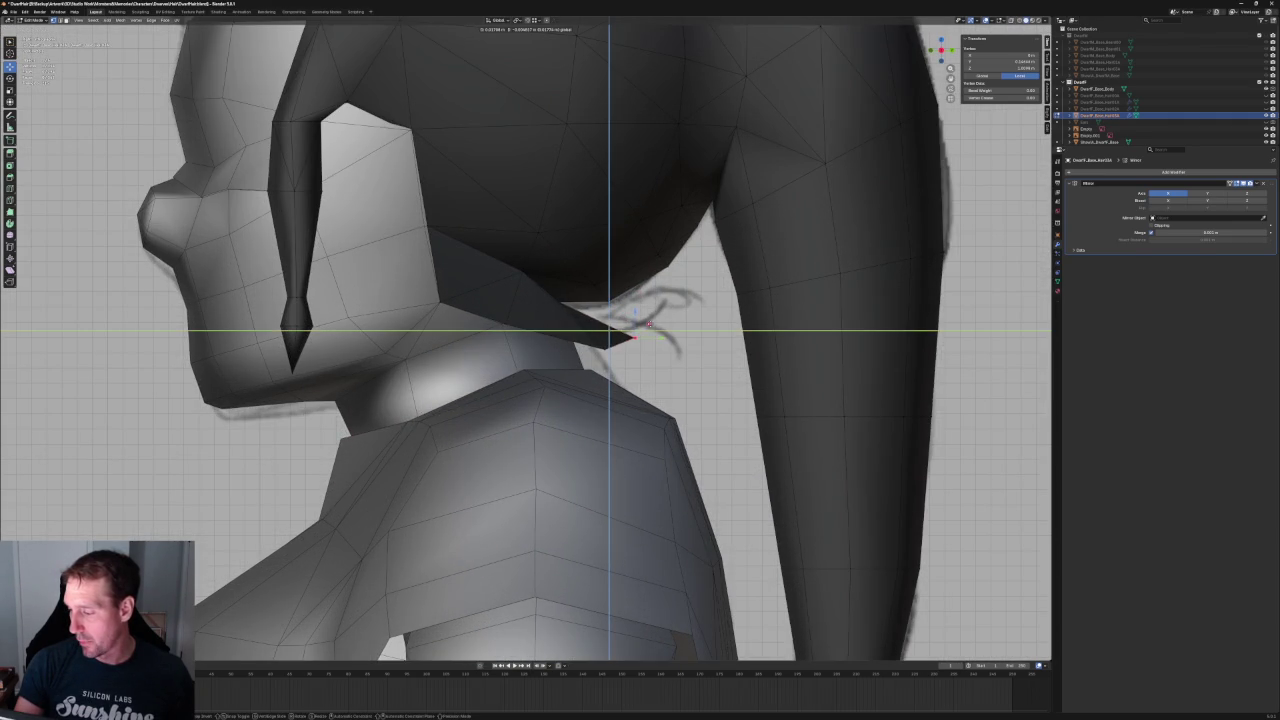
click(628, 343)
key(g)
key(shift+x)
click(618, 336)
- Adjust two more flap vertices, one within the side plane and one vertically along Z
scroll(618, 336, down, 4)
scroll(553, 330, down, 4)
scroll(592, 326, up, 1)
scroll(592, 326, up, 3)
key(g)
key(shift+x)
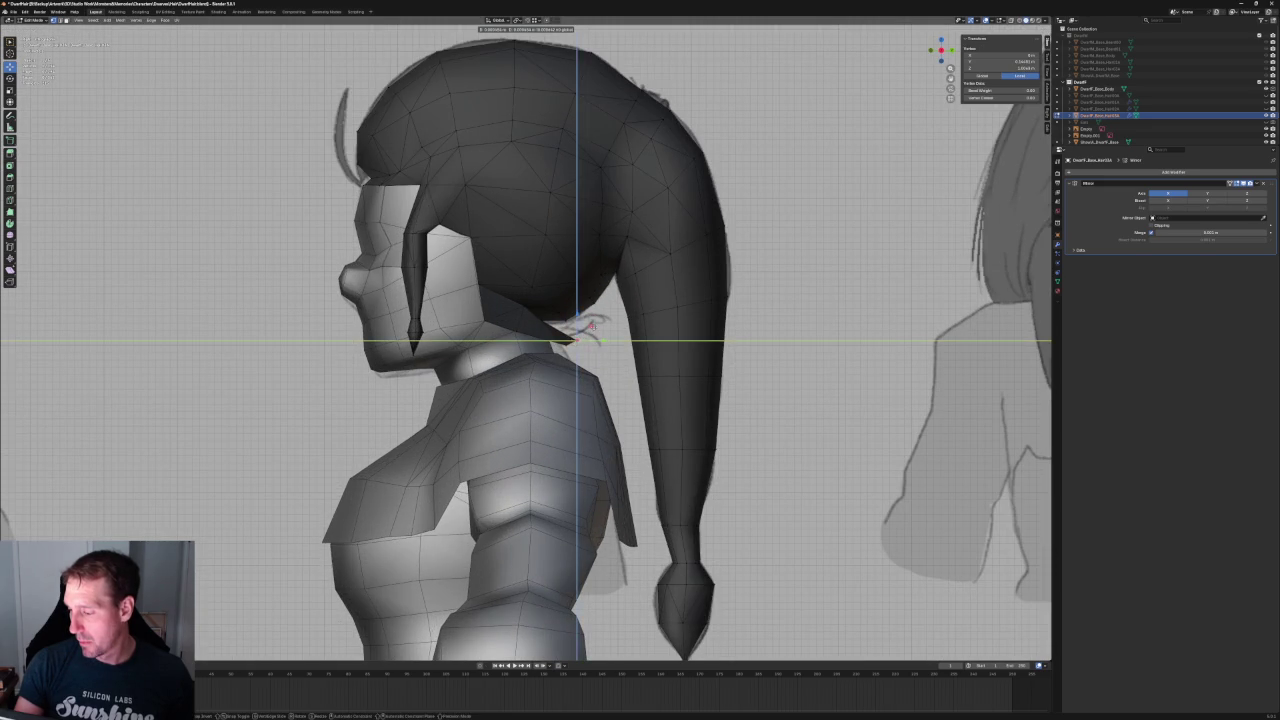
click(583, 310)
scroll(583, 320, down, 3)
scroll(575, 335, up, 2)
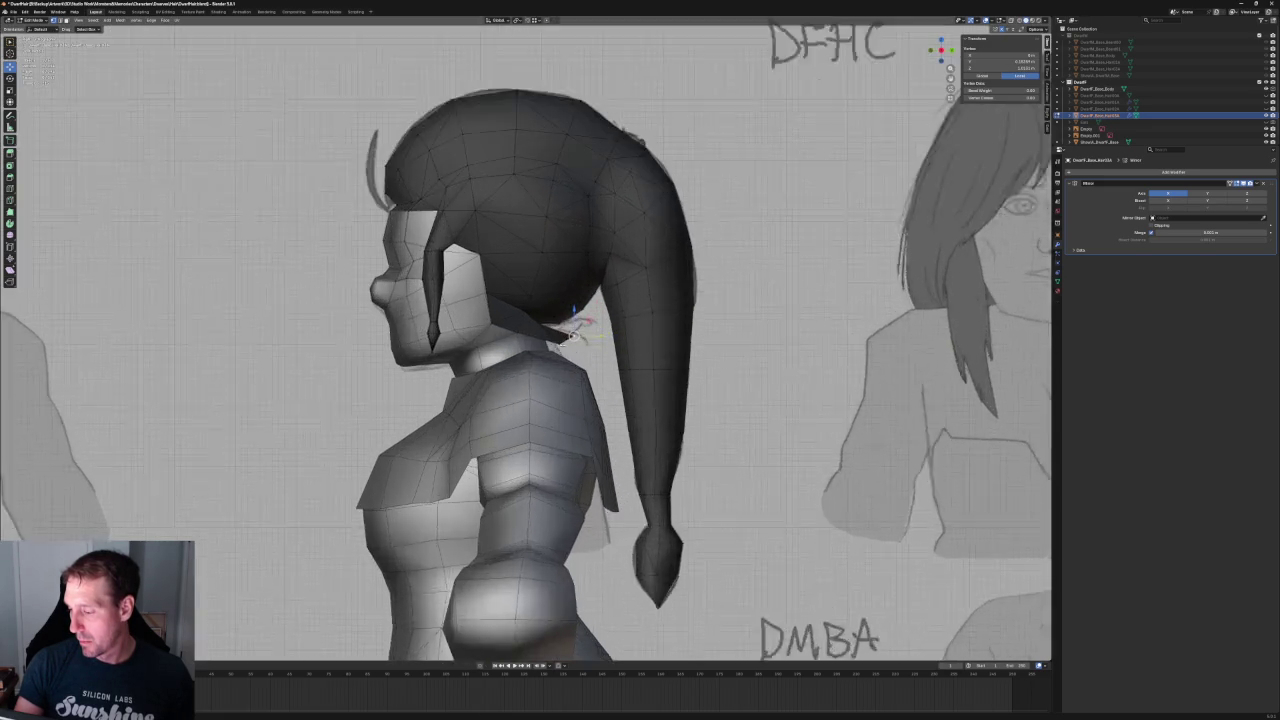
scroll(572, 345, up, 2)
key(g)
key(z)
click(573, 330)
- From an angled back view, shift a flap vertex along X and another along Y
scroll(573, 330, down, 2)
middle_drag(573, 330, 680, 320)
key(g)
key(x)
key(Escape)
mouse_move(540, 340)
middle_down()
mouse_move(600, 330)
mouse_move(540, 368)
mouse_move(603, 363)
mouse_move(551, 340)
middle_up()
key(g)
key(x)
click(542, 364)
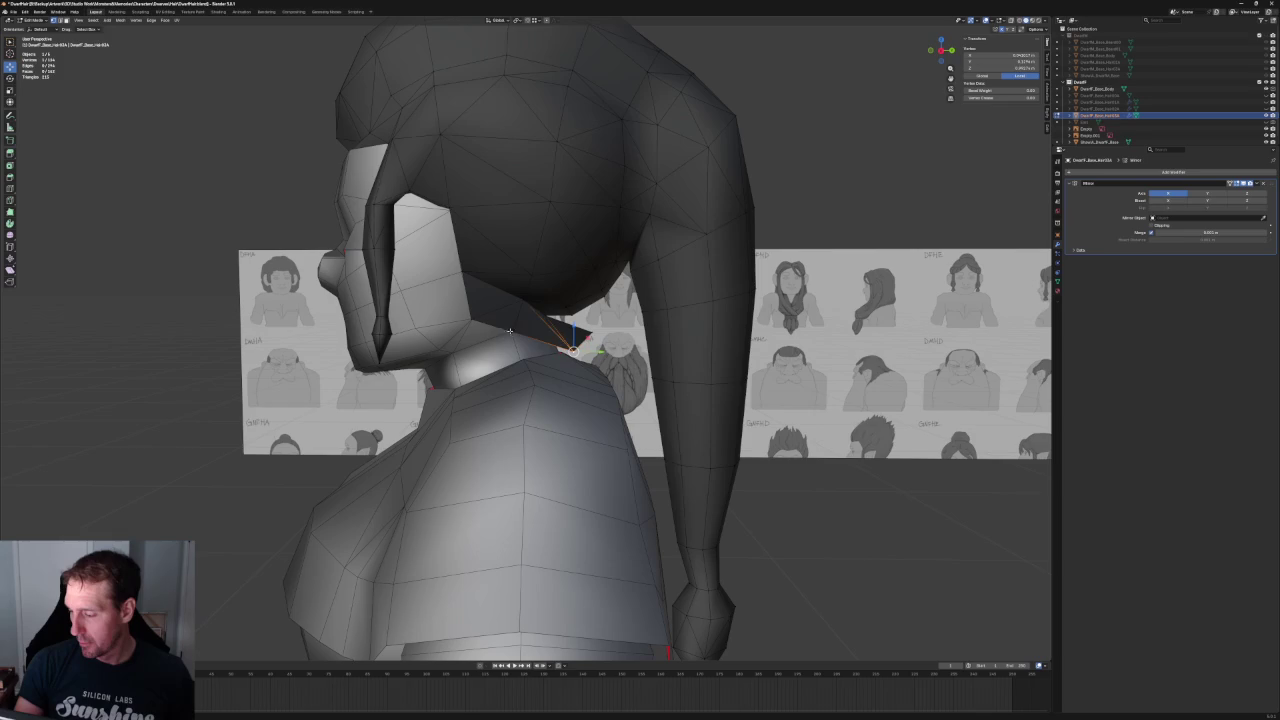
key(g)
key(y)
key(Return)
- Deselect everything and check the nape flap against the sketch in Right Ortho view
key(alt+a)
scroll(640, 350, down, 4)
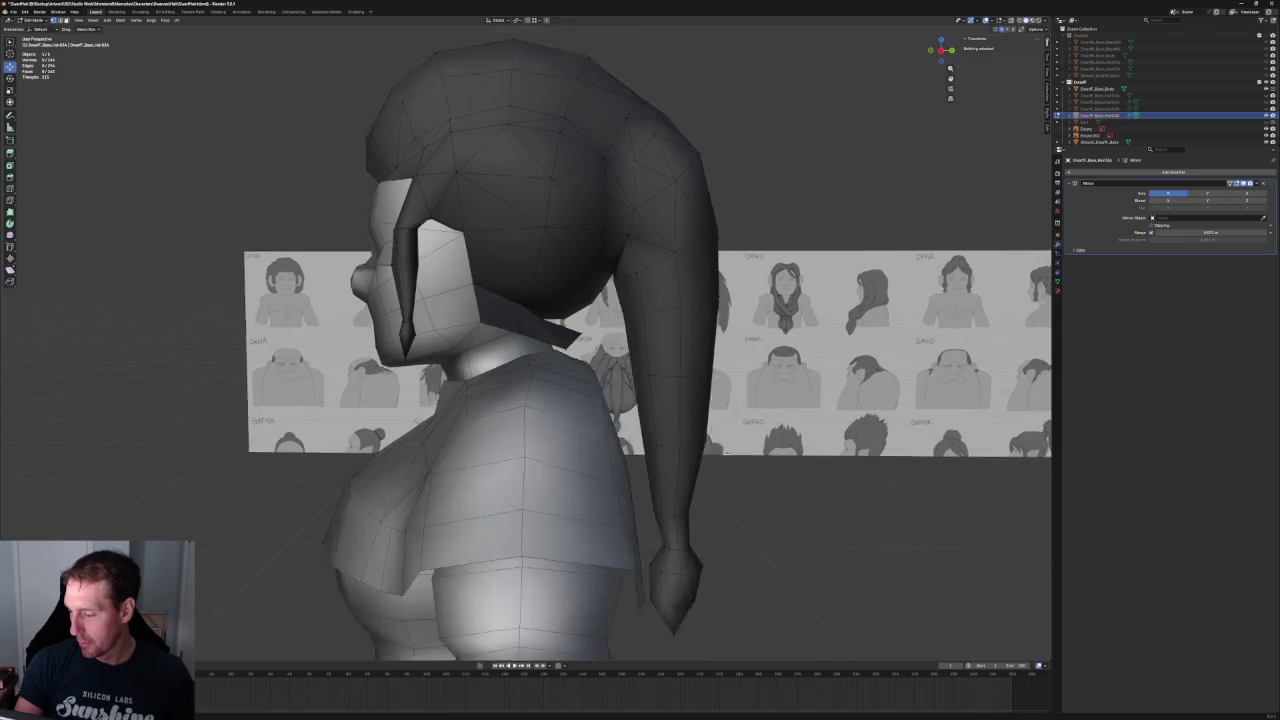
mouse_move(651, 372)
middle_down()
mouse_move(592, 371)
mouse_move(644, 386)
middle_up()
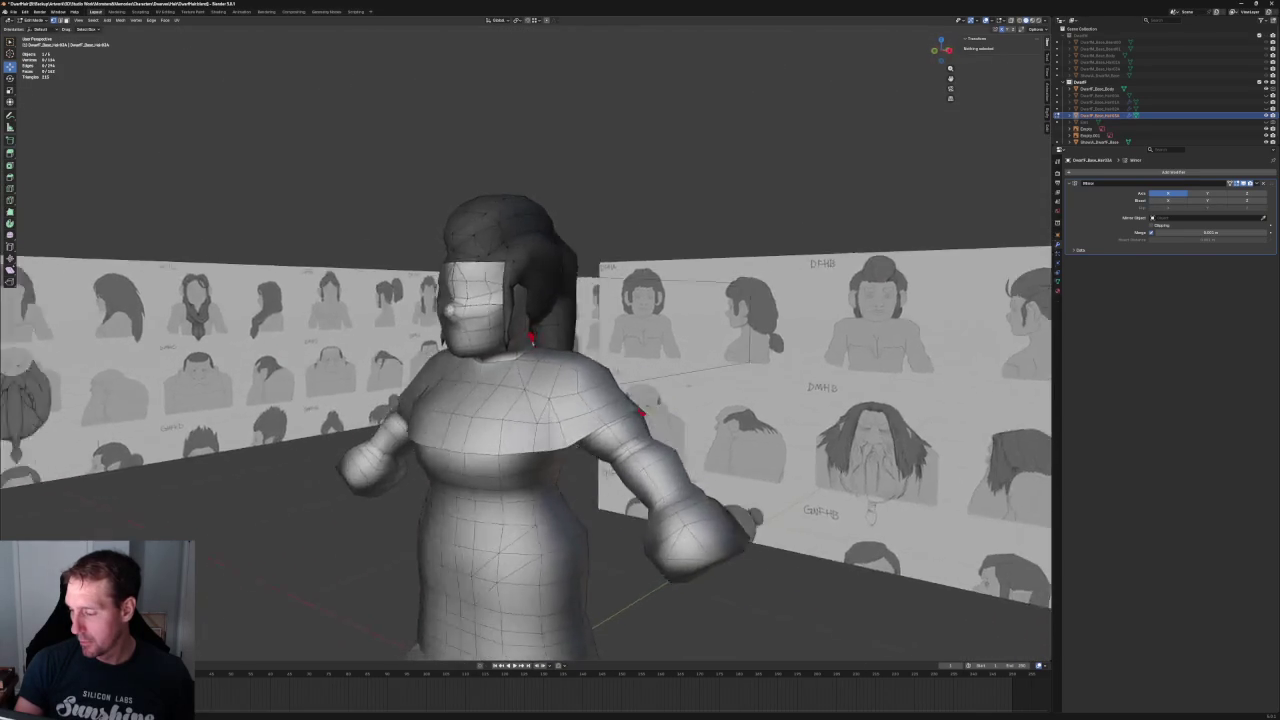
scroll(644, 386, down, 5)
key(KP_3)
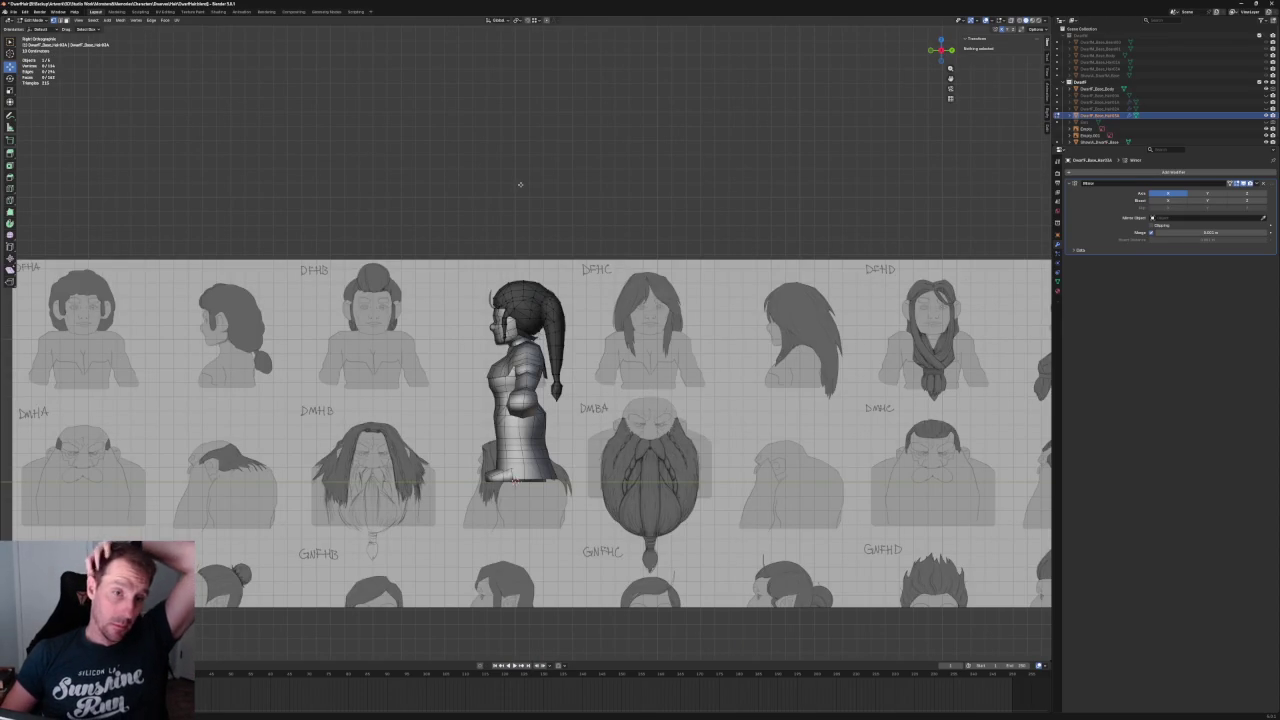
- Frame the head and torso and orbit around the character to inspect the hair
key(KP_Decimal)
key(KP_5)
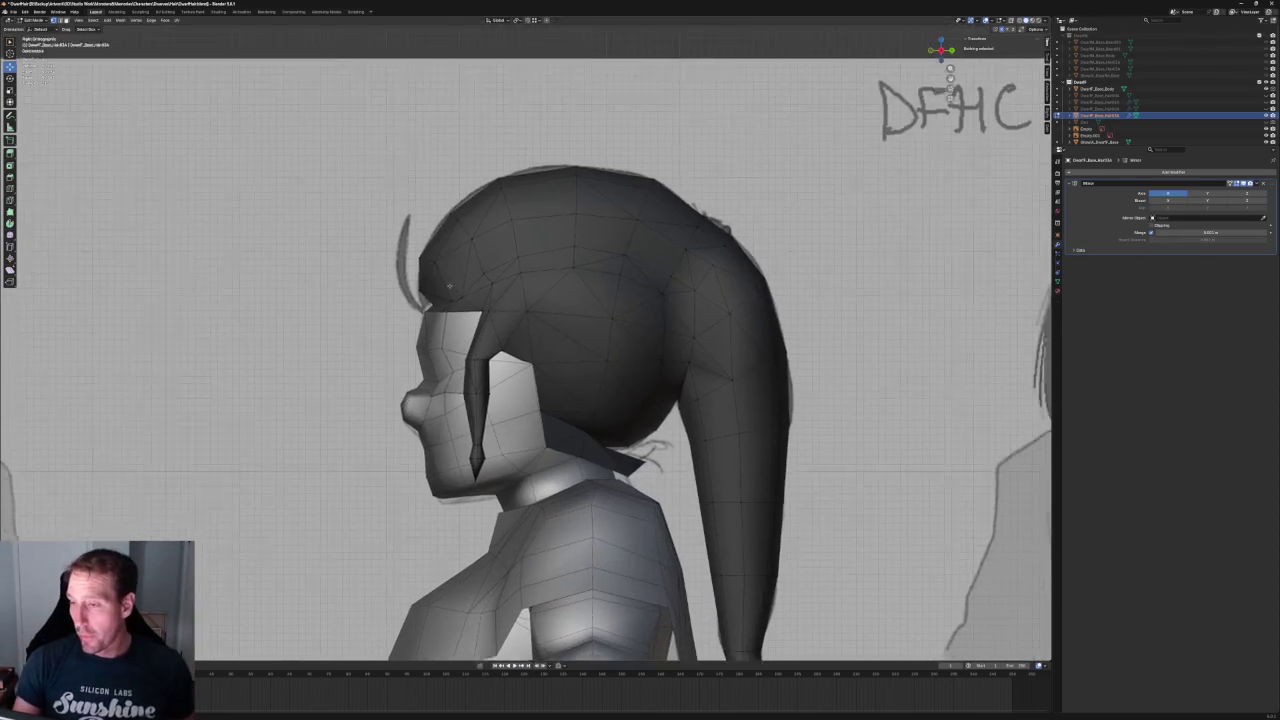
key(KP_5)
key(KP_5)
mouse_move(547, 218)
middle_down()
mouse_move(480, 283)
mouse_move(421, 276)
mouse_move(442, 284)
middle_up()
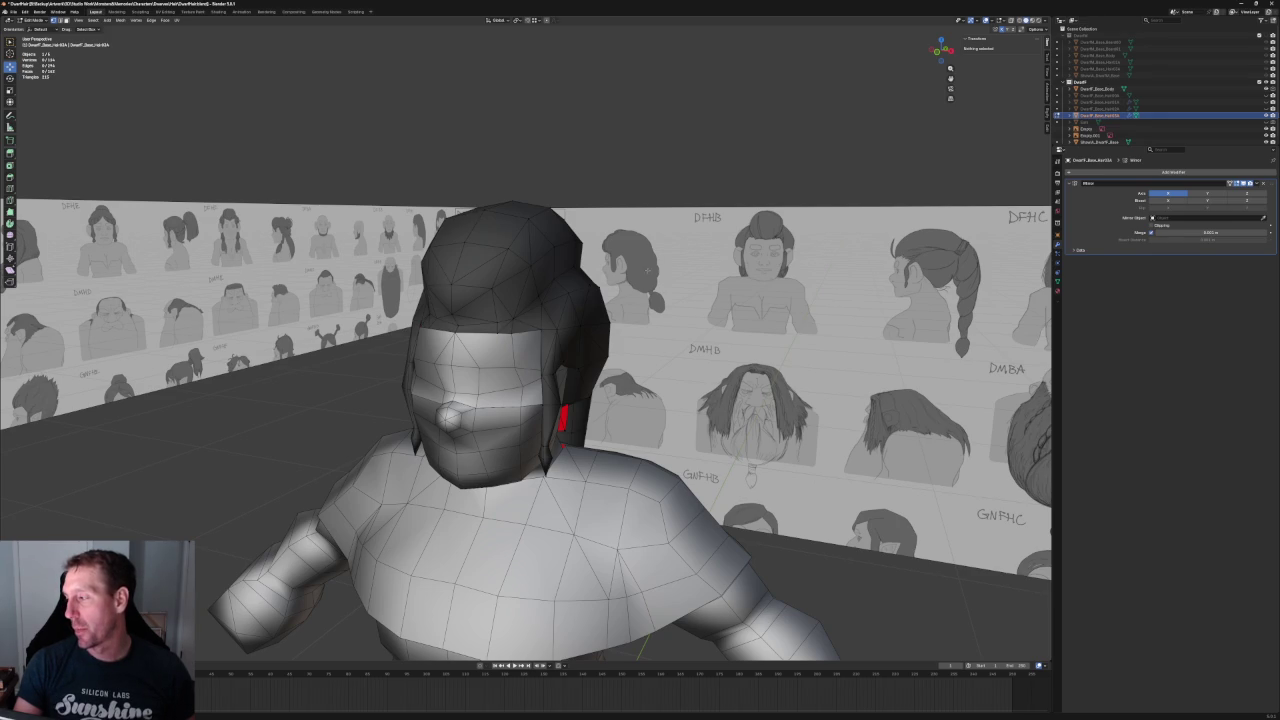
- Return to Object Mode and select the hair object
key(Tab)
click(566, 137)
click(546, 240)
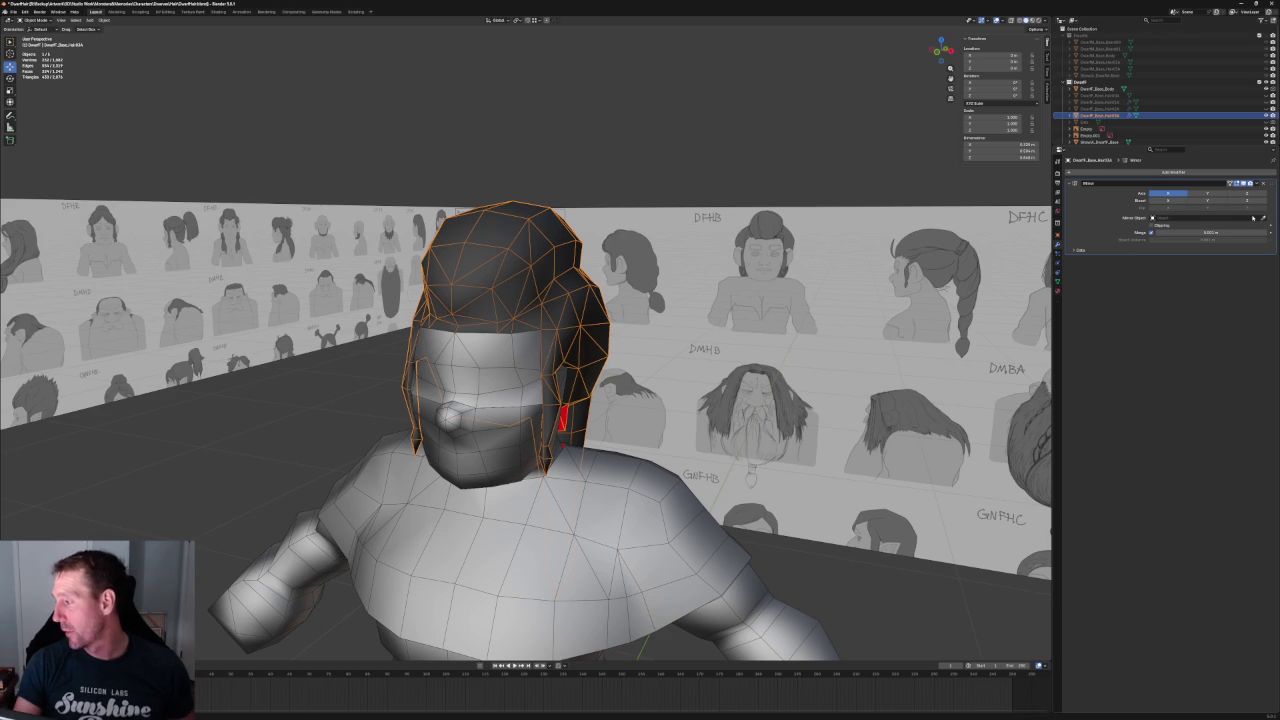
- Apply the hair's Mirror modifier from its dropdown in Modifier Properties
click(1256, 184)
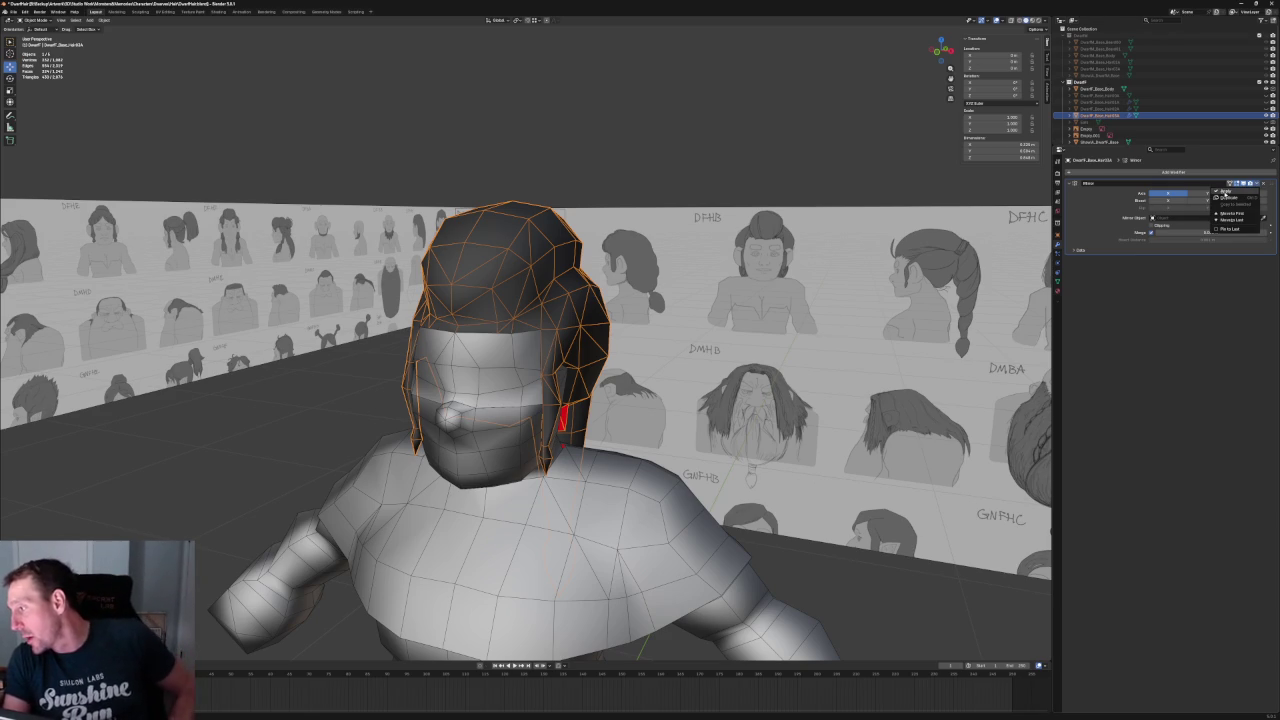
click(1226, 190)
click(637, 153)
- Orbit to a frontal view of the head and put the hair back into Edit Mode
scroll(637, 153, down, 3)
mouse_move(637, 153)
middle_down()
mouse_move(563, 191)
mouse_move(580, 194)
middle_up()
scroll(489, 311, up, 4)
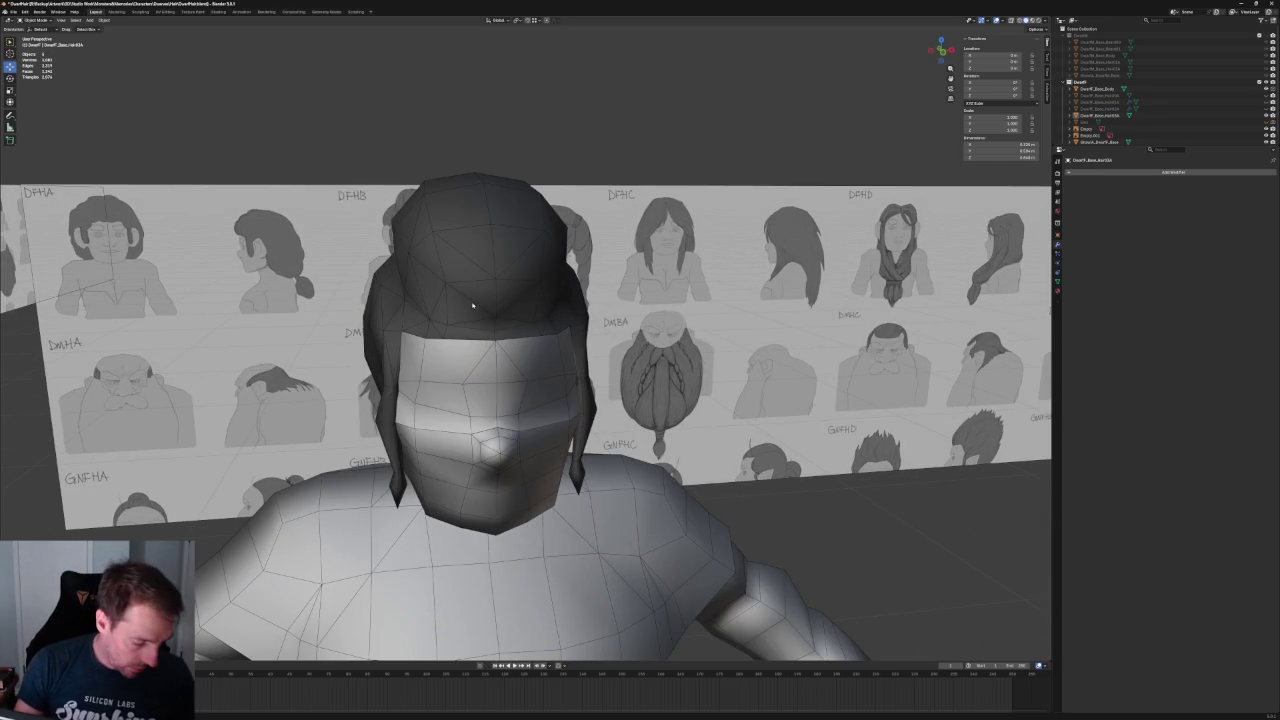
key(Tab)
- Rotate a top-front hair face upright and raise it in front see-through view
click(470, 332)
key(r)
click(478, 291)
key(KP_1)
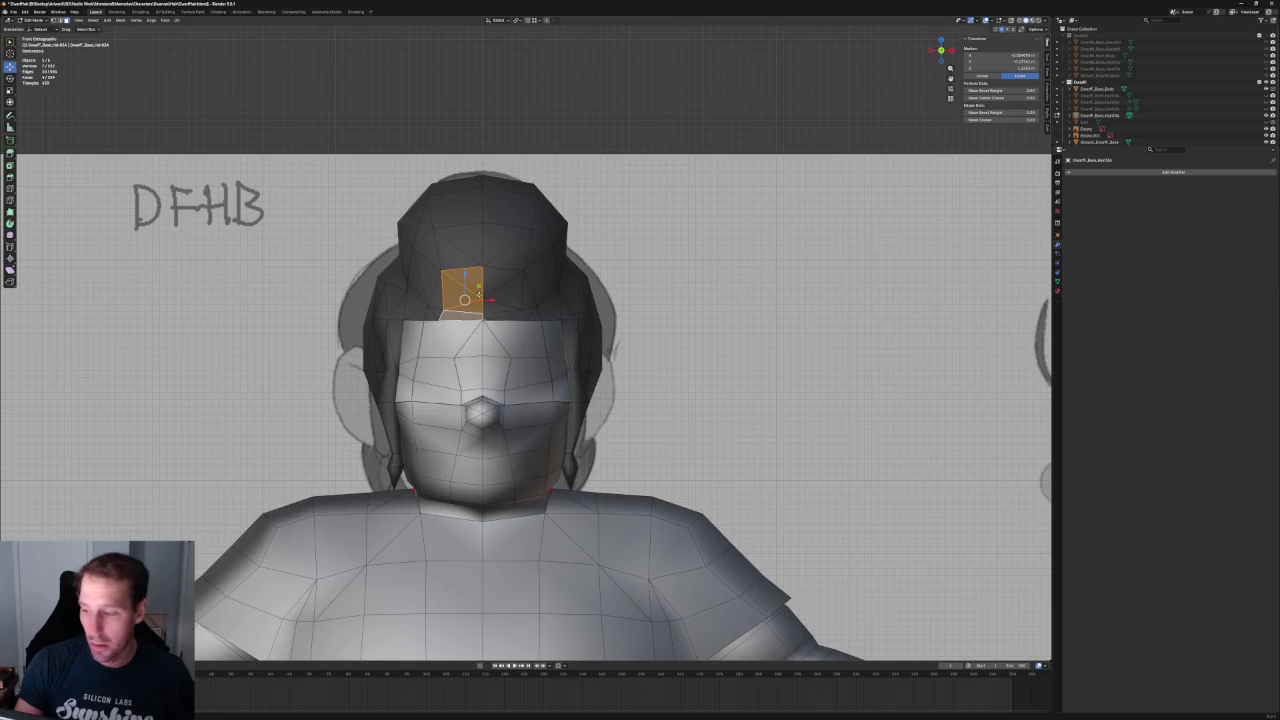
key(alt+z)
key(alt+z)
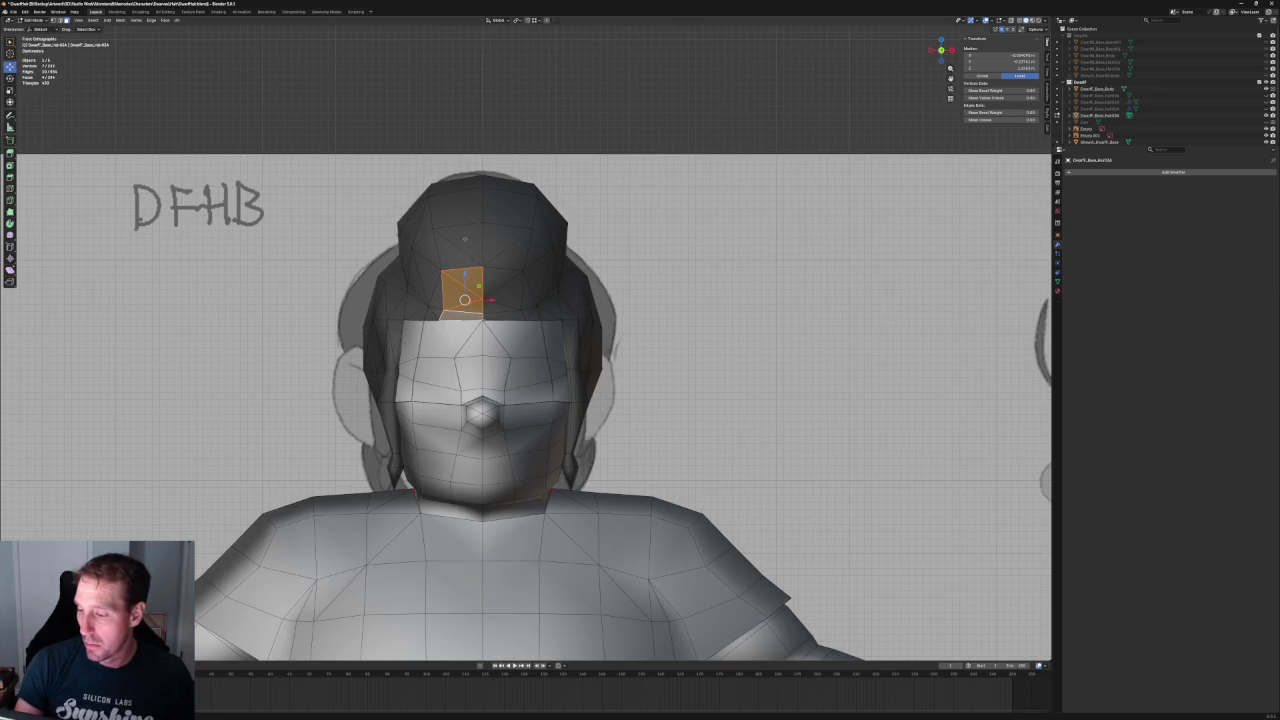
key(g)
click(458, 172)
- Checking side and front views, pull the front strand forward out from the forehead
mouse_move(458, 172)
middle_down()
mouse_move(582, 267)
mouse_move(552, 275)
middle_up()
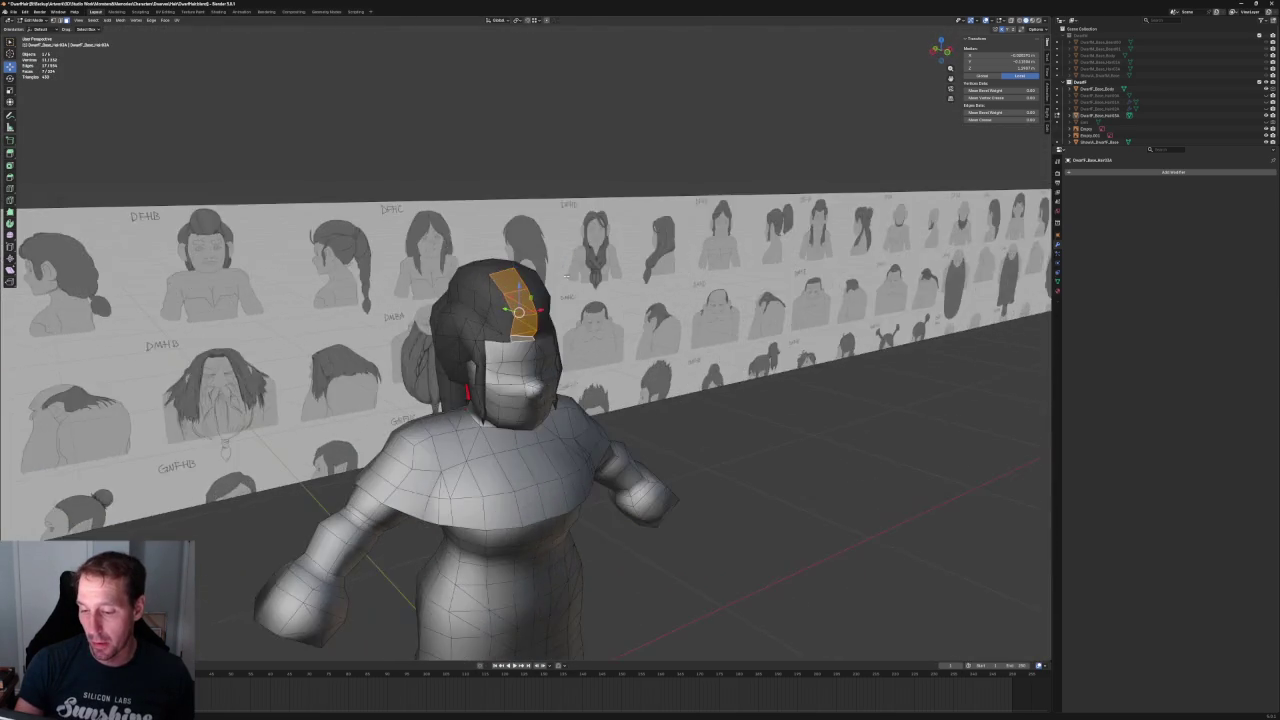
key(KP_3)
scroll(552, 275, up, 2)
scroll(560, 260, up, 2)
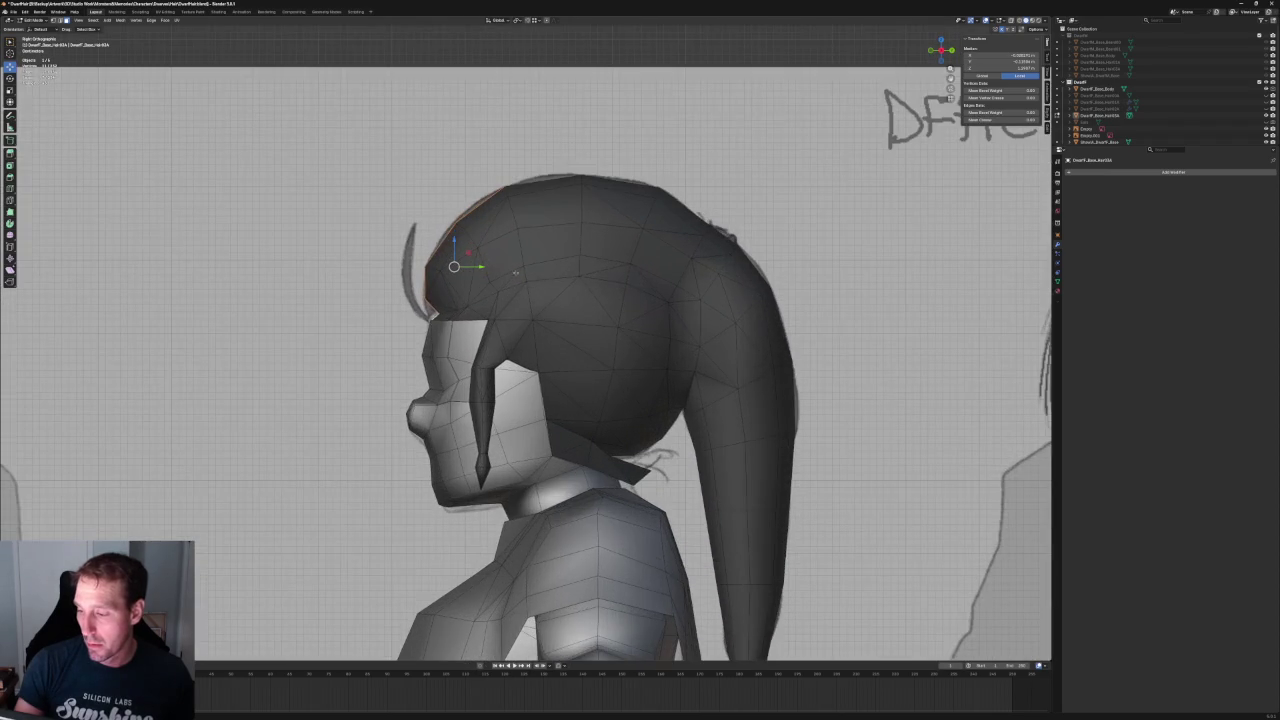
scroll(580, 235, up, 2)
scroll(598, 213, up, 2)
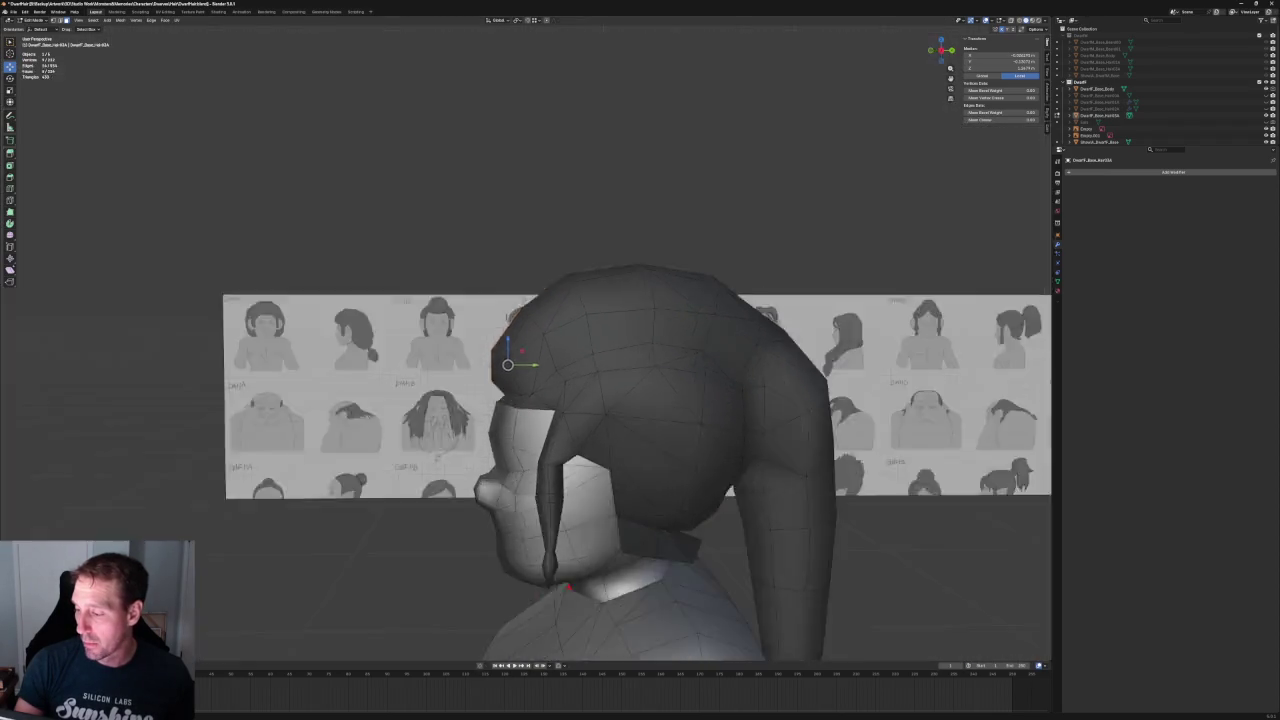
middle_drag(598, 213, 591, 288)
key(KP_1)
key(alt+z)
key(alt+z)
key(KP_3)
scroll(531, 340, up, 2)
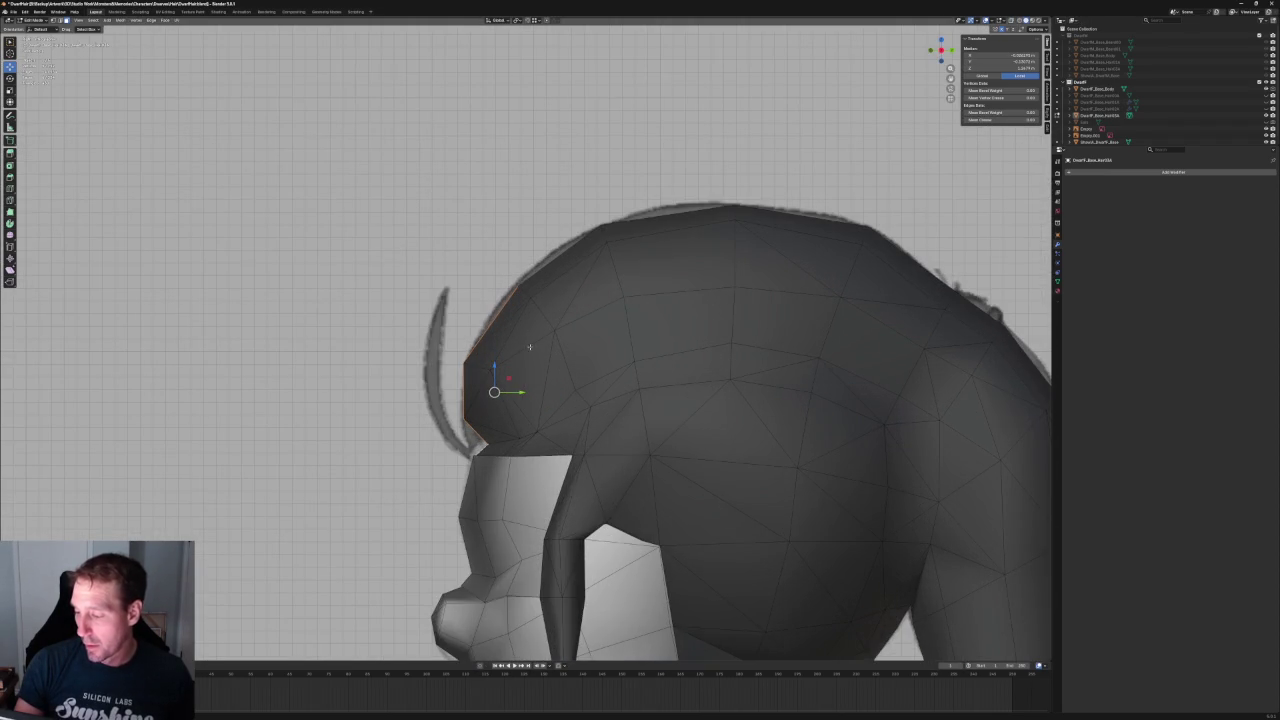
key(g)
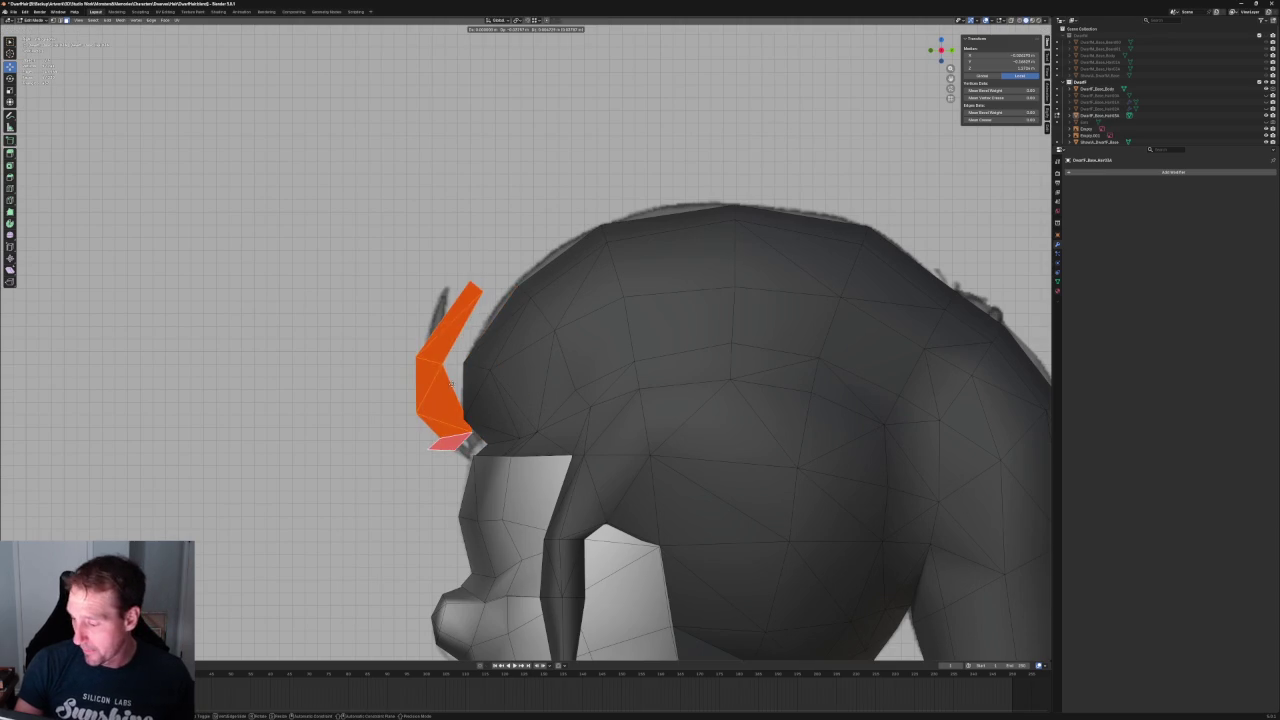
click(470, 390)
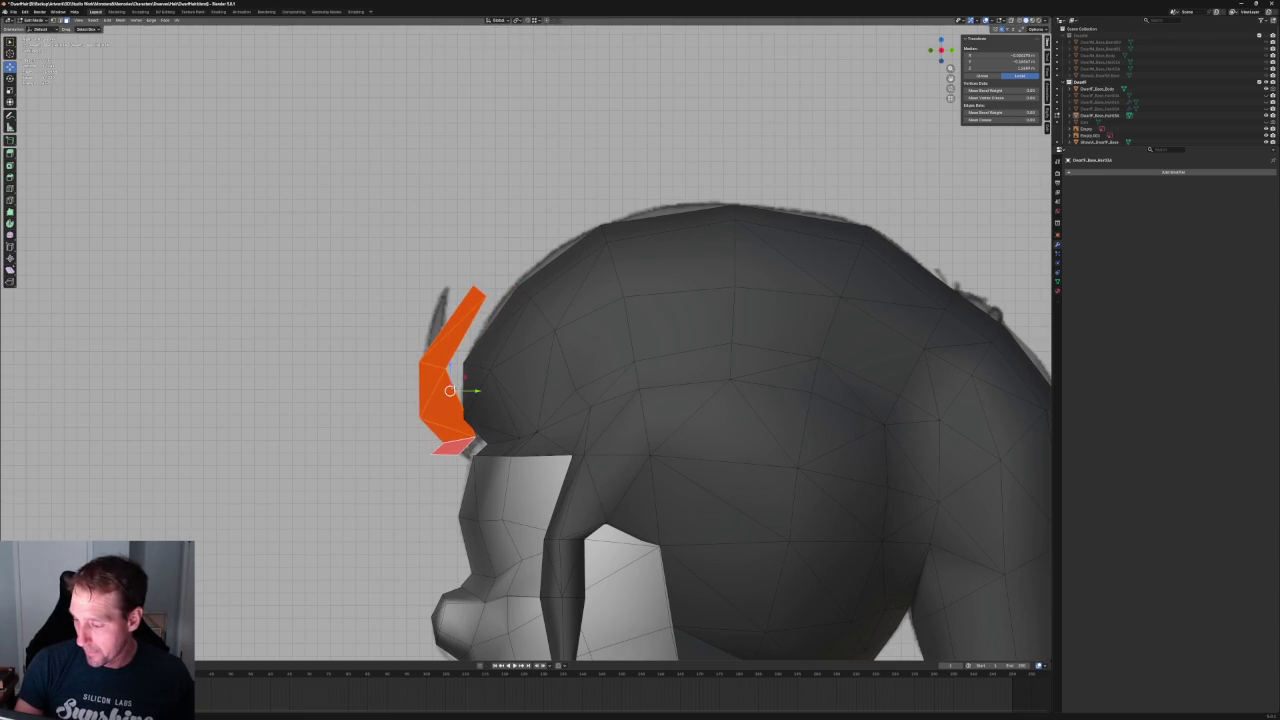
- In vertex select, move the strand's bottom vertex onto its neighbour, redoing an undone first attempt
scroll(500, 370, down, 3)
middle_drag(520, 400, 603, 407)
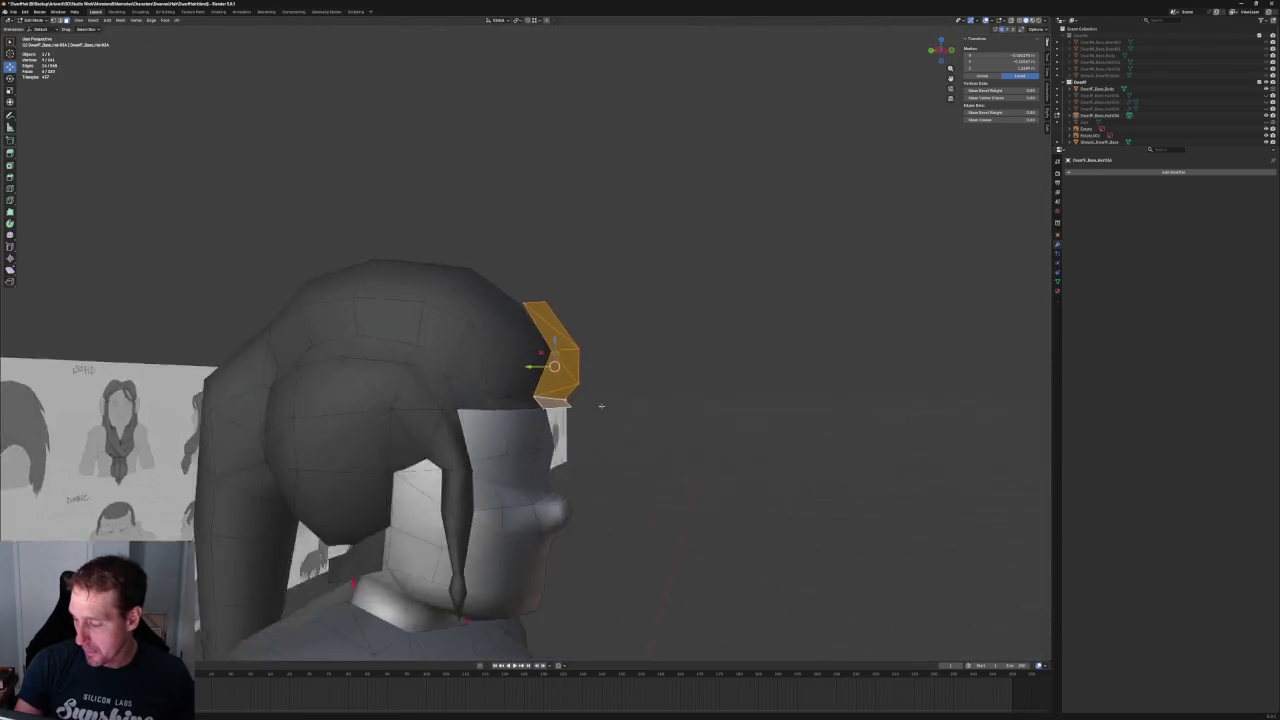
scroll(603, 407, up, 3)
scroll(544, 377, up, 2)
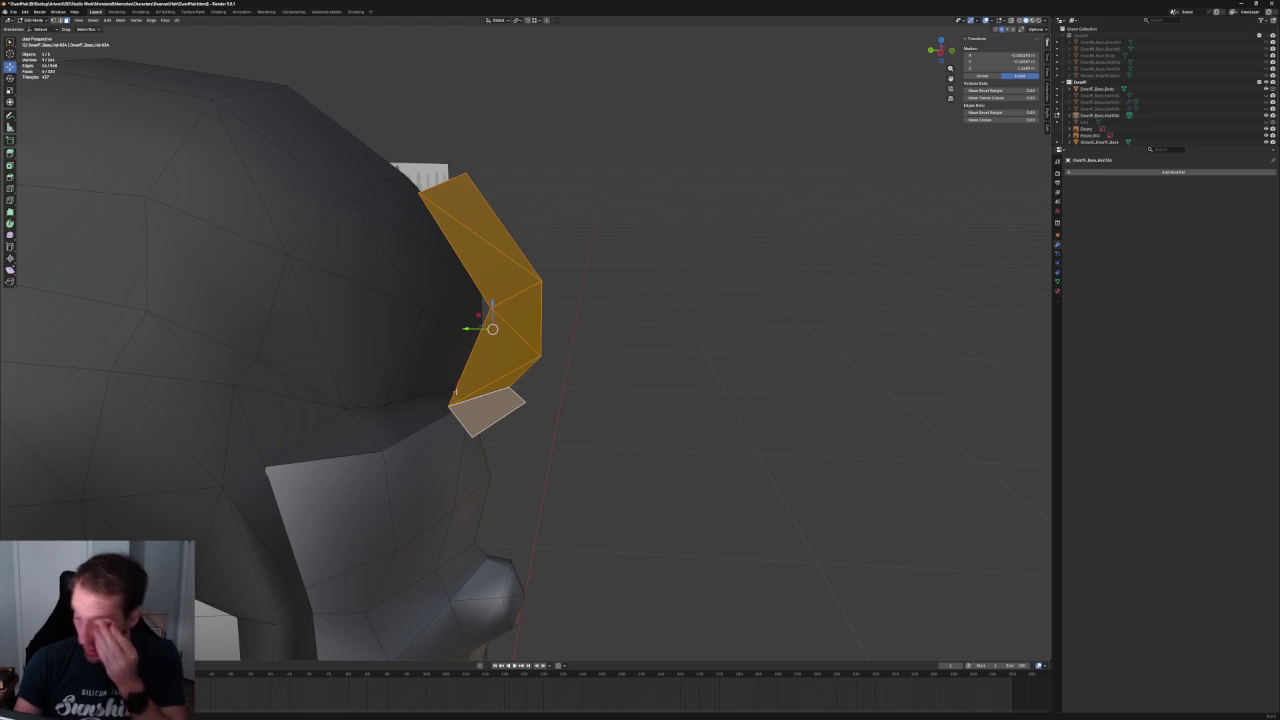
key(1)
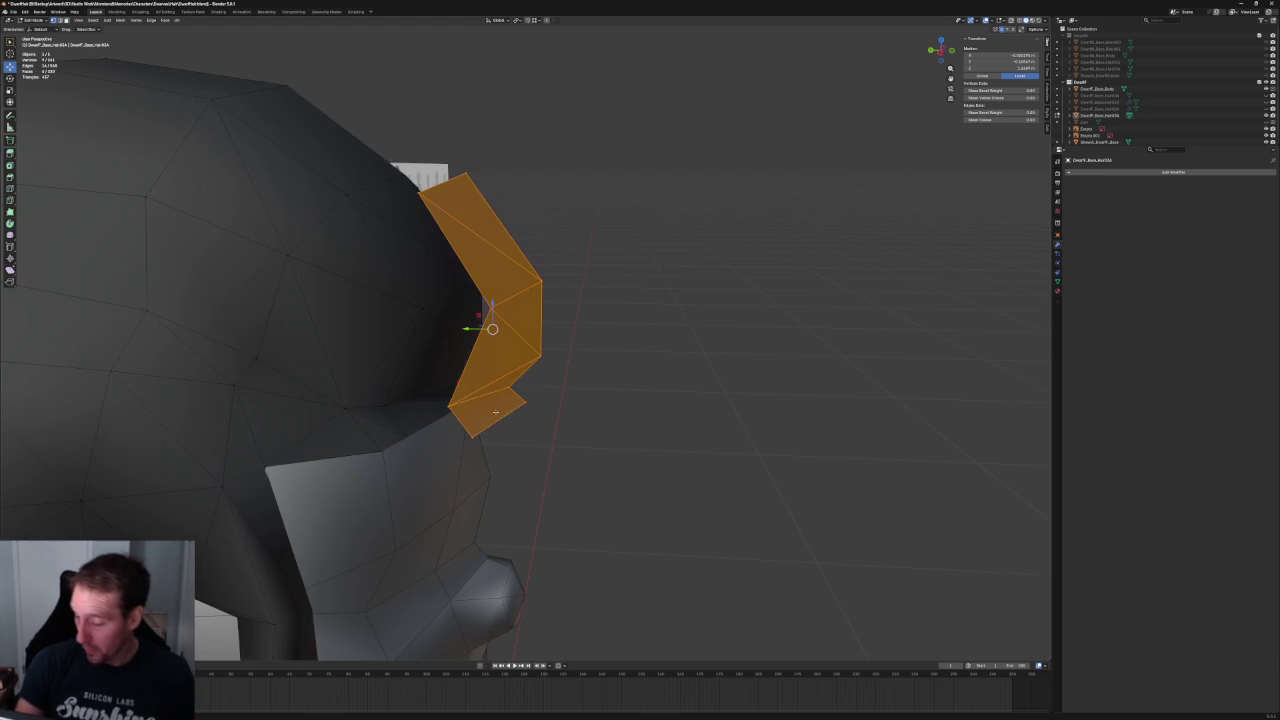
click(508, 400)
middle_drag(508, 400, 532, 410)
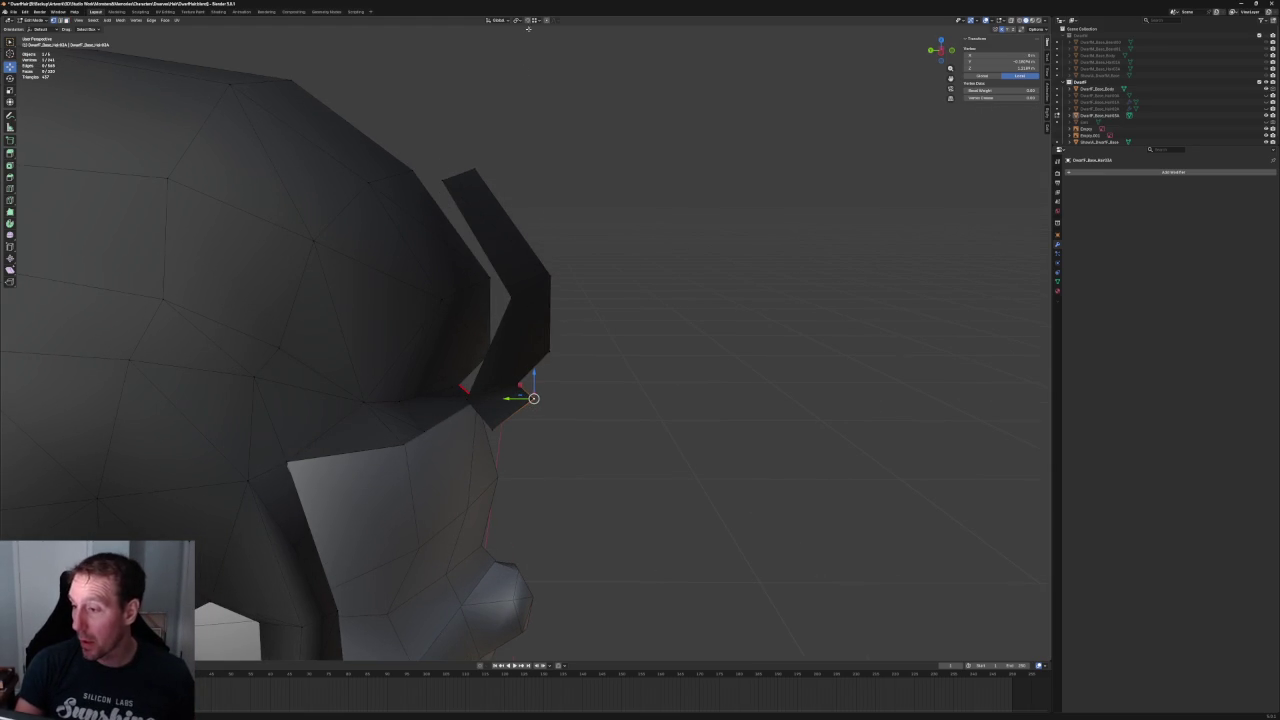
key(g)
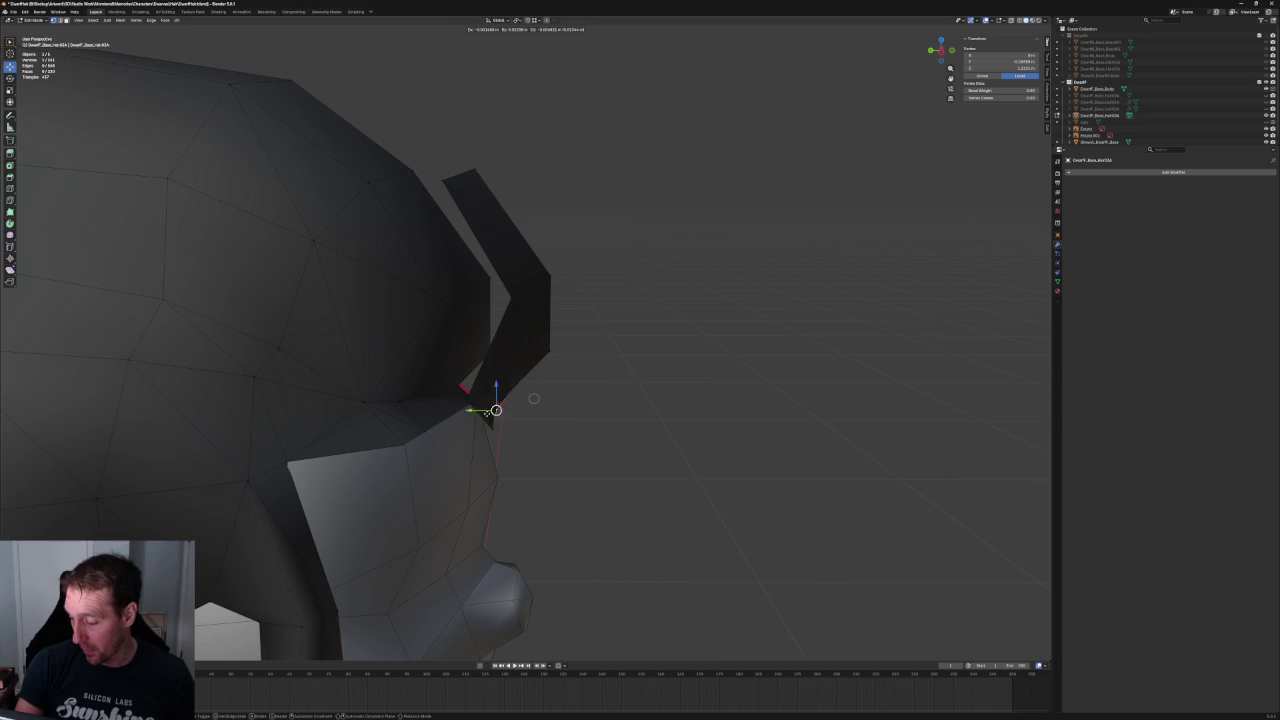
key(Return)
key(ctrl+z)
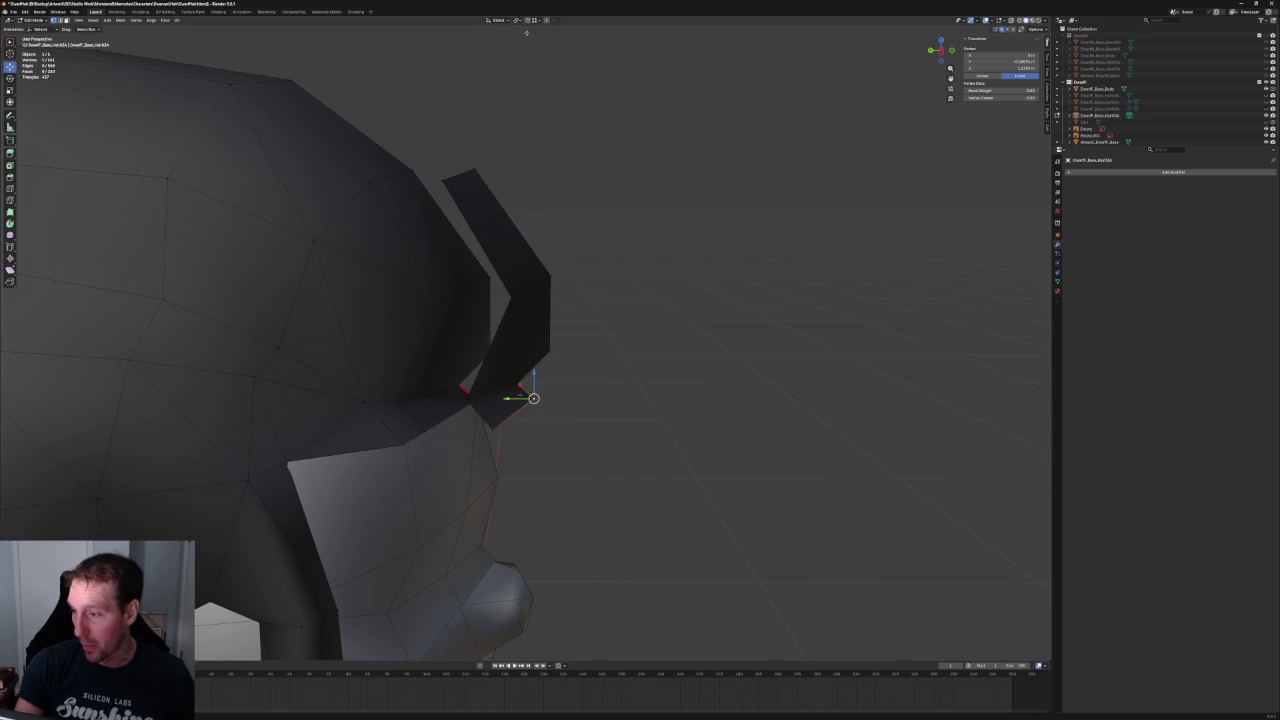
scroll(674, 357, up, 3)
mouse_move(674, 357)
middle_down()
mouse_move(560, 372)
mouse_move(499, 329)
middle_up()
key(g)
click(598, 348)
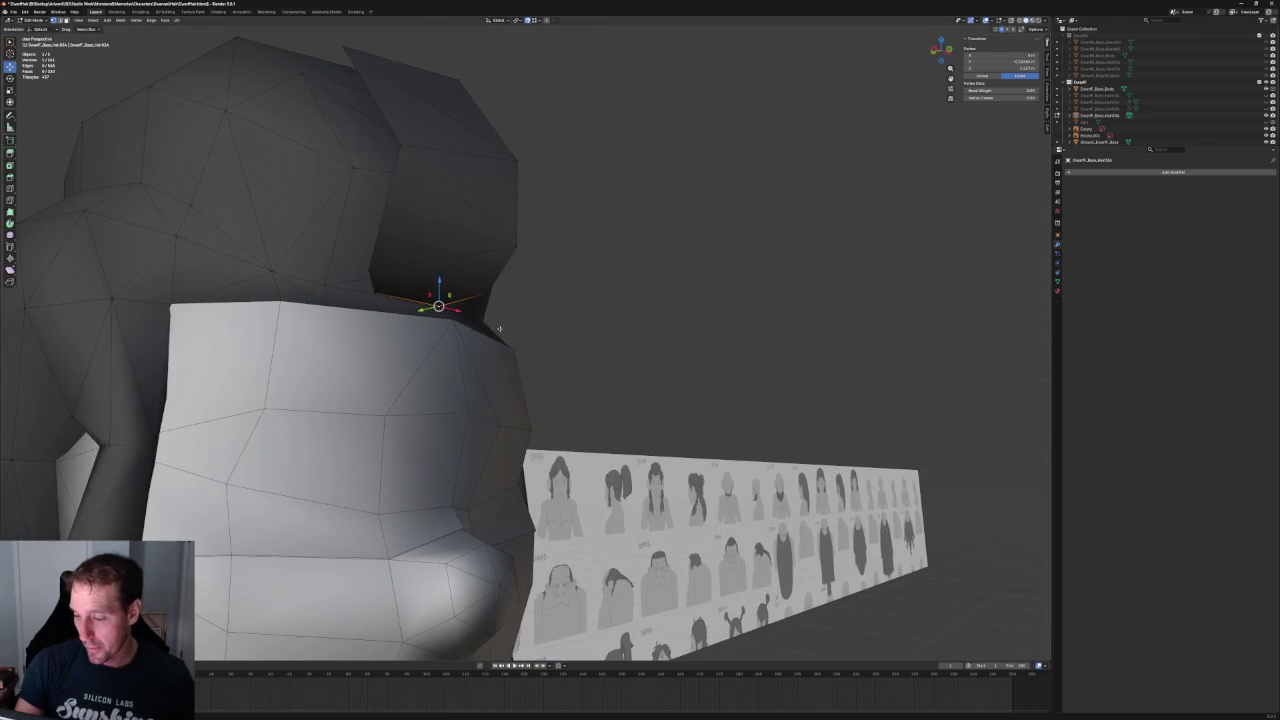
- Compare the tapered forelock with the side and front sketches in orthographic views
mouse_move(376, 291)
middle_down()
mouse_move(357, 286)
mouse_move(436, 316)
mouse_move(520, 300)
middle_up()
key(KP_3)
scroll(541, 285, up, 3)
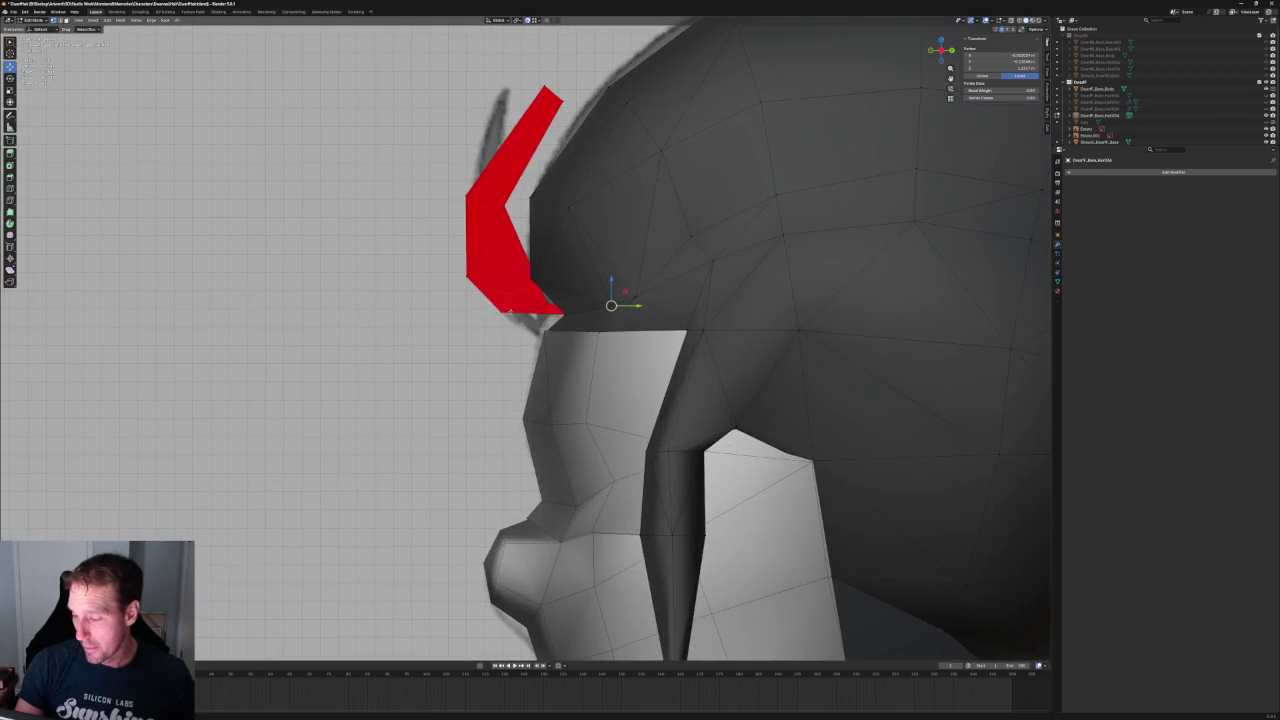
scroll(541, 285, up, 2)
scroll(541, 285, up, 2)
scroll(563, 363, up, 1)
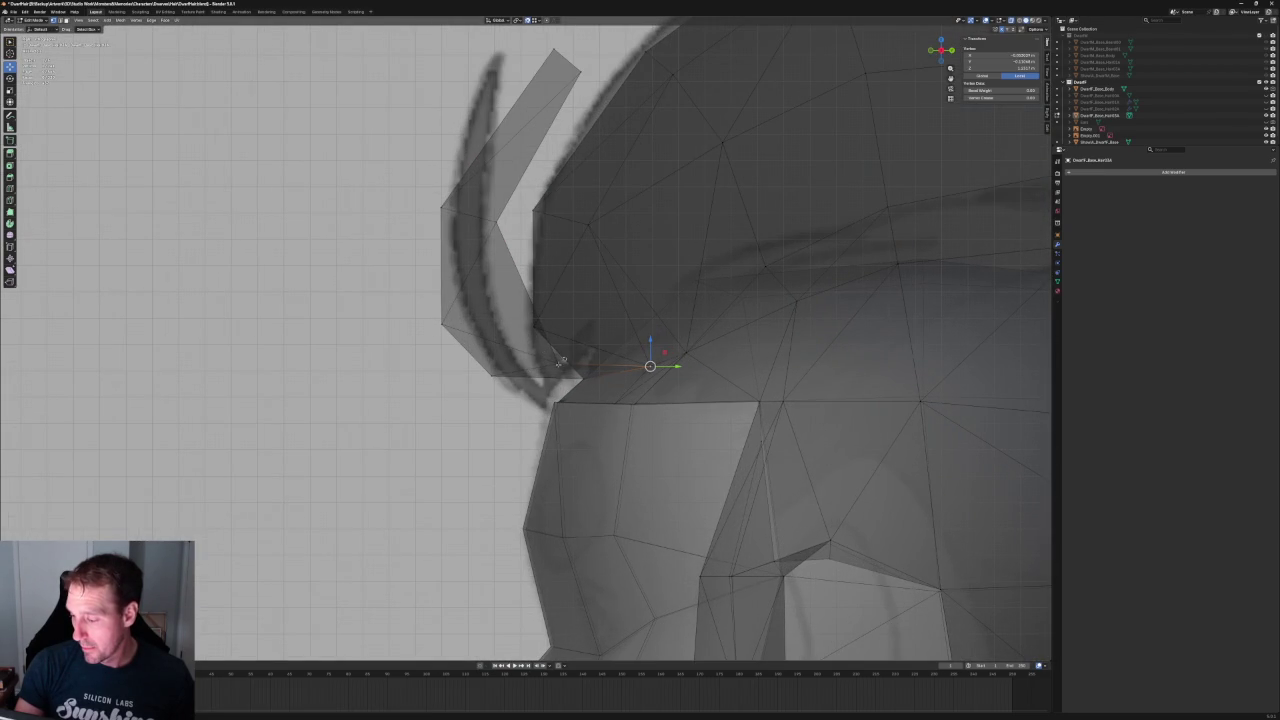
scroll(545, 365, down, 3)
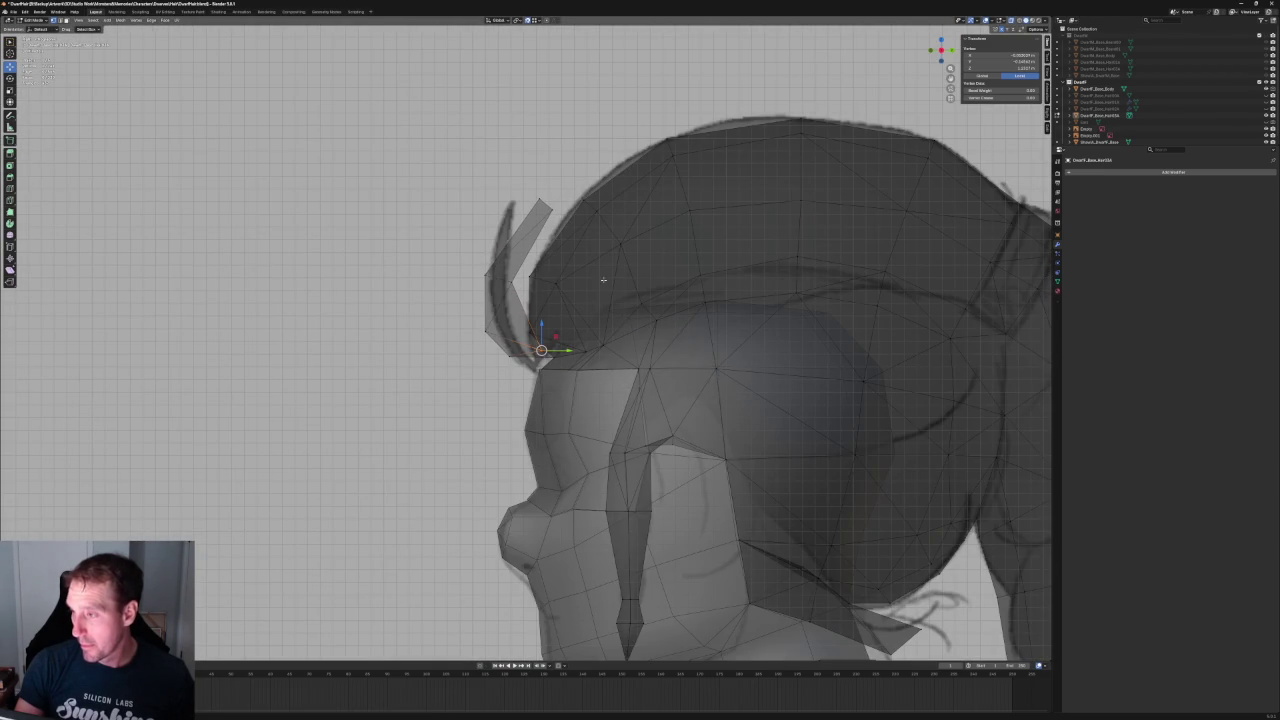
scroll(606, 285, down, 3)
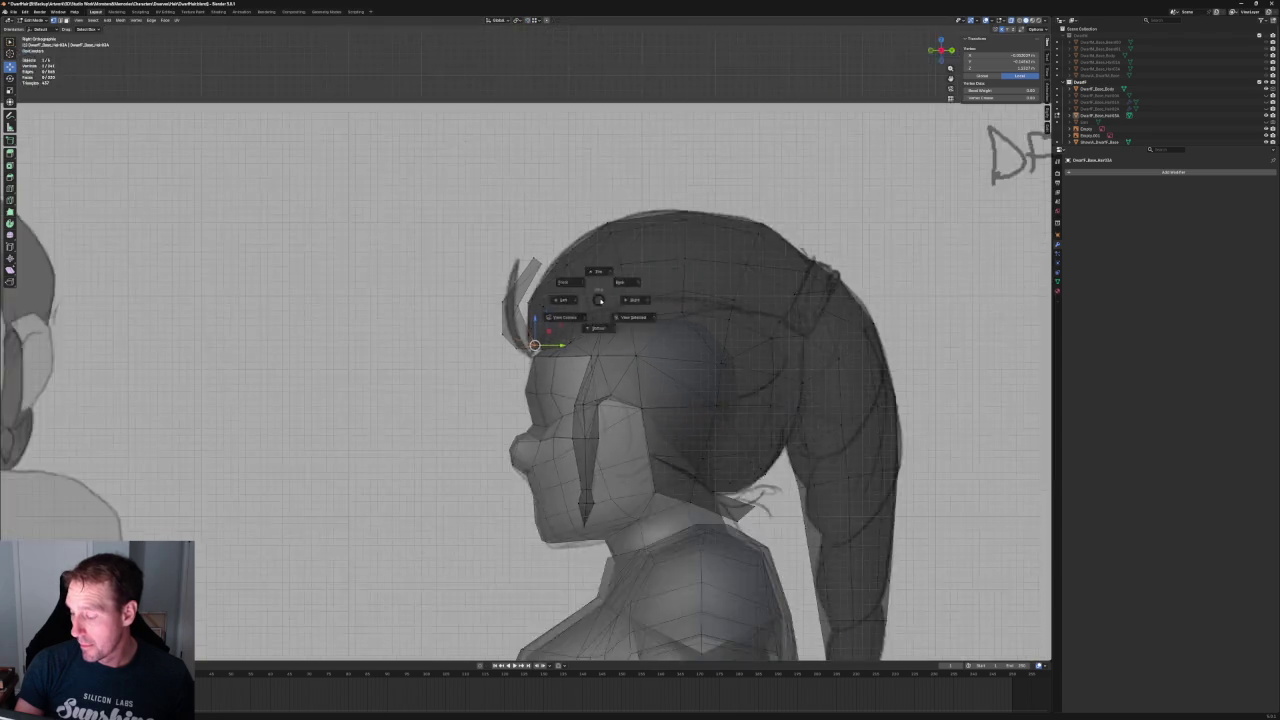
key(KP_1)
scroll(458, 300, up, 2)
scroll(458, 300, up, 2)
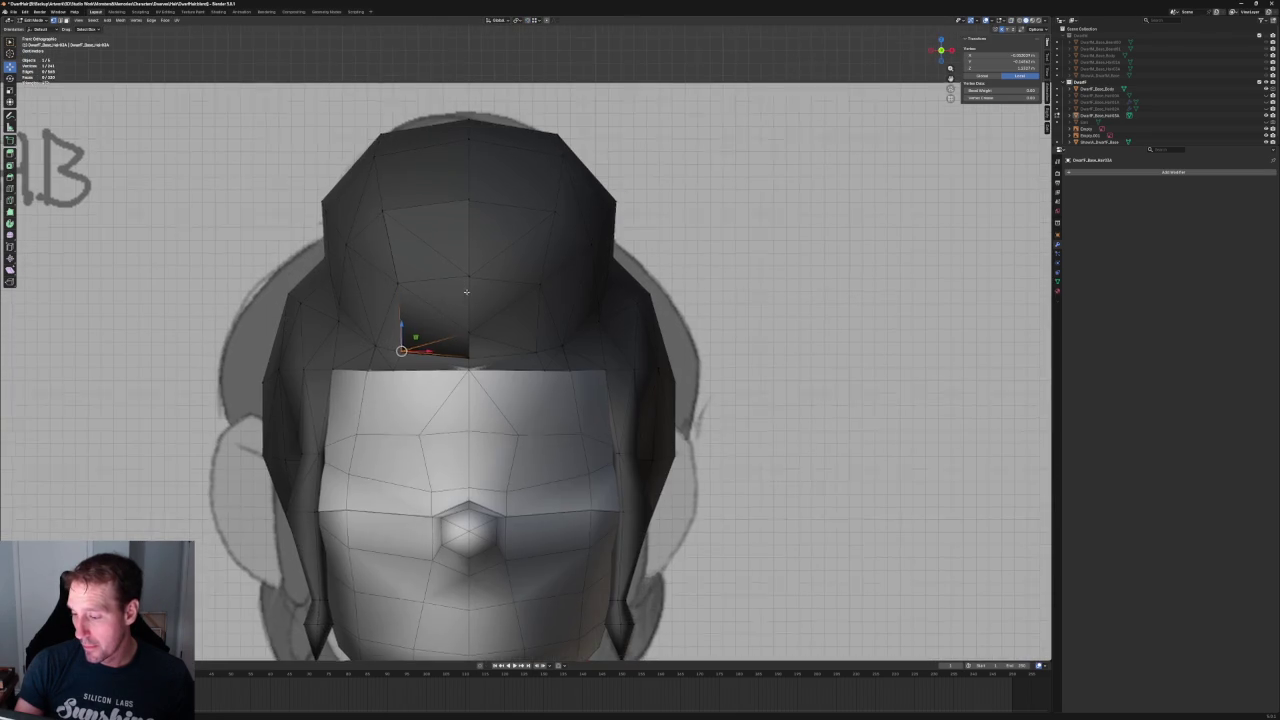
- Slide two front hair vertices along their edges, toggling X-ray to see them
scroll(507, 312, up, 1)
click(424, 241)
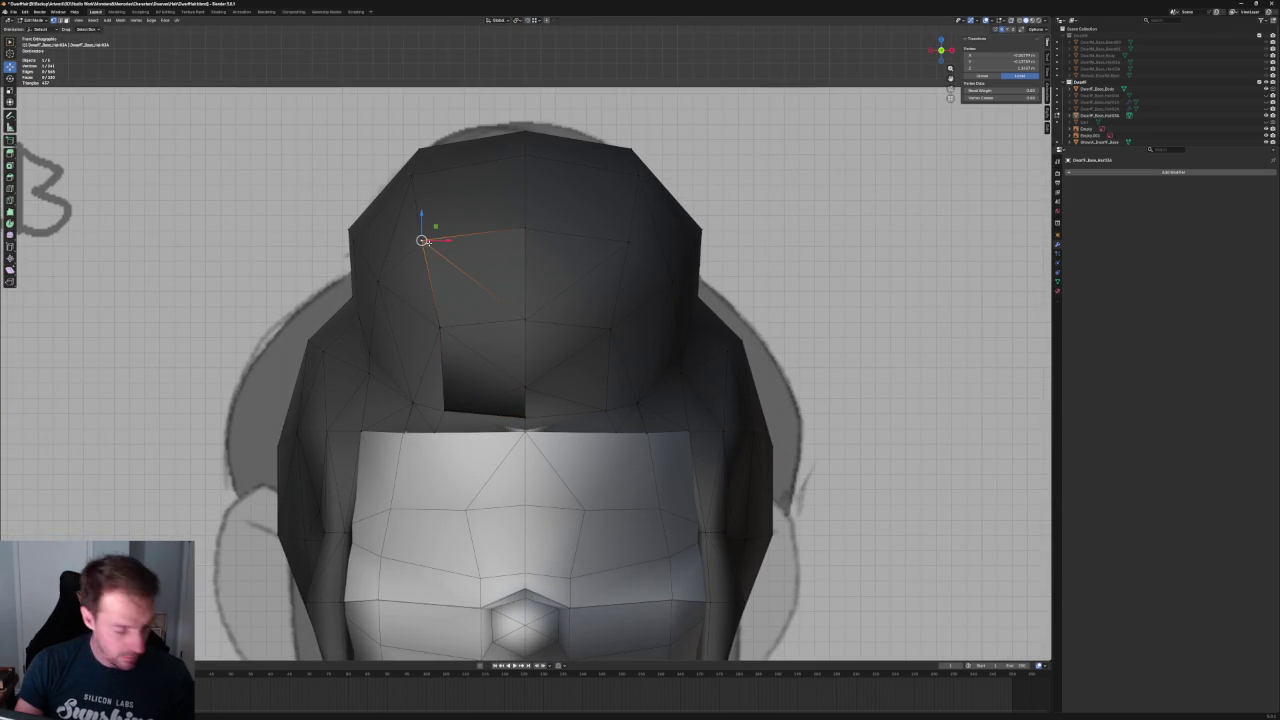
key(alt+z)
key(alt+z)
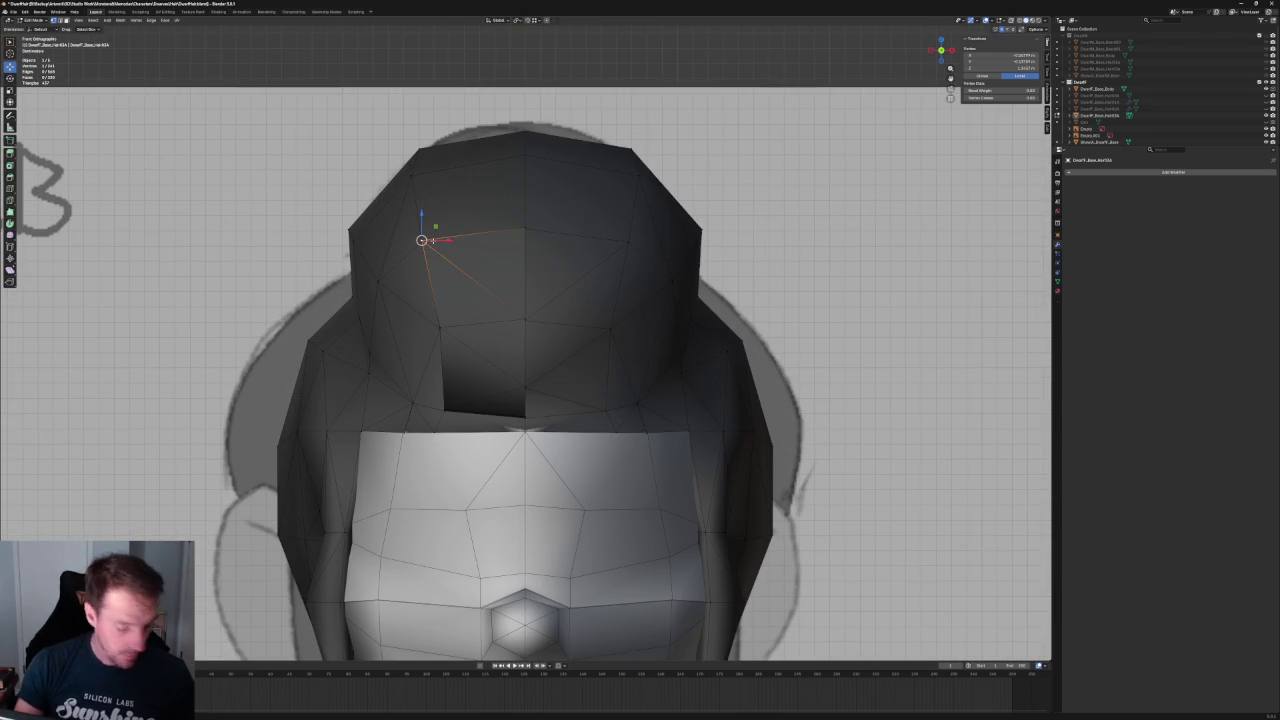
key(shift+v)
click(453, 240)
key(alt+z)
click(525, 229)
key(alt+z)
key(shift+v)
key(shift+v)
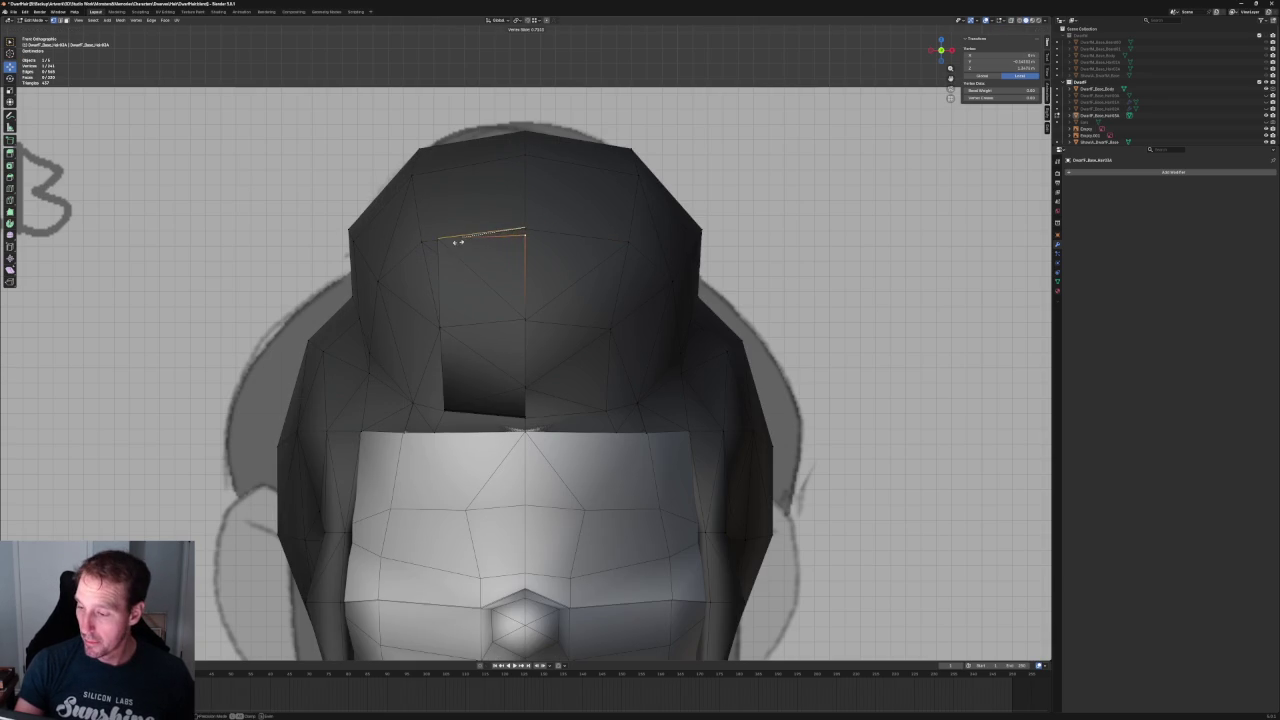
click(496, 236)
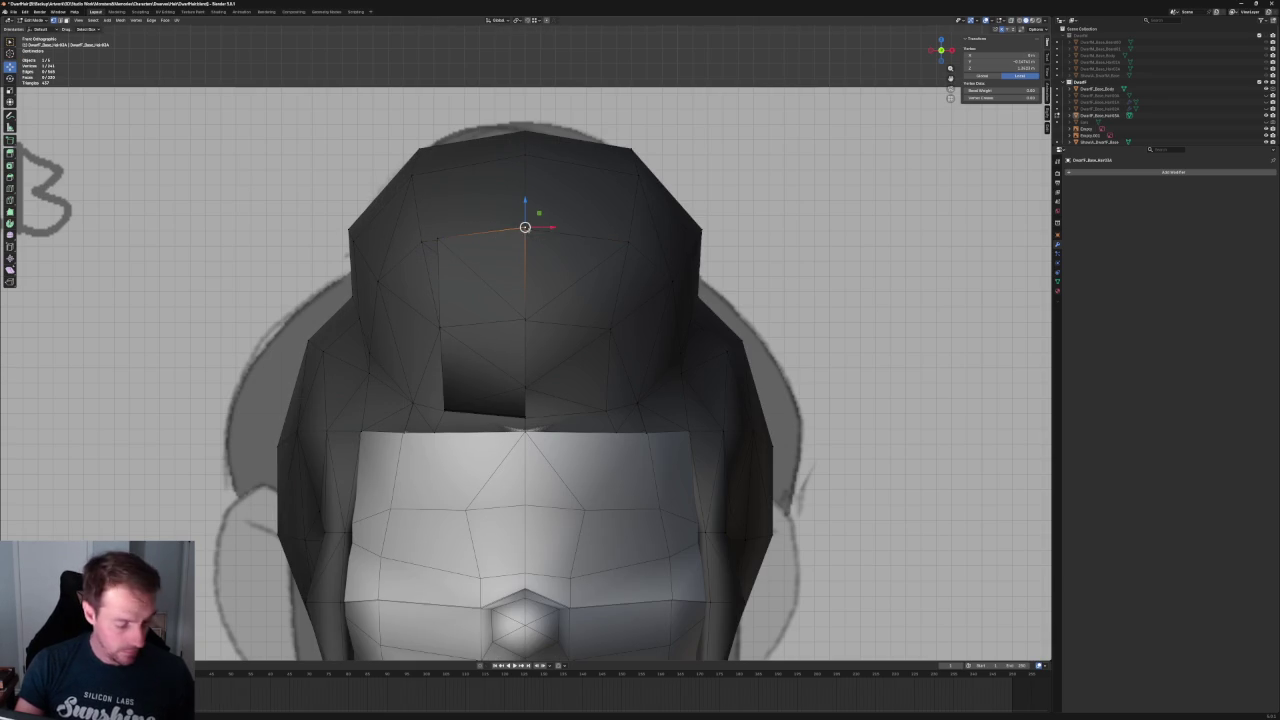
key(shift+v)
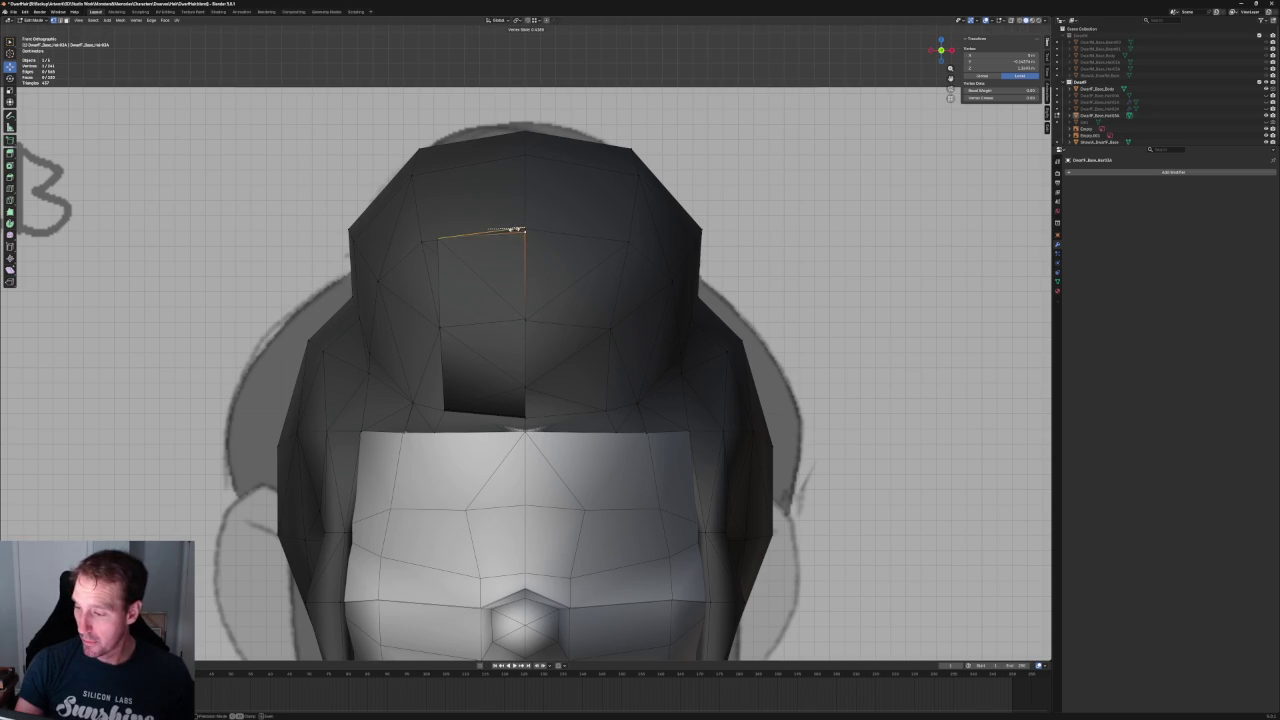
click(505, 231)
- Move the selected vertex in the horizontal plane to reshape the underside face
key(g)
key(x)
right_click(520, 228)
key(g)
key(x)
key(Escape)
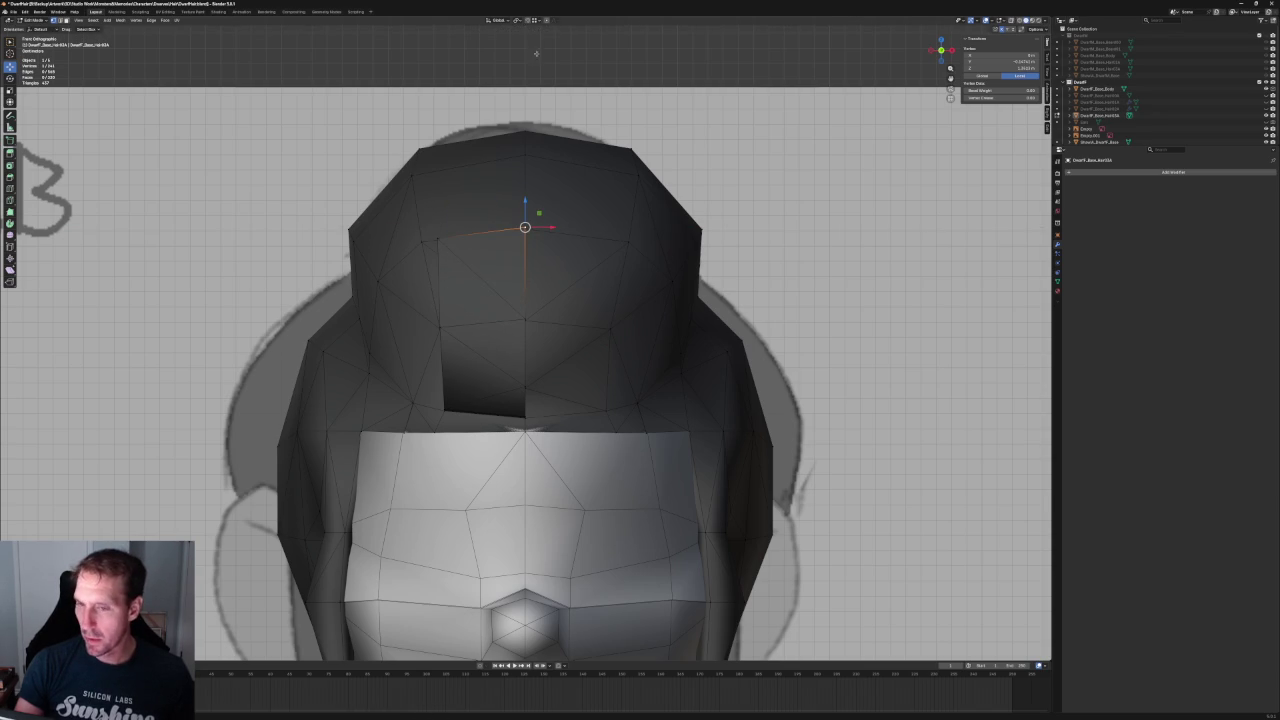
scroll(536, 53, down, 3)
middle_drag(536, 53, 495, 286)
scroll(495, 286, up, 2)
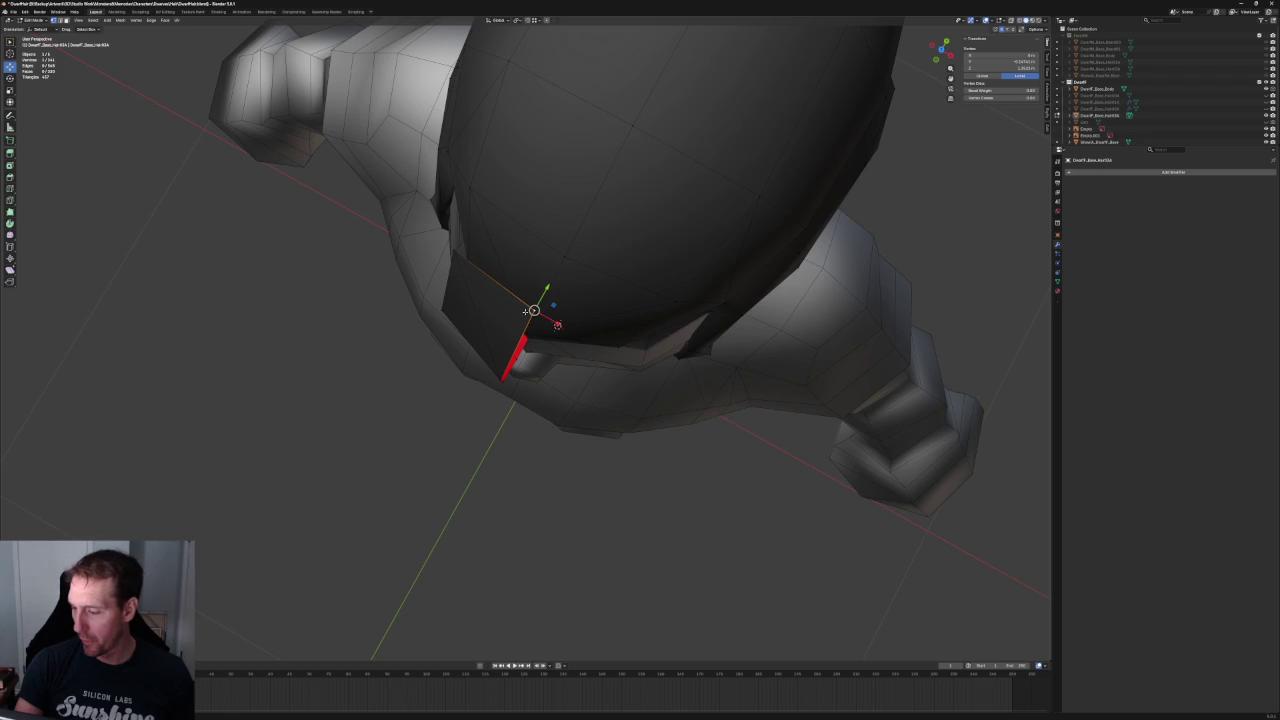
key(g)
key(shift+z)
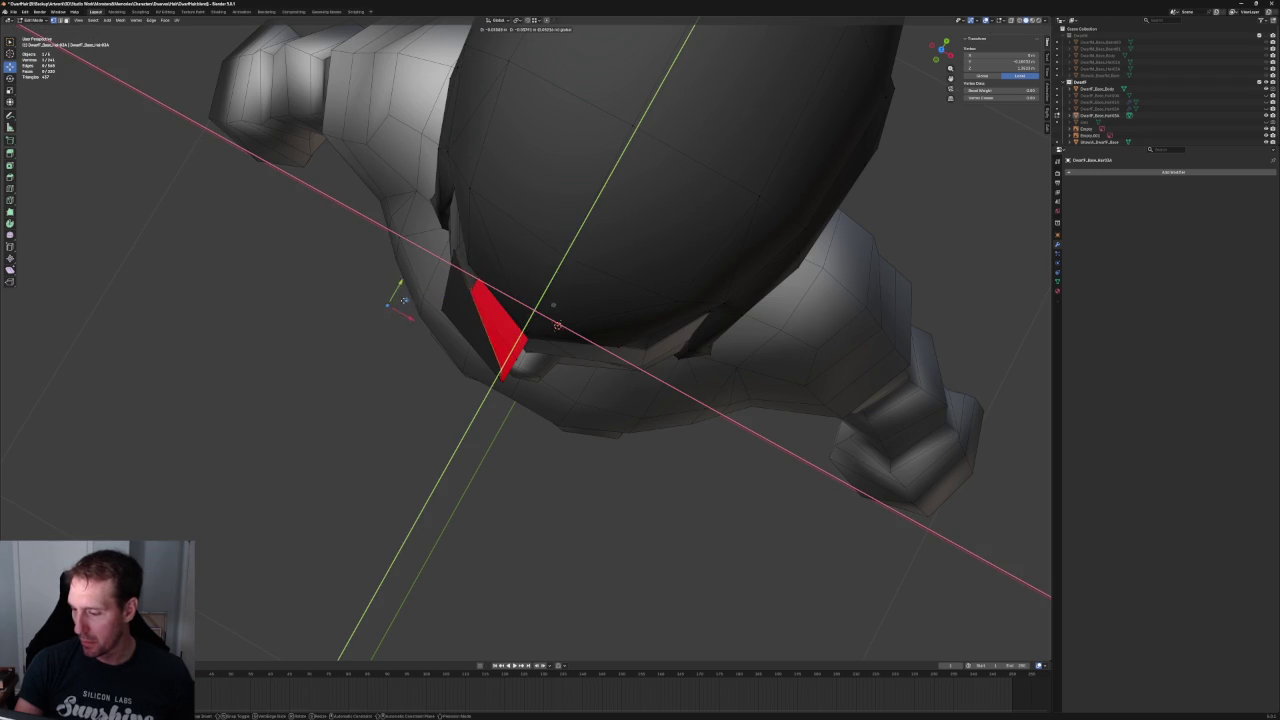
click(385, 287)
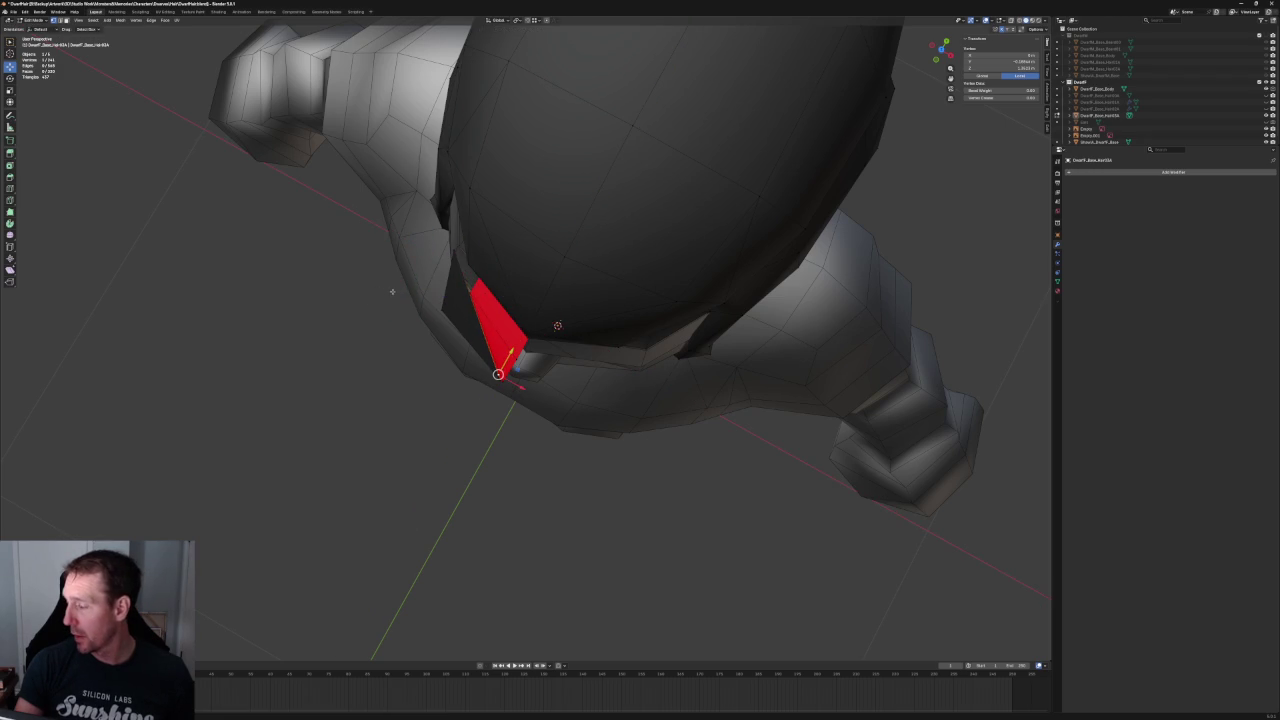
- In front orthographic view, lower the vertex to a new position
key(KP_3)
key(KP_1)
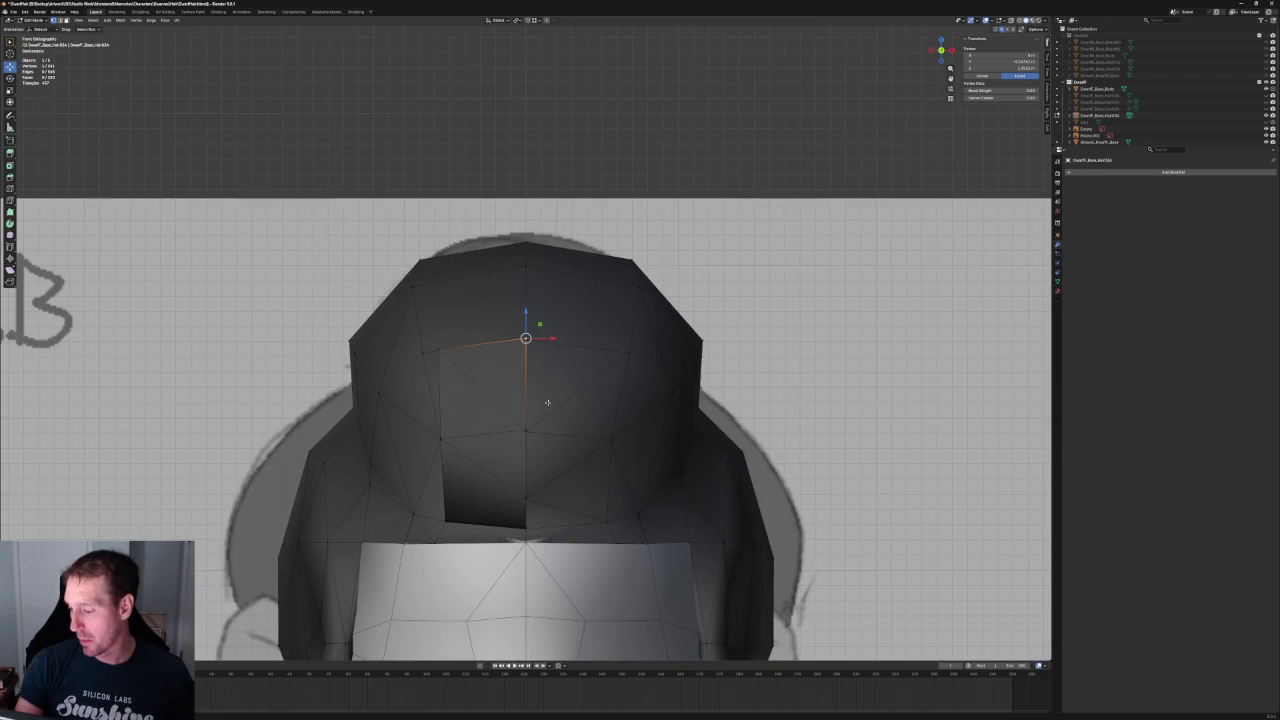
key(g)
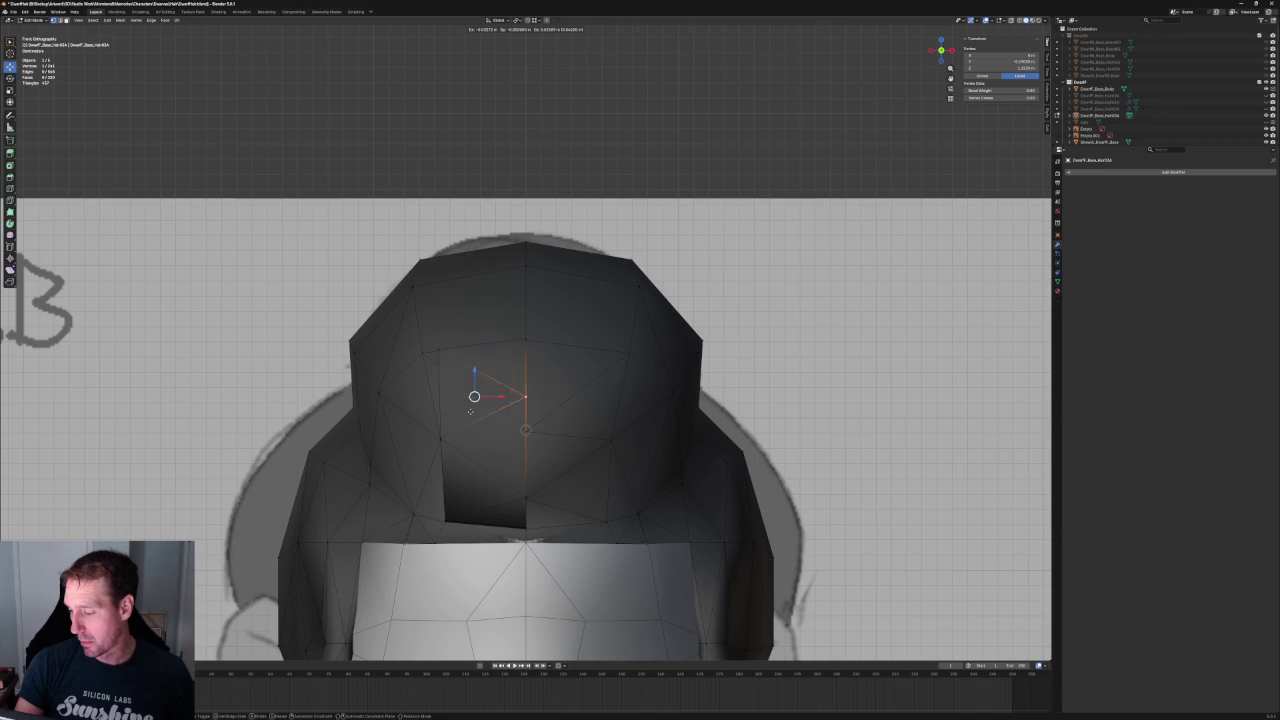
click(440, 440)
key(g)
key(Escape)
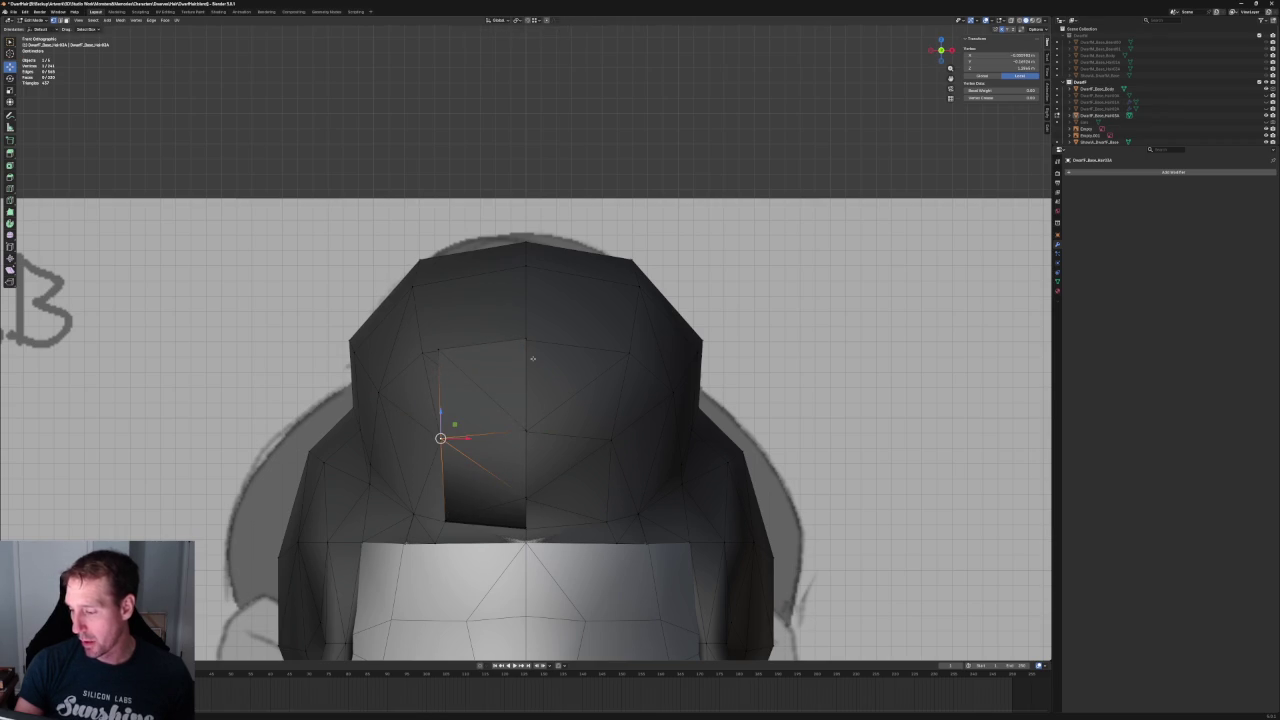
- Select the vertical centre edge and set the transform orientation to Global
click(527, 380)
key(g)
key(x)
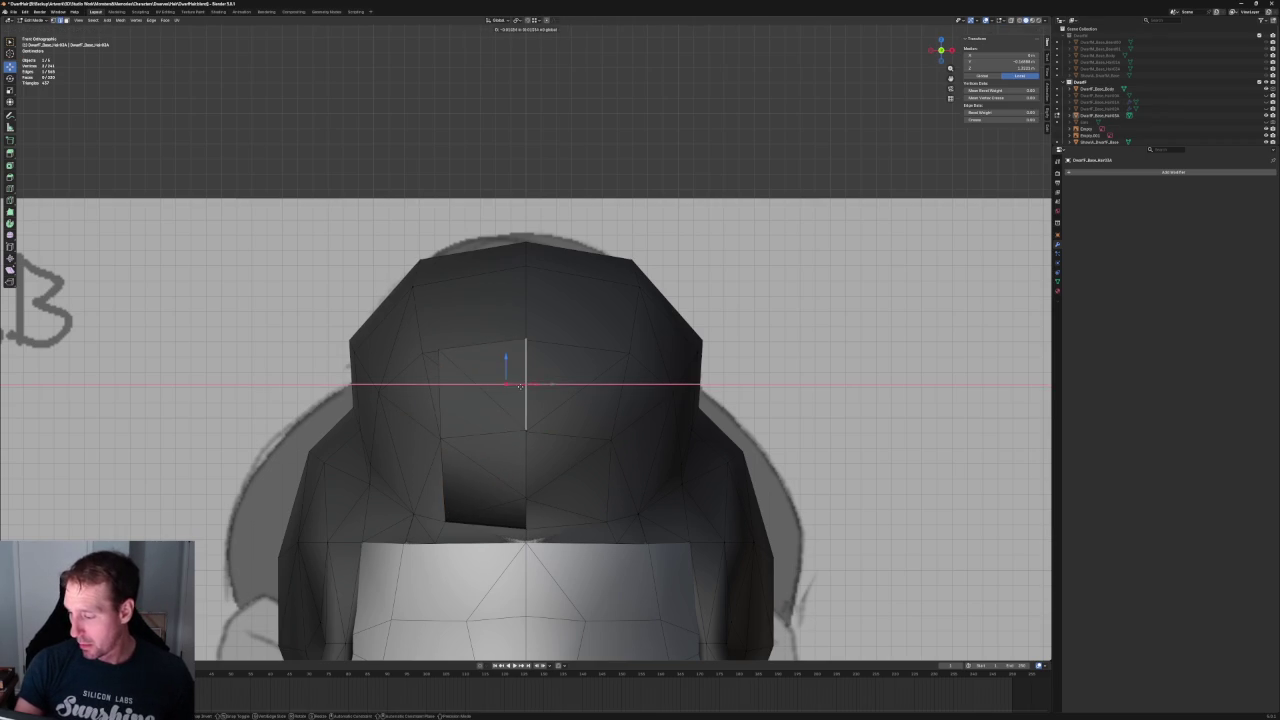
key(Escape)
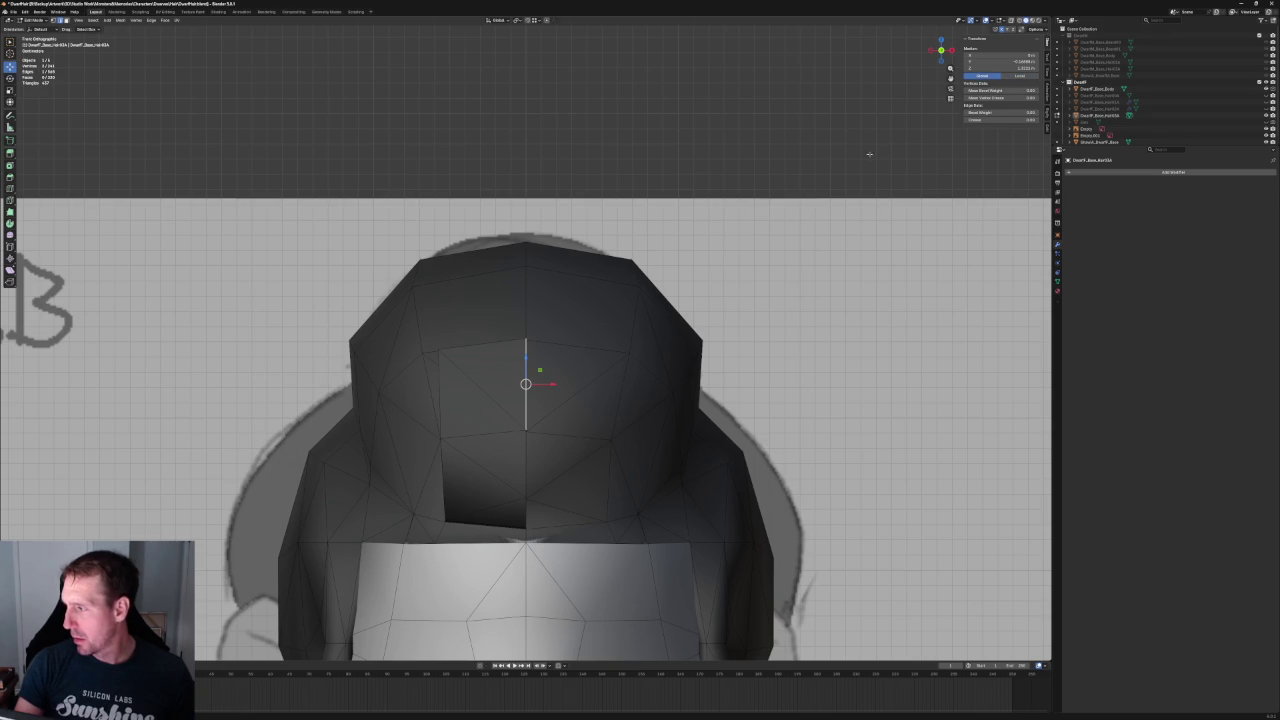
key(g)
key(x)
key(Escape)
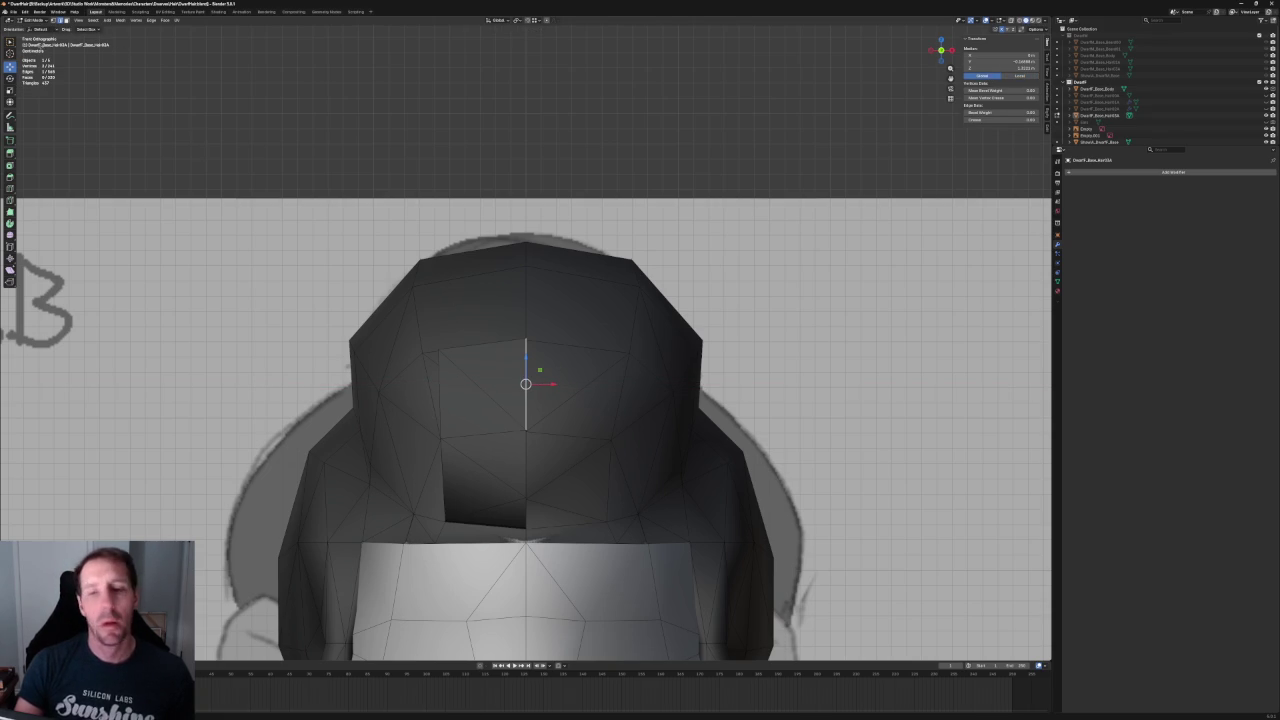
click(43, 30)
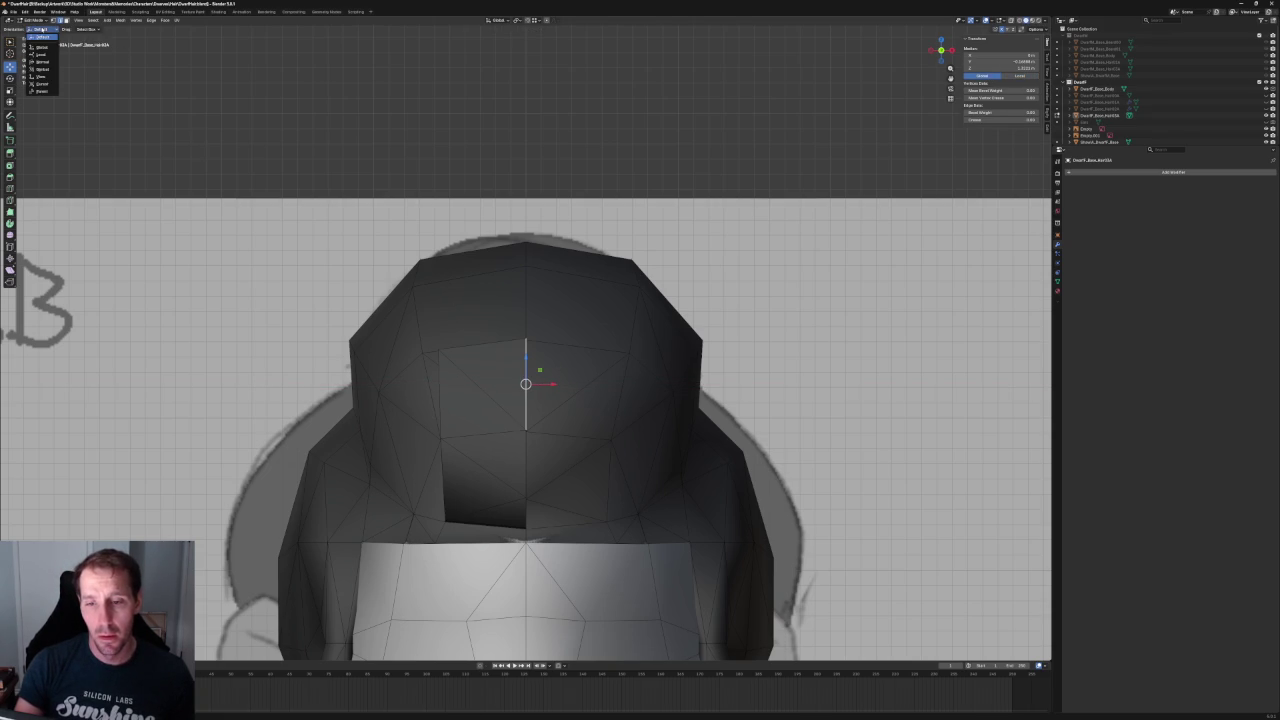
click(40, 47)
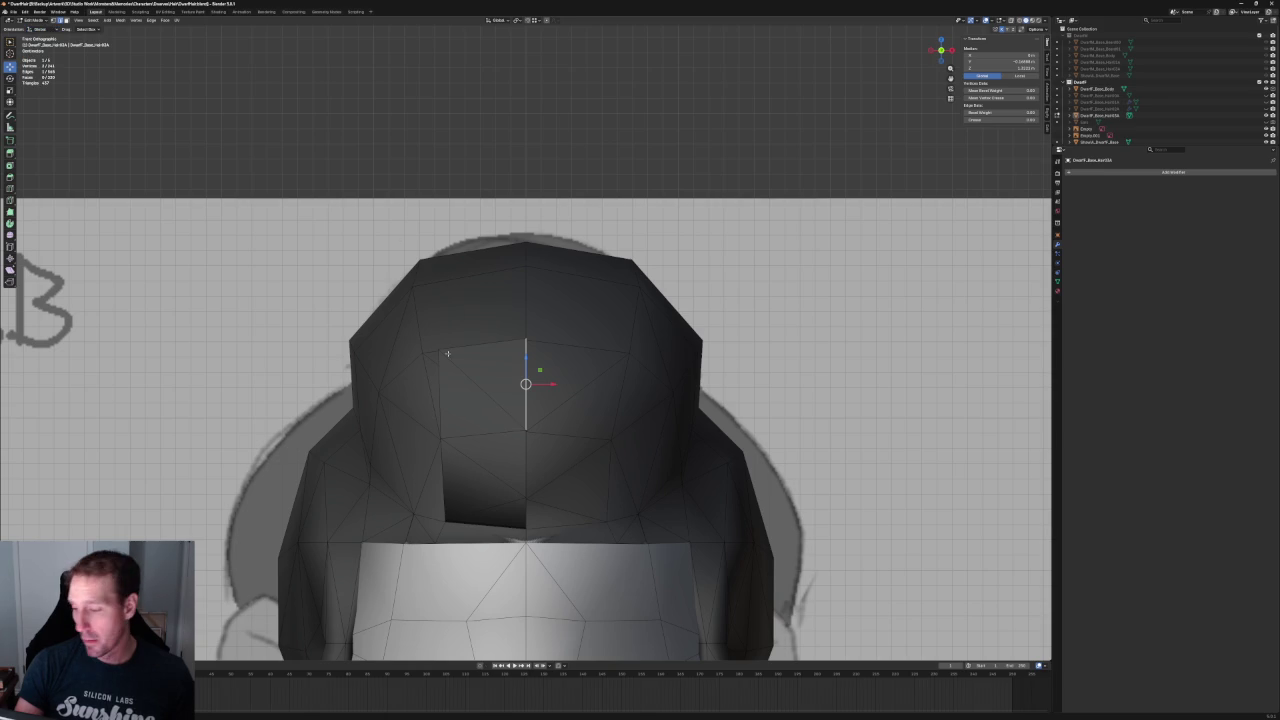
- Move the vertical centre edge along the X axis
key(a)
click(527, 385)
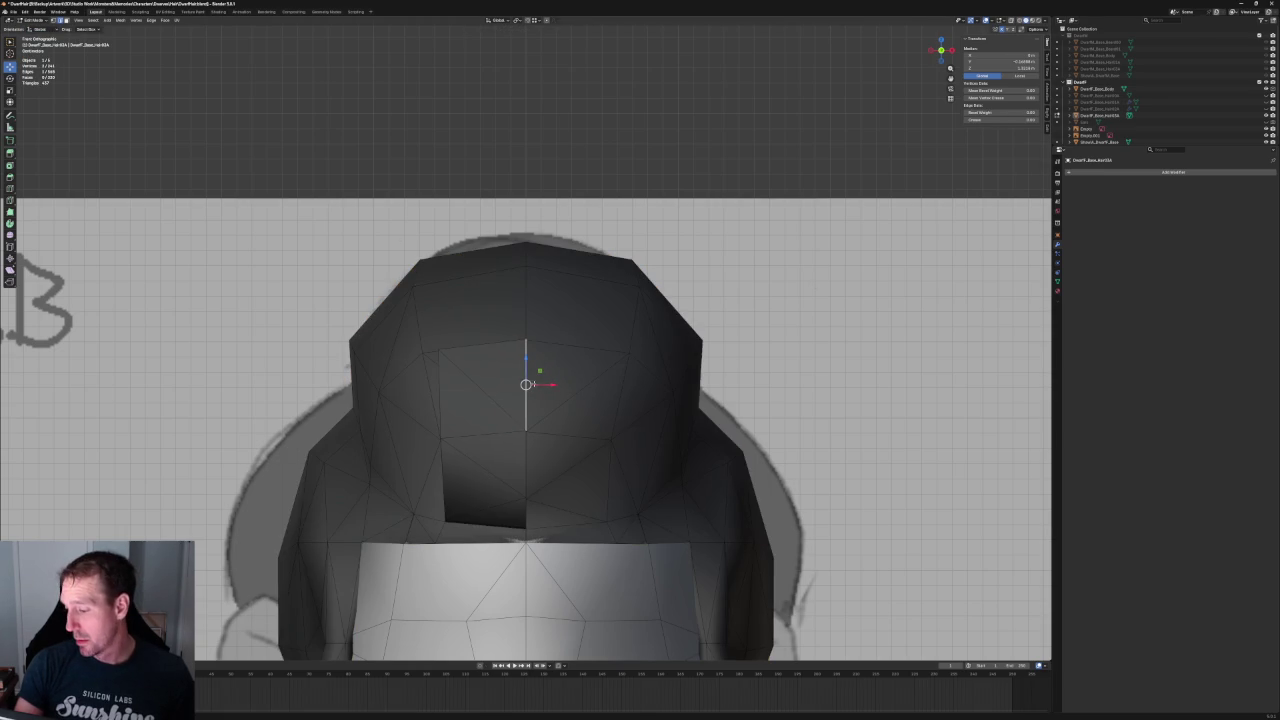
mouse_move(526, 414)
middle_down()
mouse_move(505, 413)
mouse_move(490, 380)
mouse_move(505, 311)
middle_up()
key(g)
key(x)
click(490, 380)
key(g)
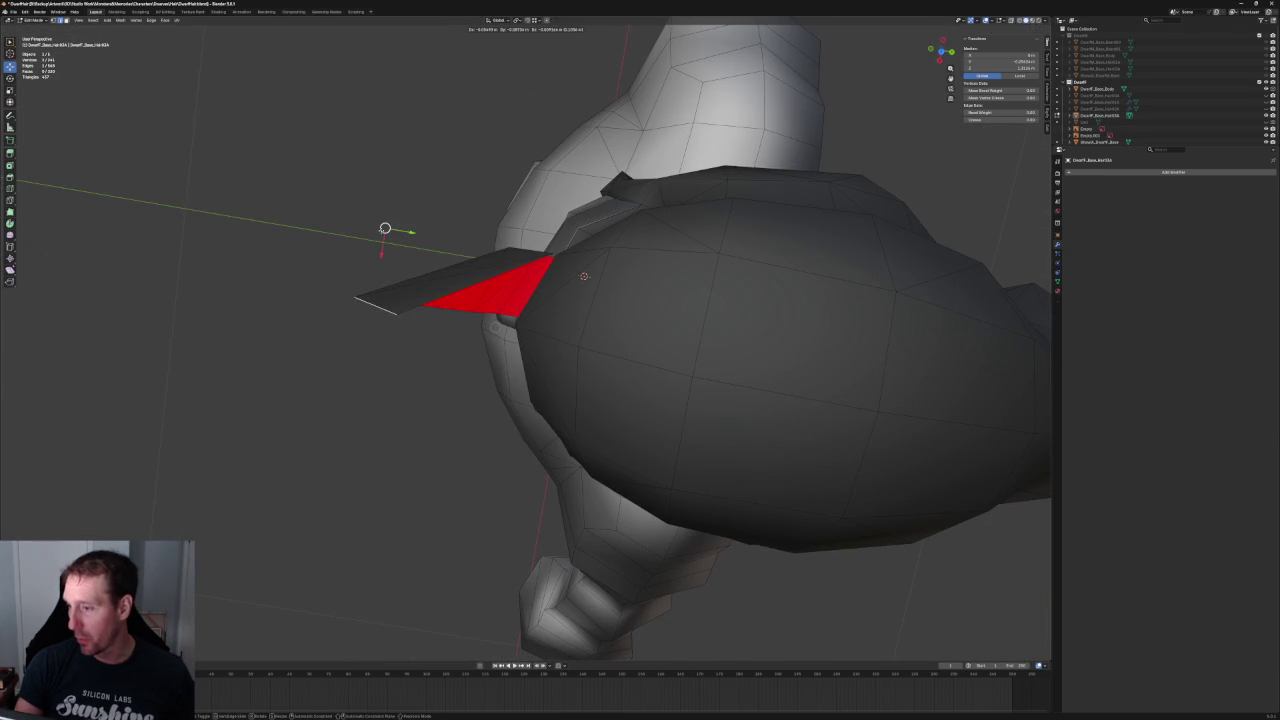
key(Escape)
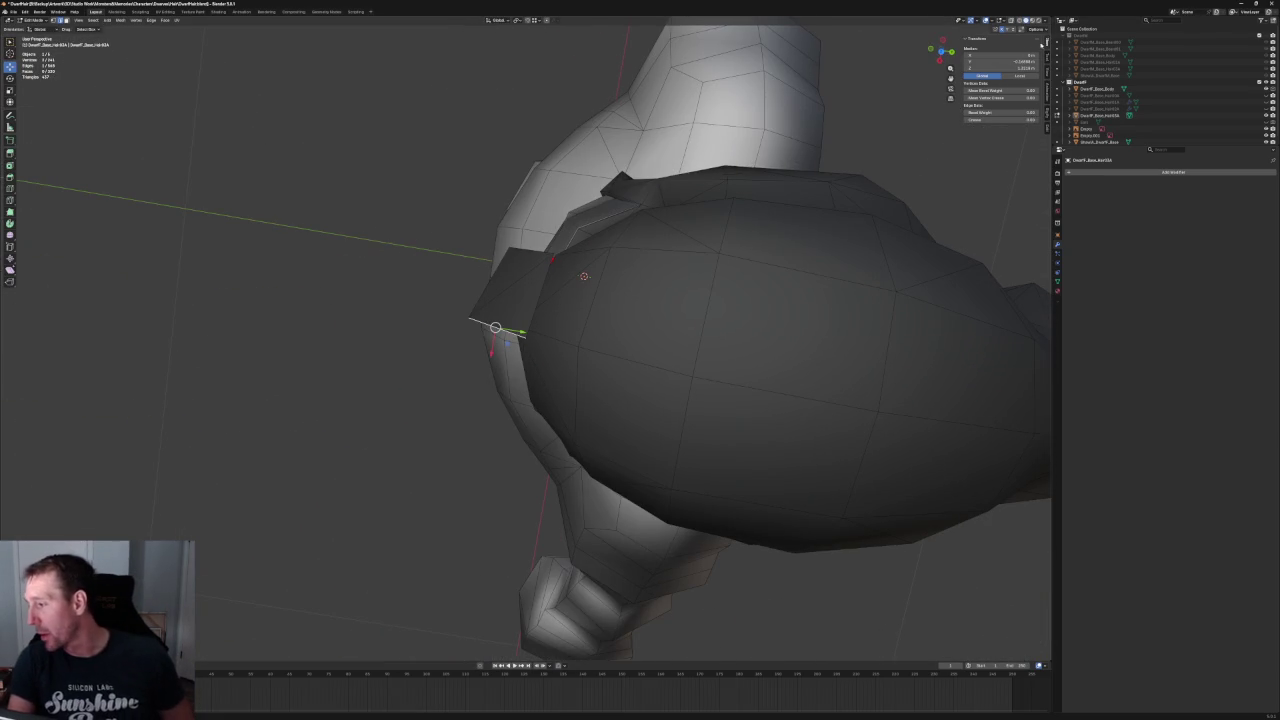
- Browse the sidebar's Tool, View and Item tabs, then reselect the hair via object mode
click(1047, 58)
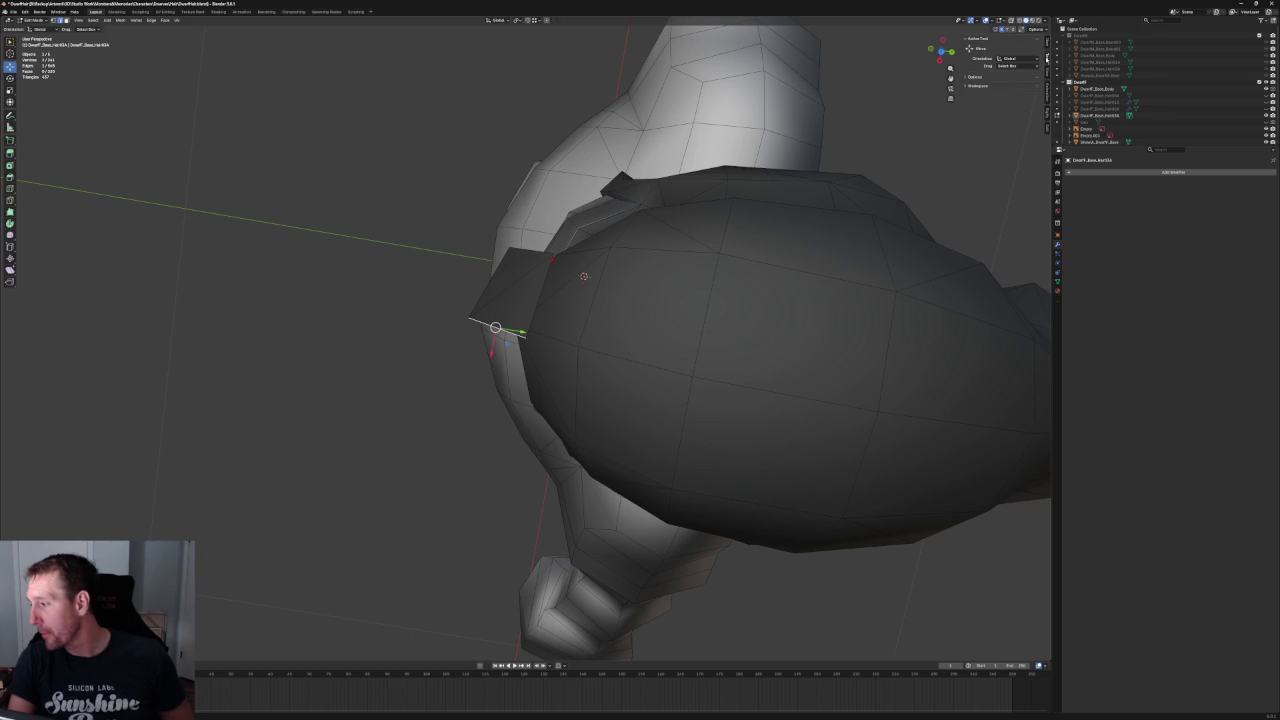
click(1047, 72)
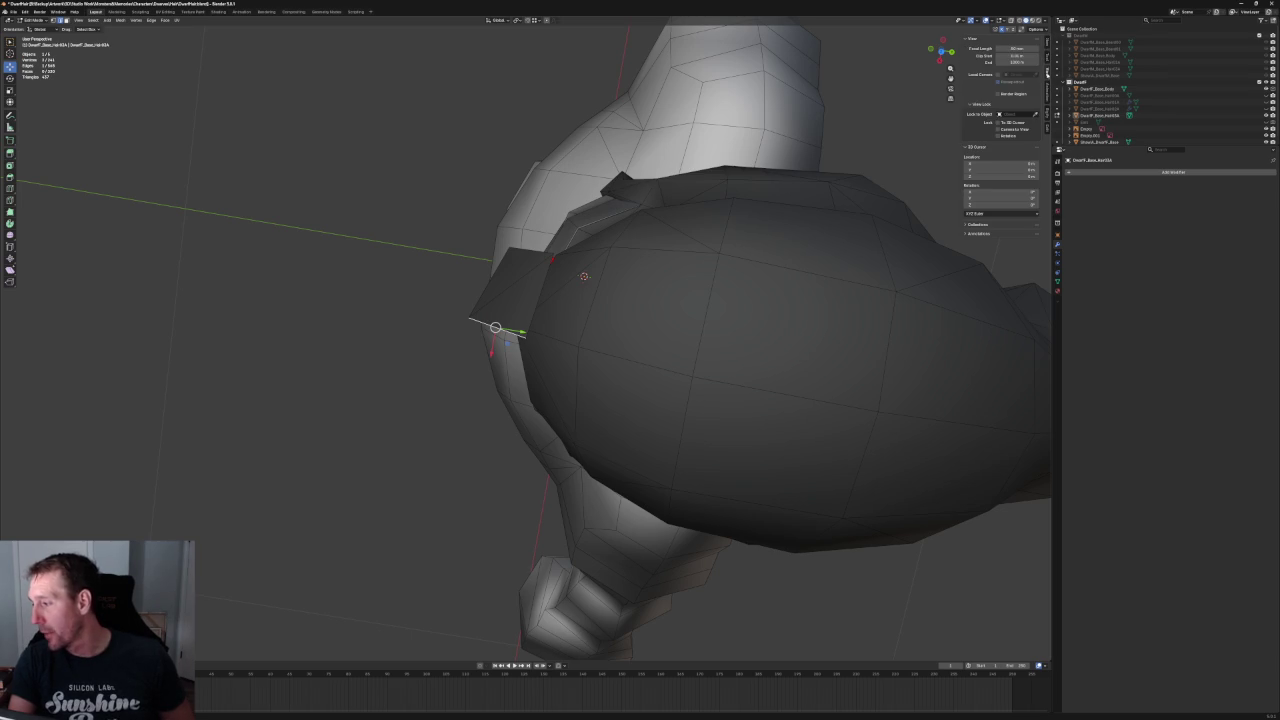
click(1047, 42)
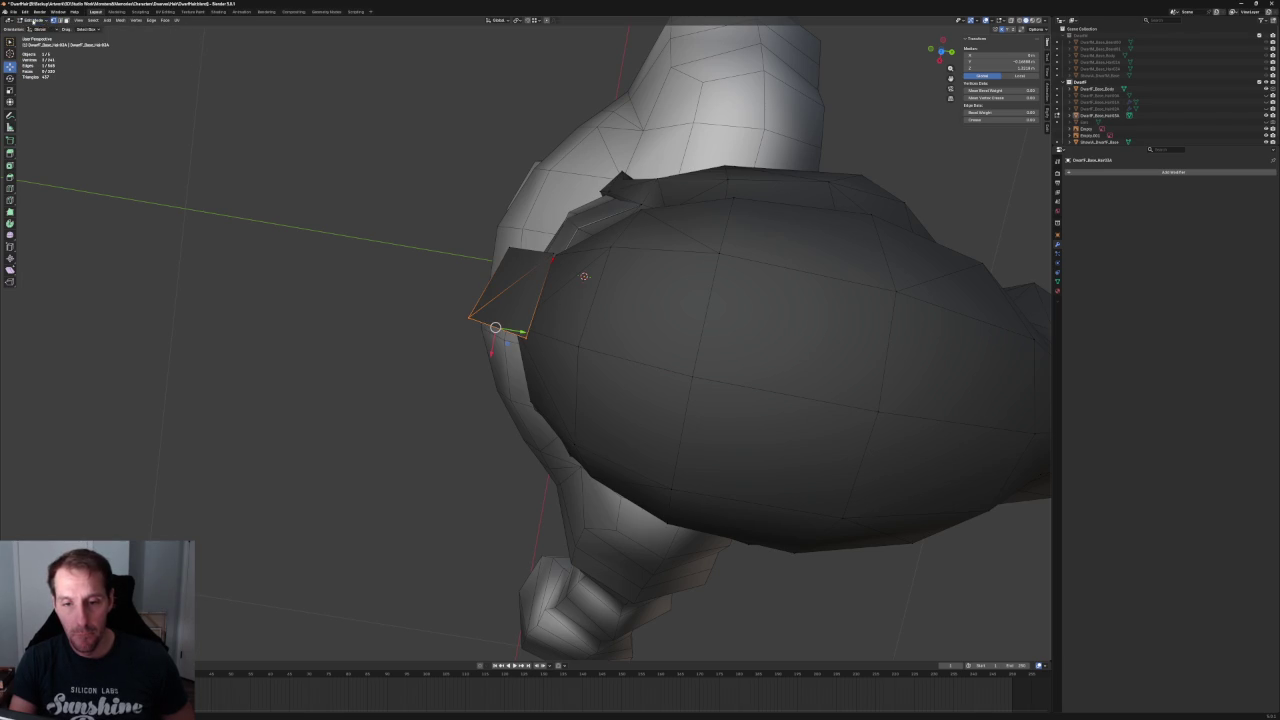
click(270, 217)
key(Tab)
click(585, 278)
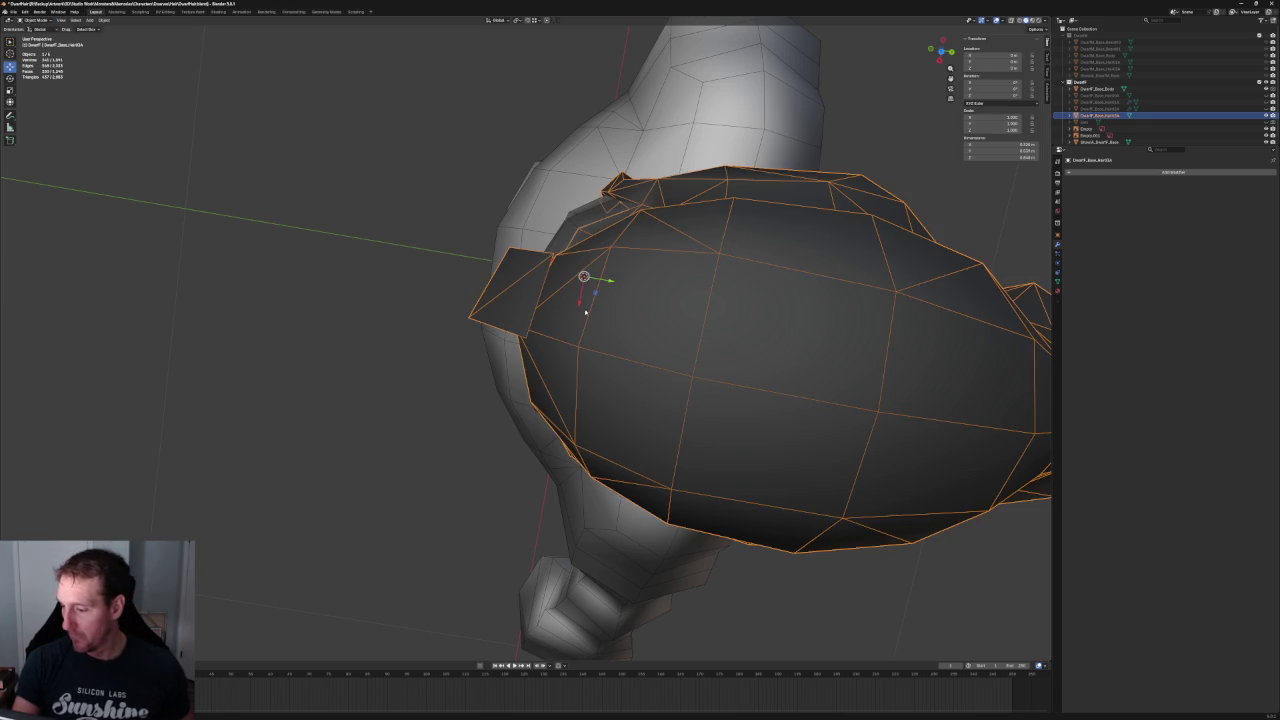
key(Tab)
- Select a strand vertex, check Viewport Overlays, and expand the Tool tab's Mirror options
click(494, 322)
key(g)
key(x)
key(Escape)
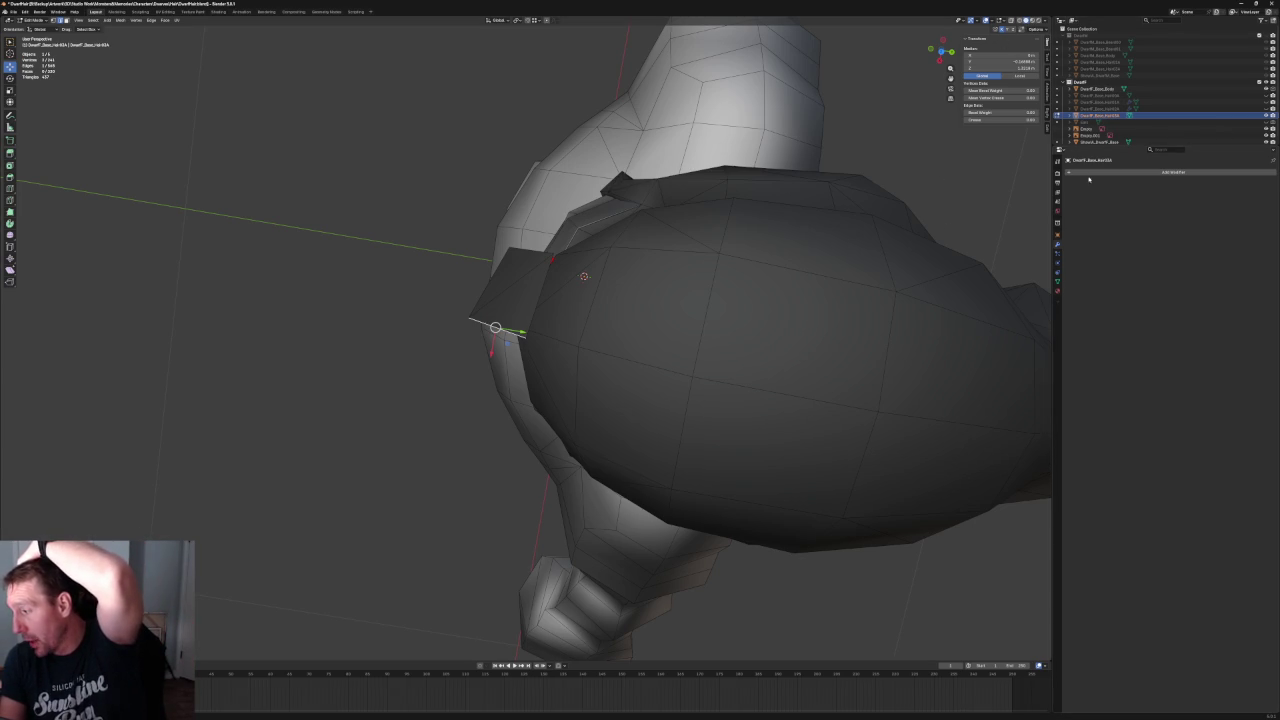
click(1068, 116)
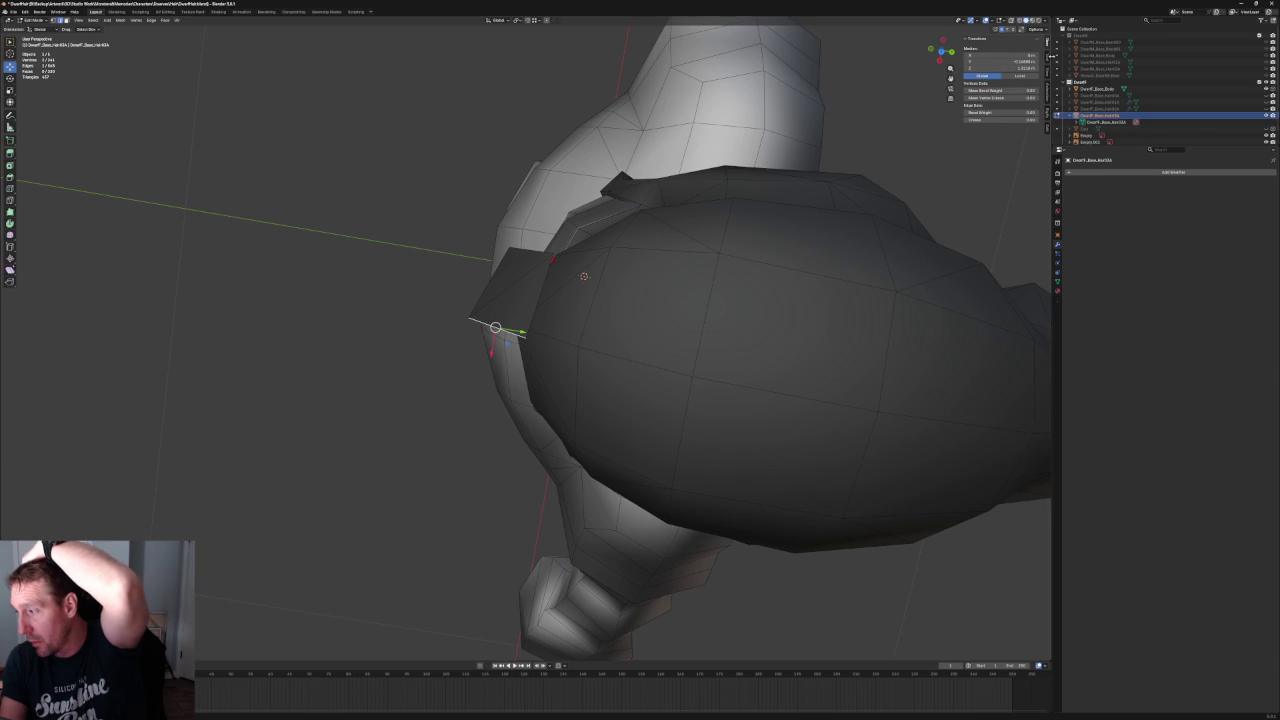
click(993, 21)
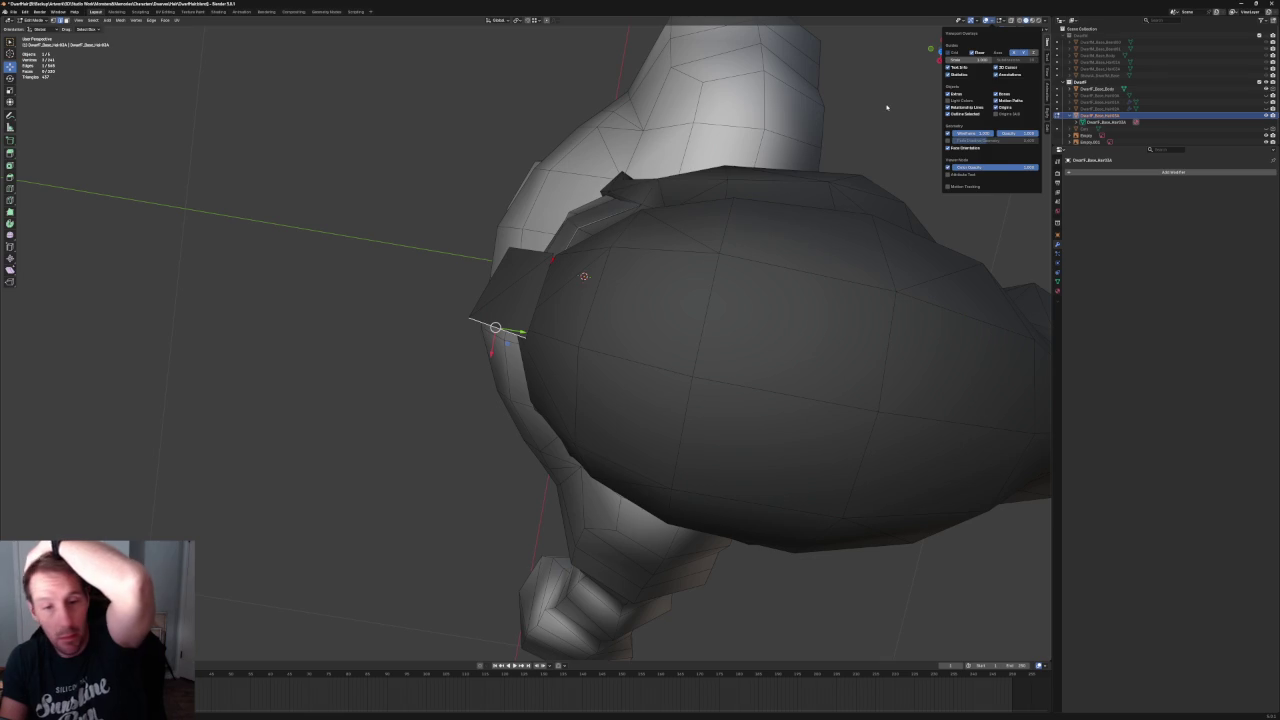
key(n)
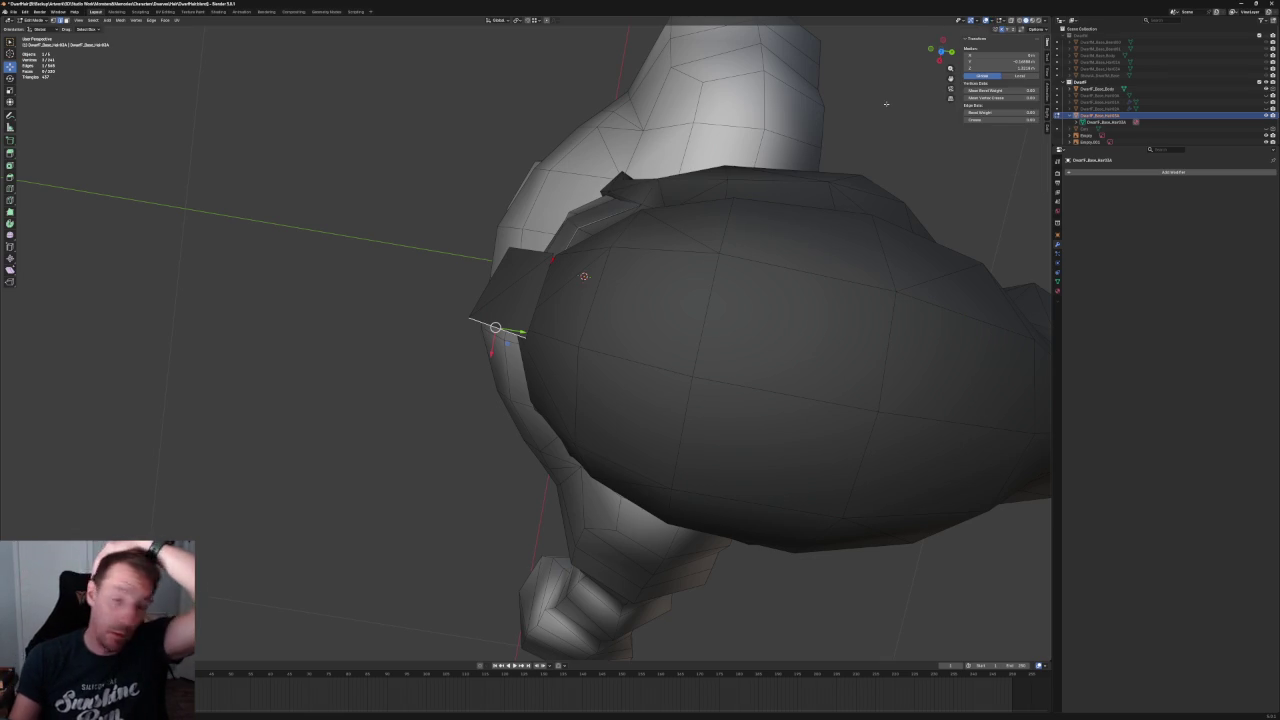
click(1047, 60)
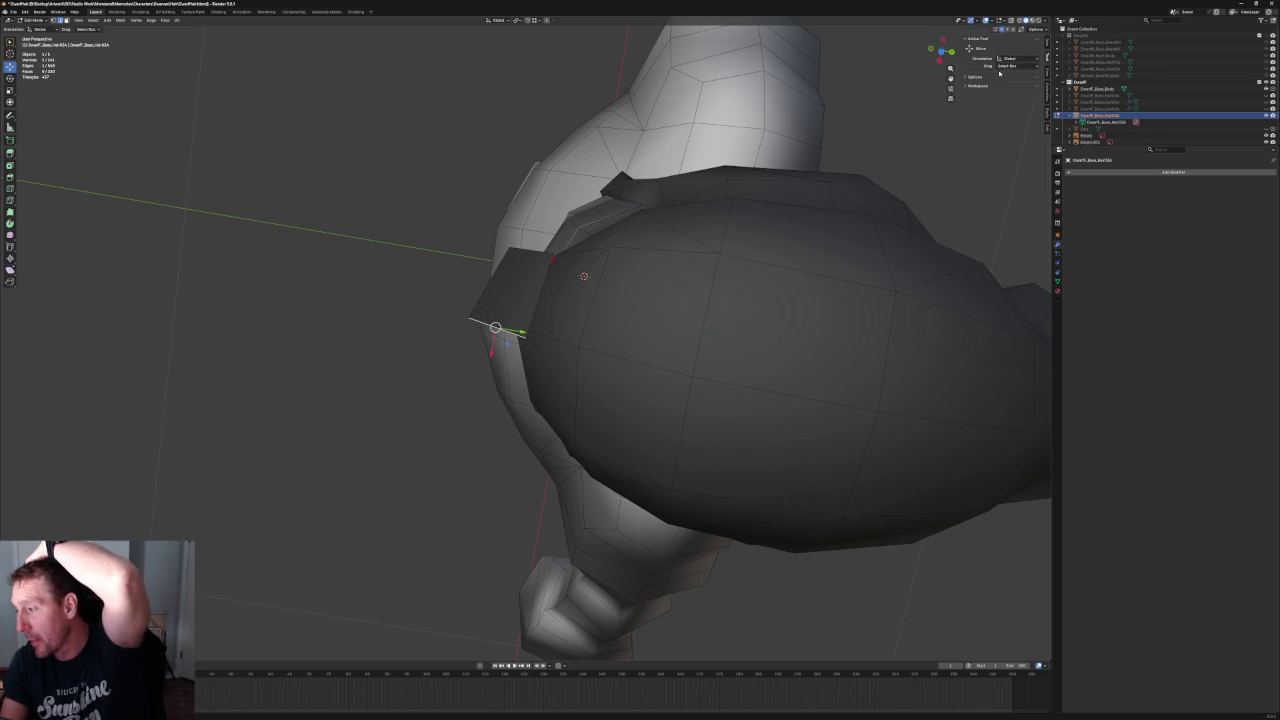
click(975, 77)
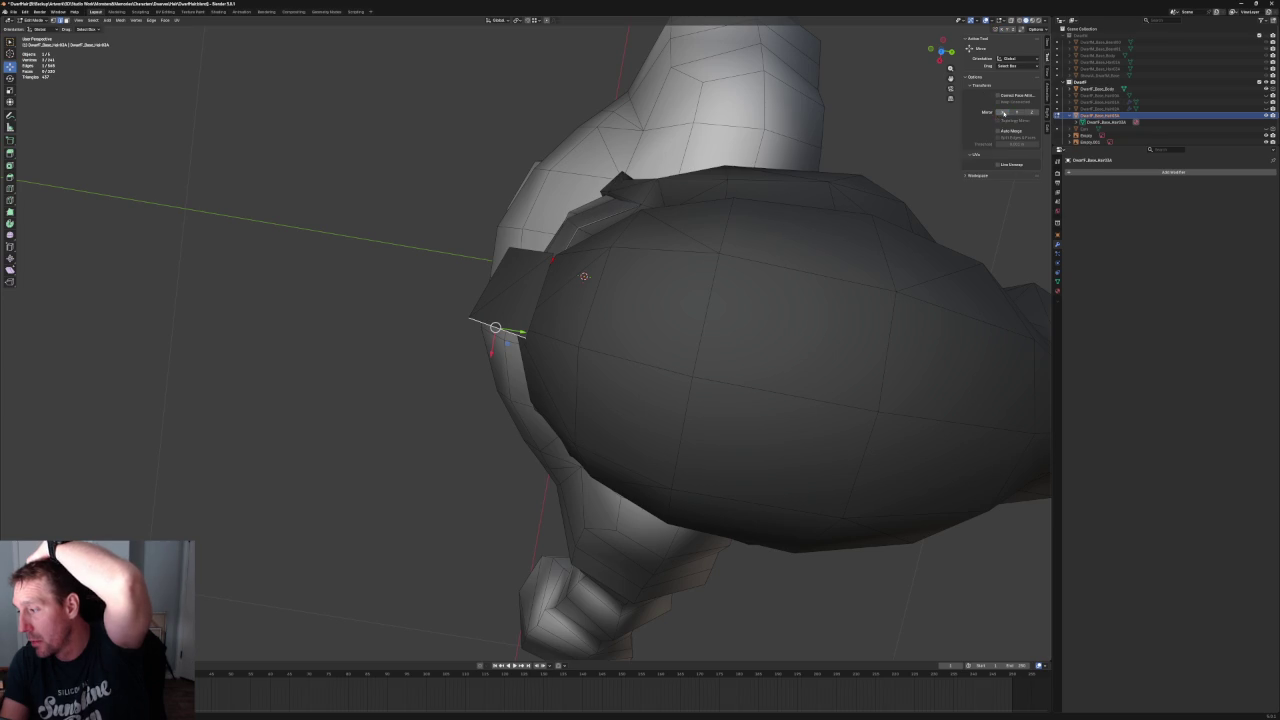
- Shift the forelock strand's vertex and its lower vertex sideways along X
key(g)
key(x)
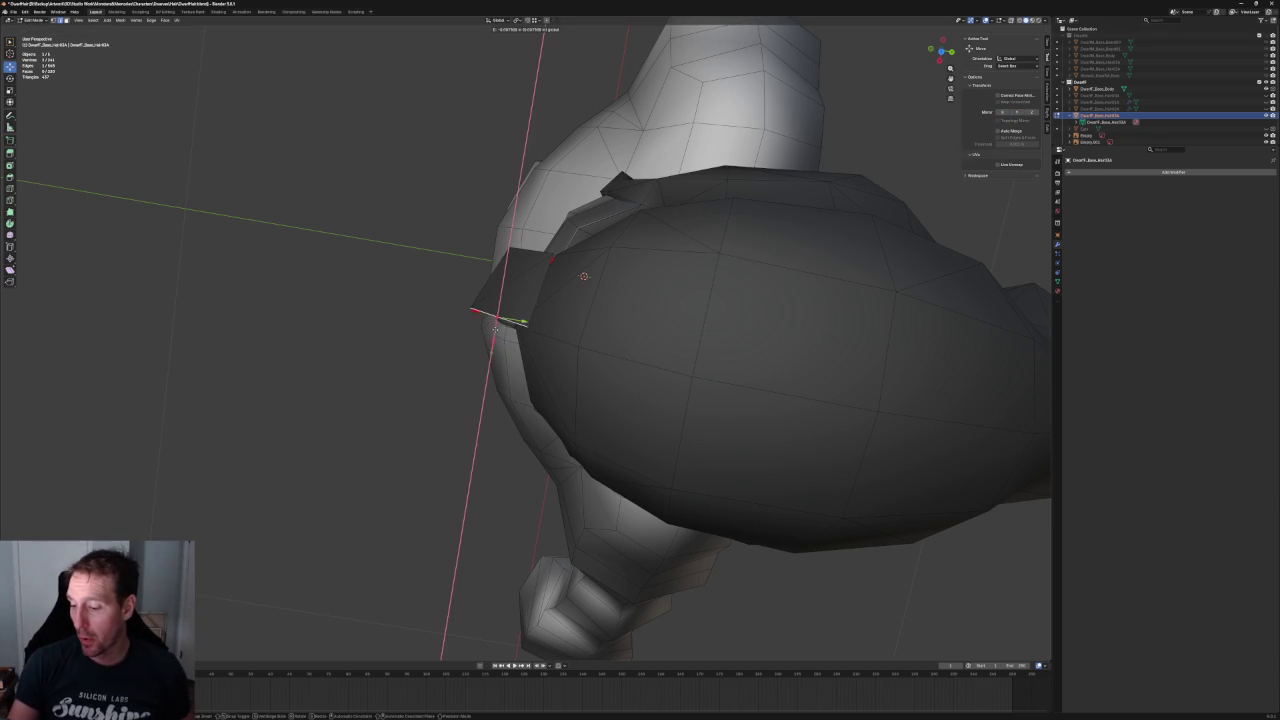
click(495, 328)
middle_drag(495, 328, 553, 313)
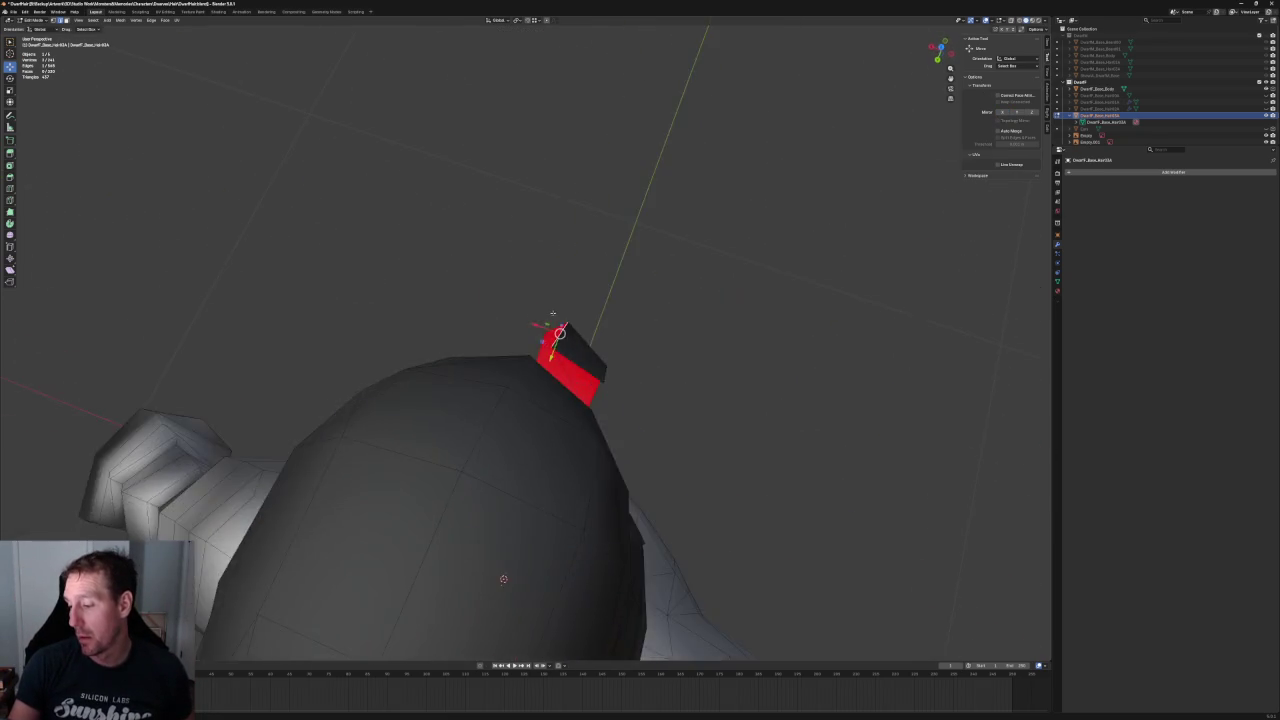
key(KP_3)
scroll(608, 434, up, 3)
click(652, 432)
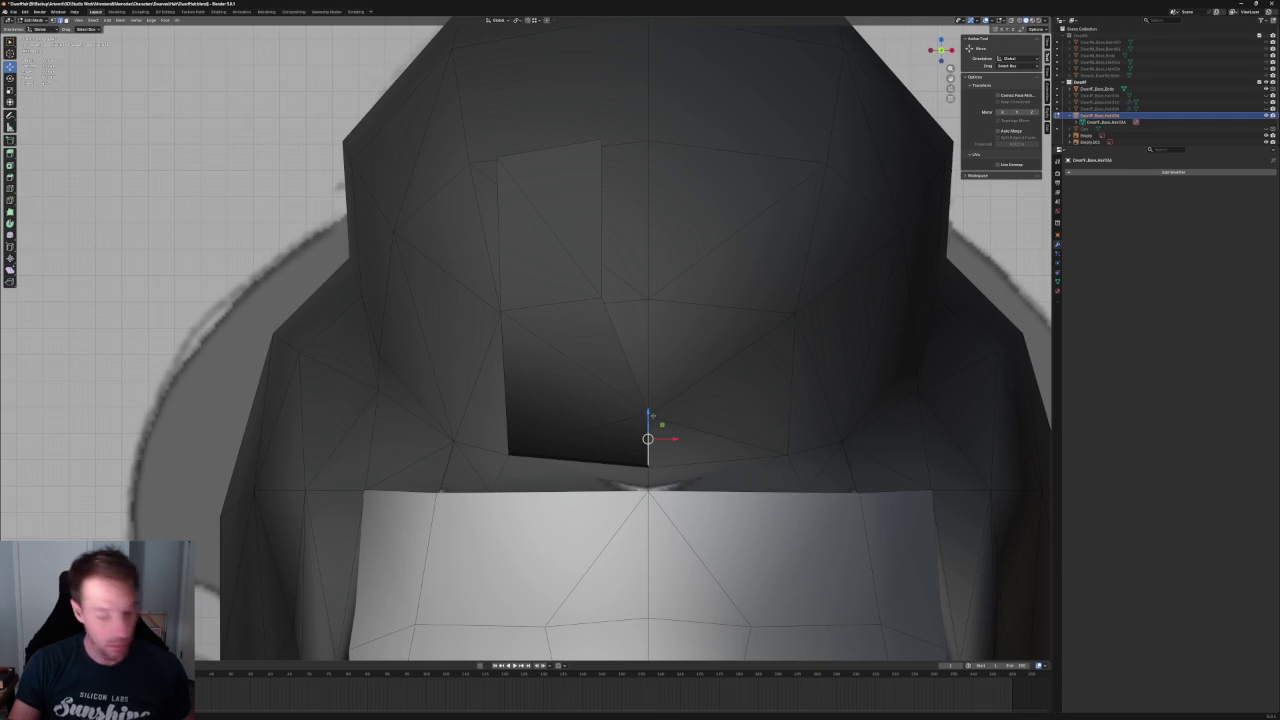
click(648, 412)
key(alt+z)
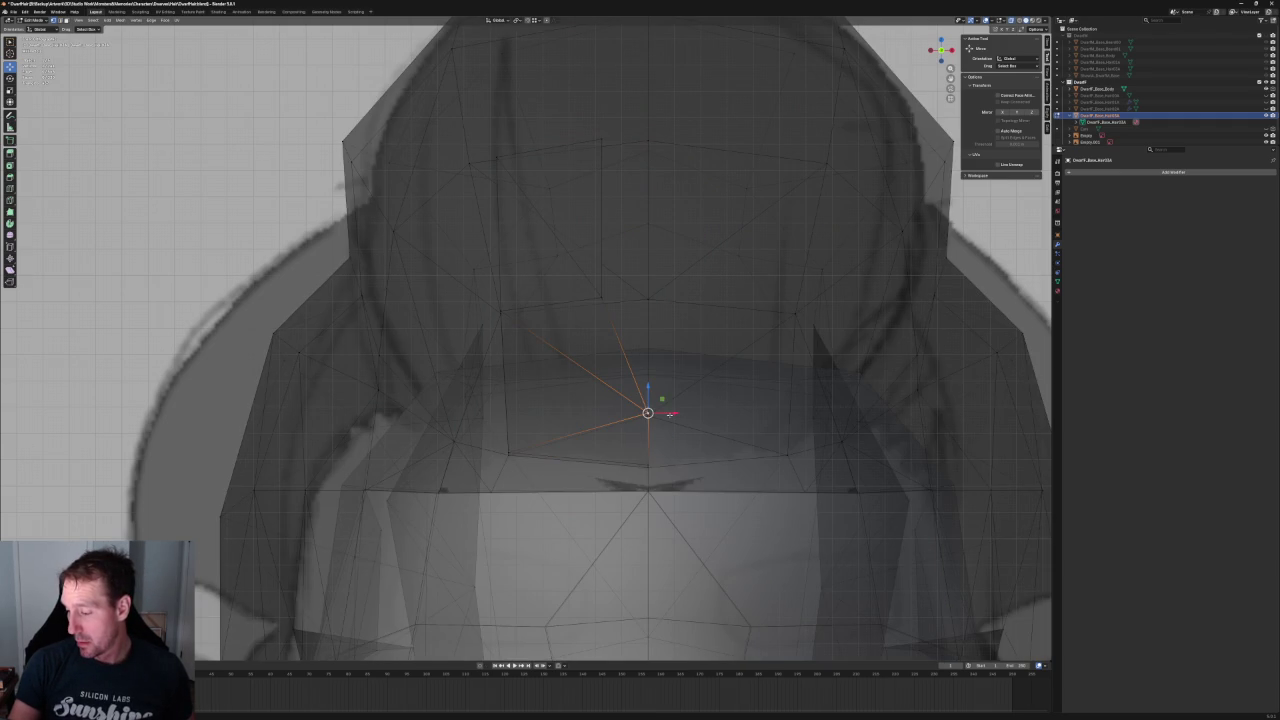
key(g)
key(x)
key(Return)
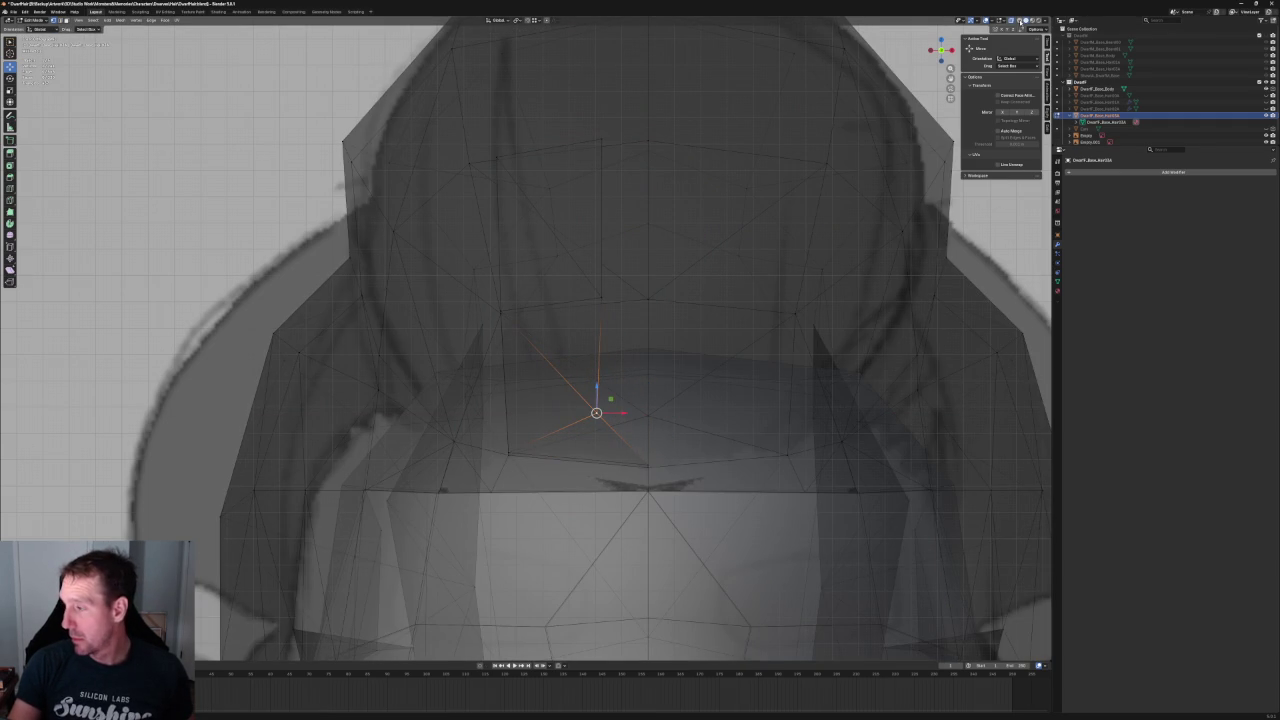
- With the reference sketch visible, move two more strand vertices along X and lower one
click(1020, 22)
click(608, 413)
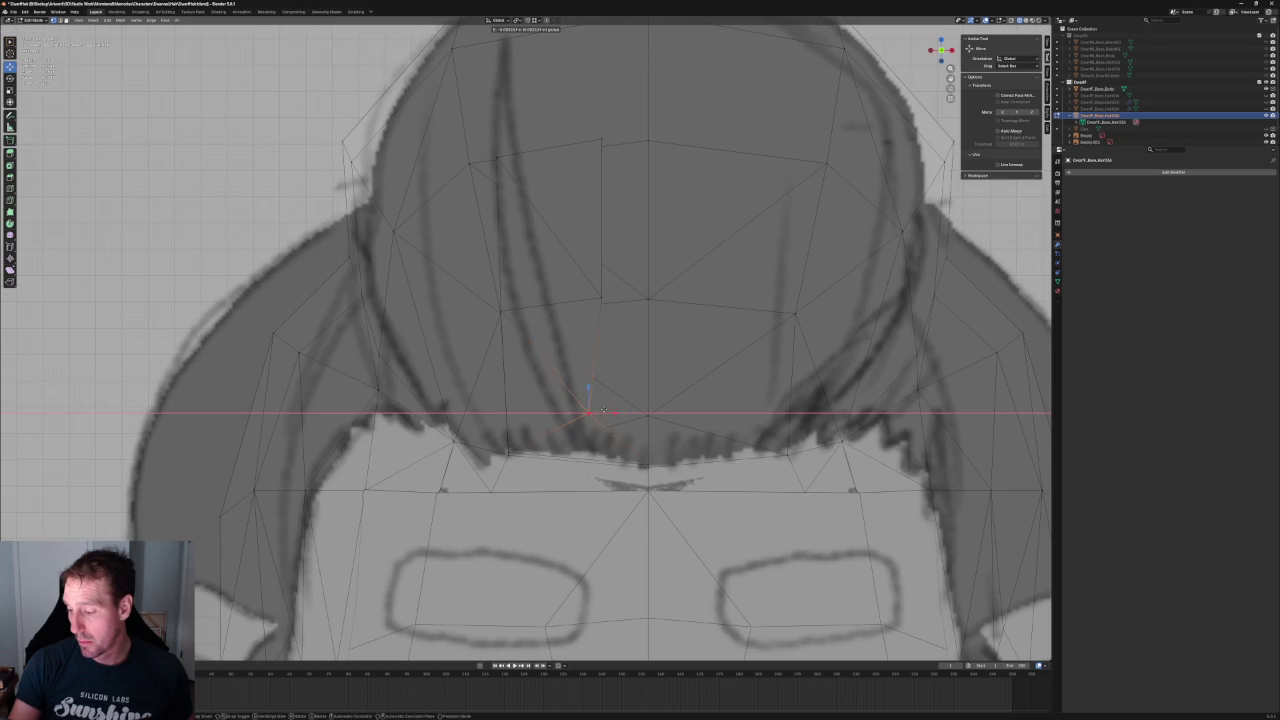
key(g)
key(x)
click(598, 238)
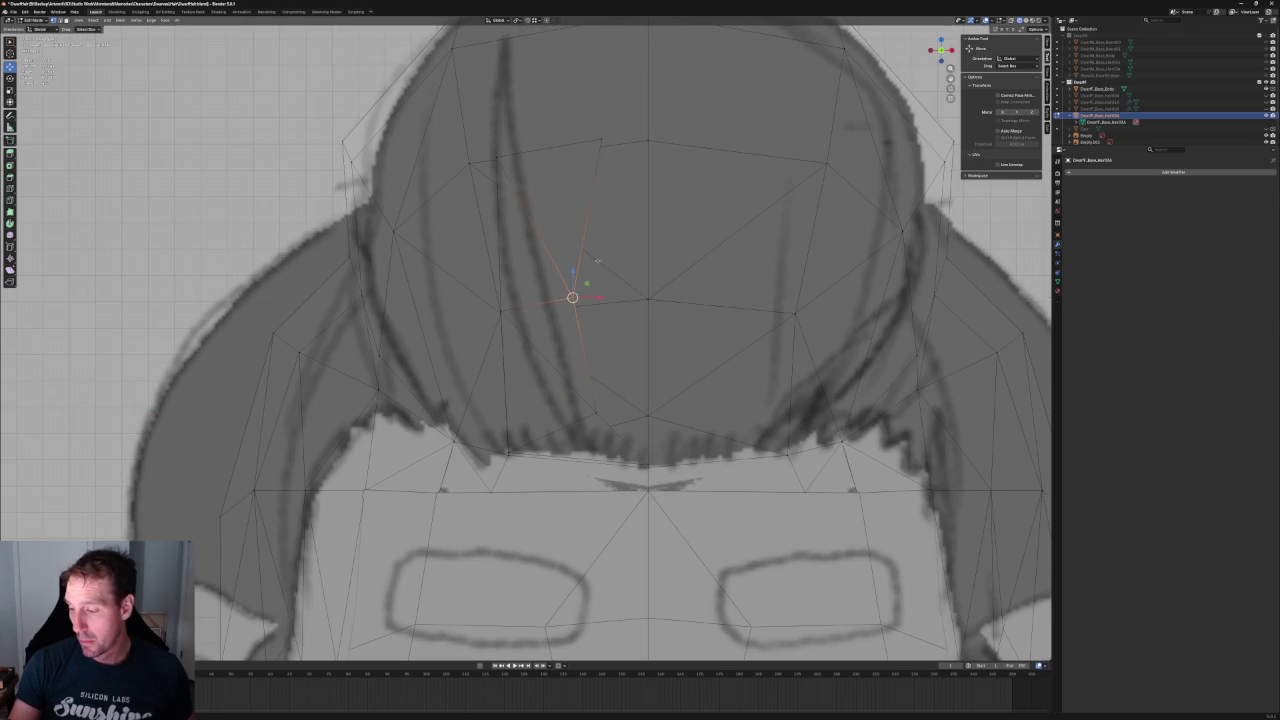
shift+middle_drag(598, 238, 598, 318)
key(g)
key(x)
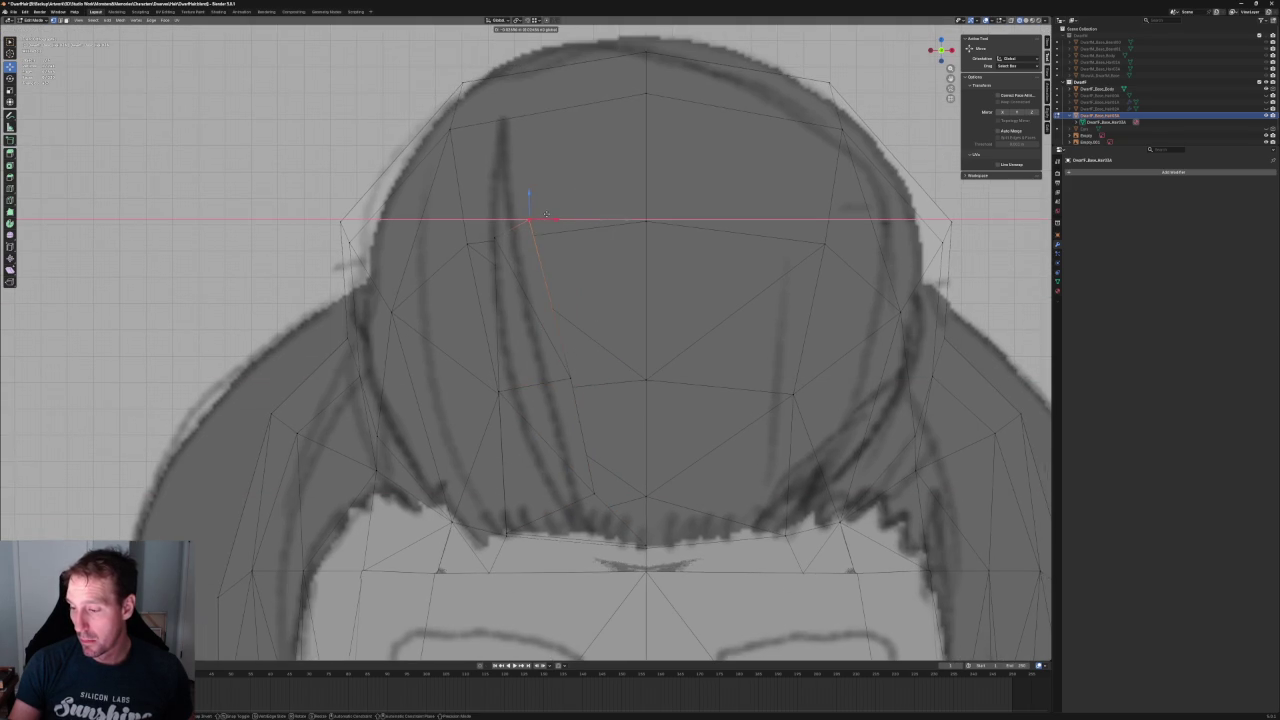
click(549, 218)
key(g)
click(528, 233)
scroll(528, 233, down, 5)
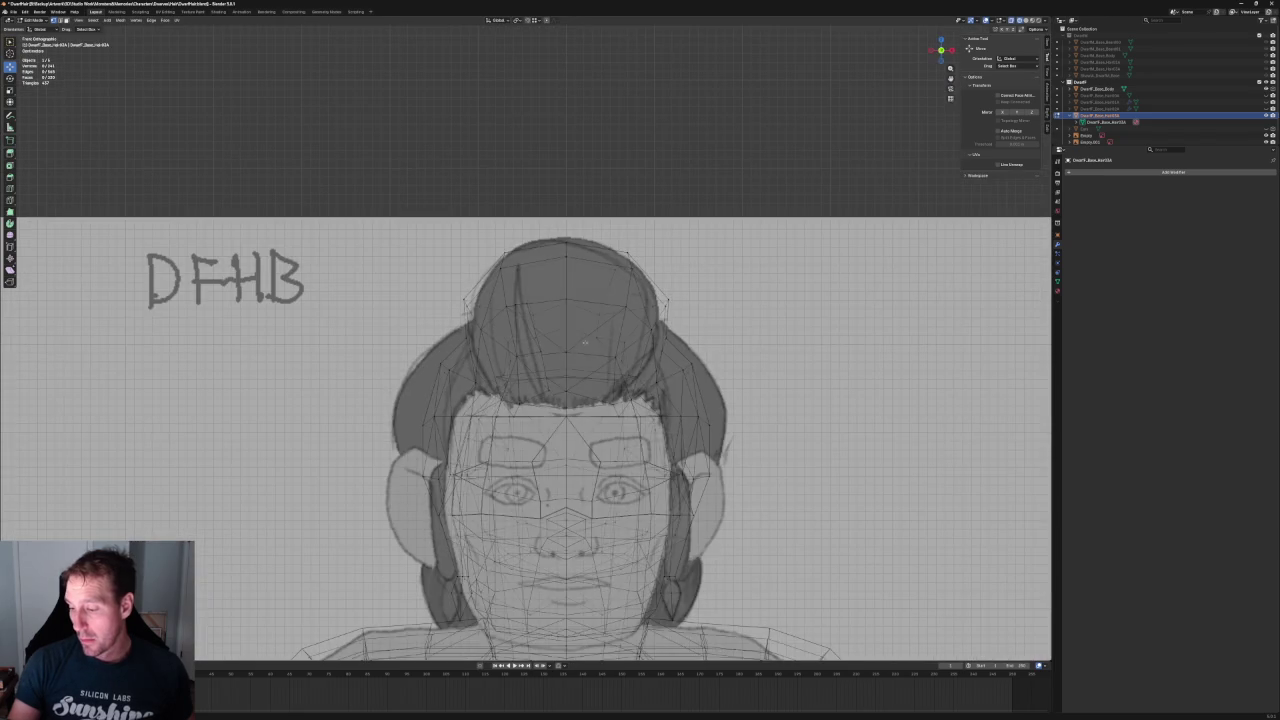
- In front orthographic view, move two strand vertices along X to match the sketch
middle_drag(560, 330, 649, 355)
key(KP_3)
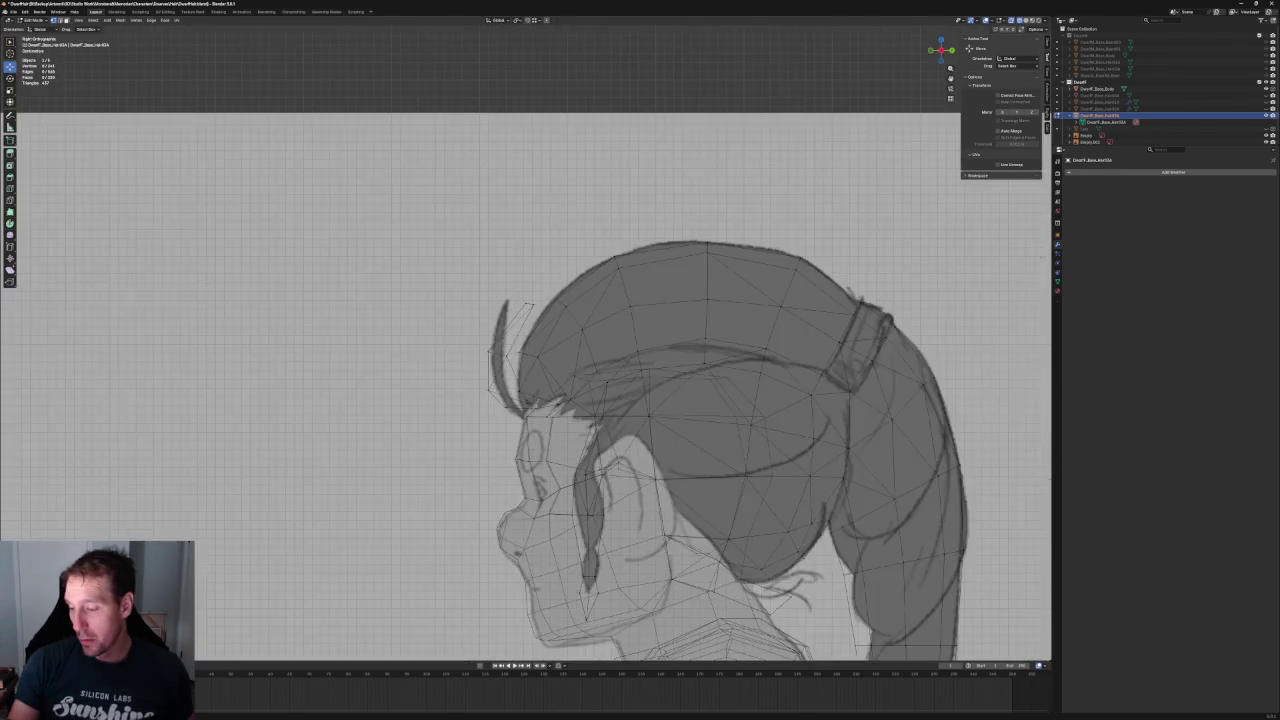
scroll(649, 355, up, 5)
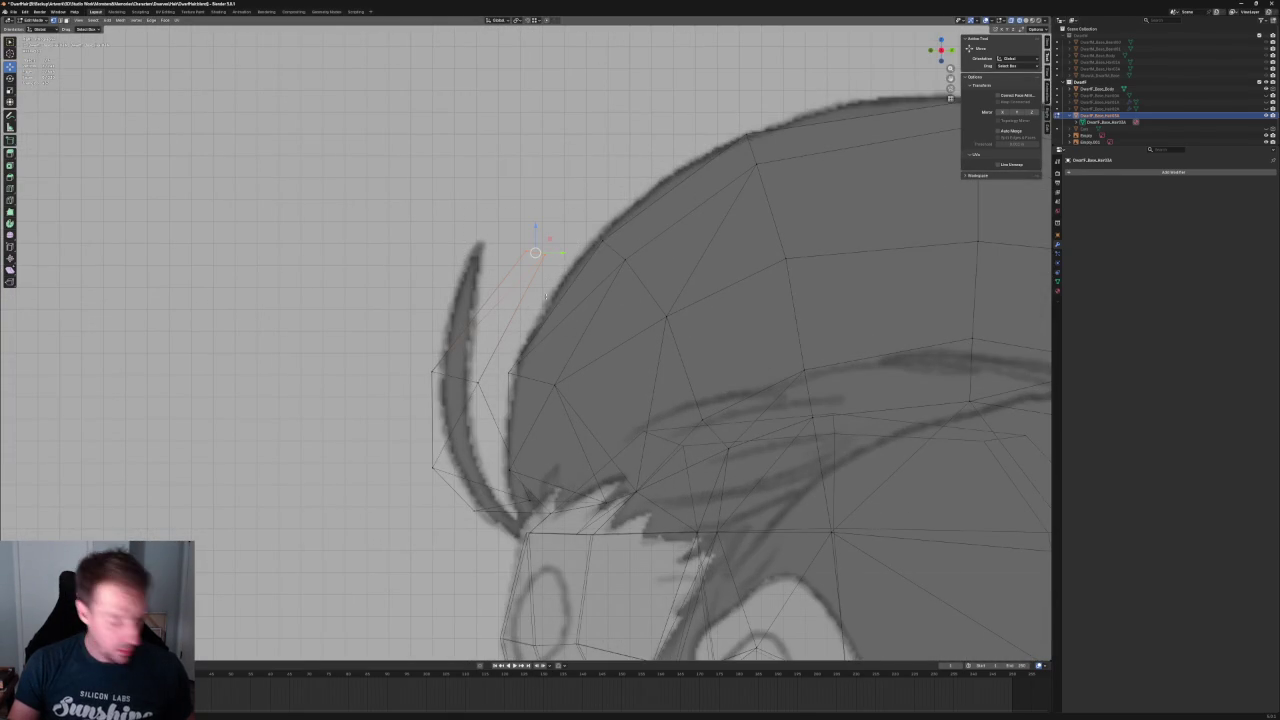
scroll(596, 313, down, 5)
middle_drag(560, 320, 596, 313)
key(KP_1)
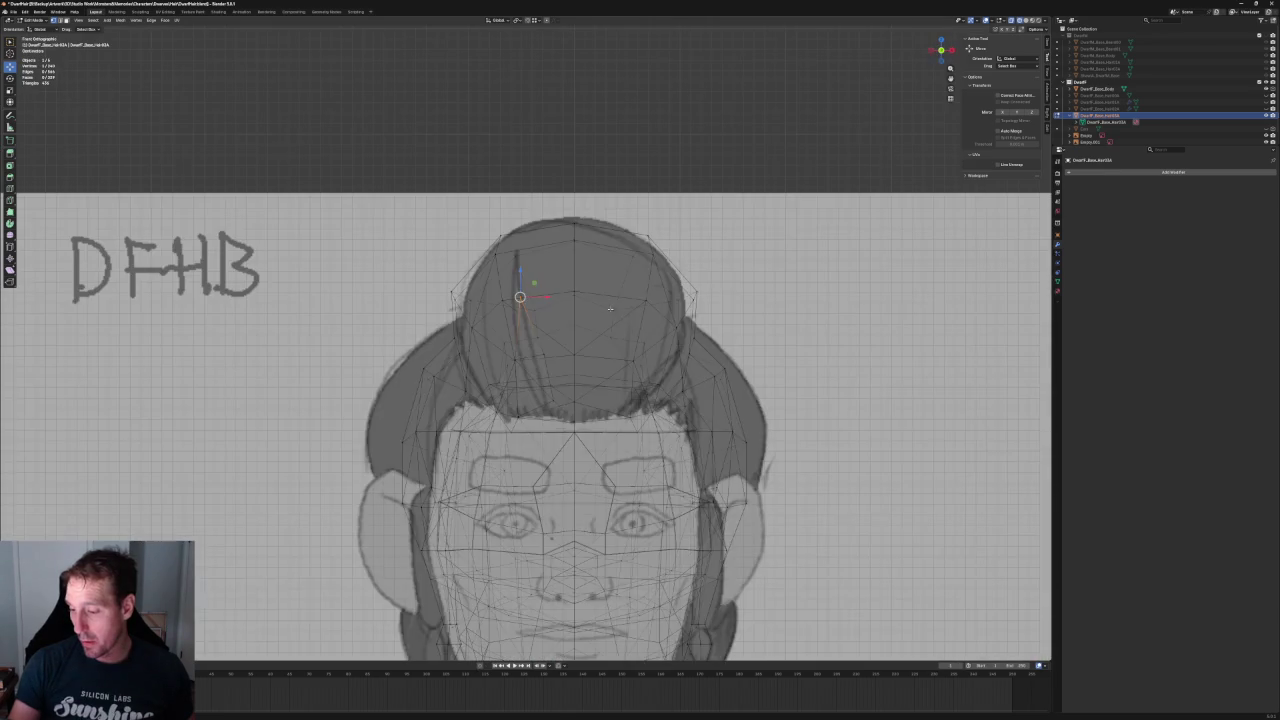
scroll(525, 334, up, 3)
key(g)
key(x)
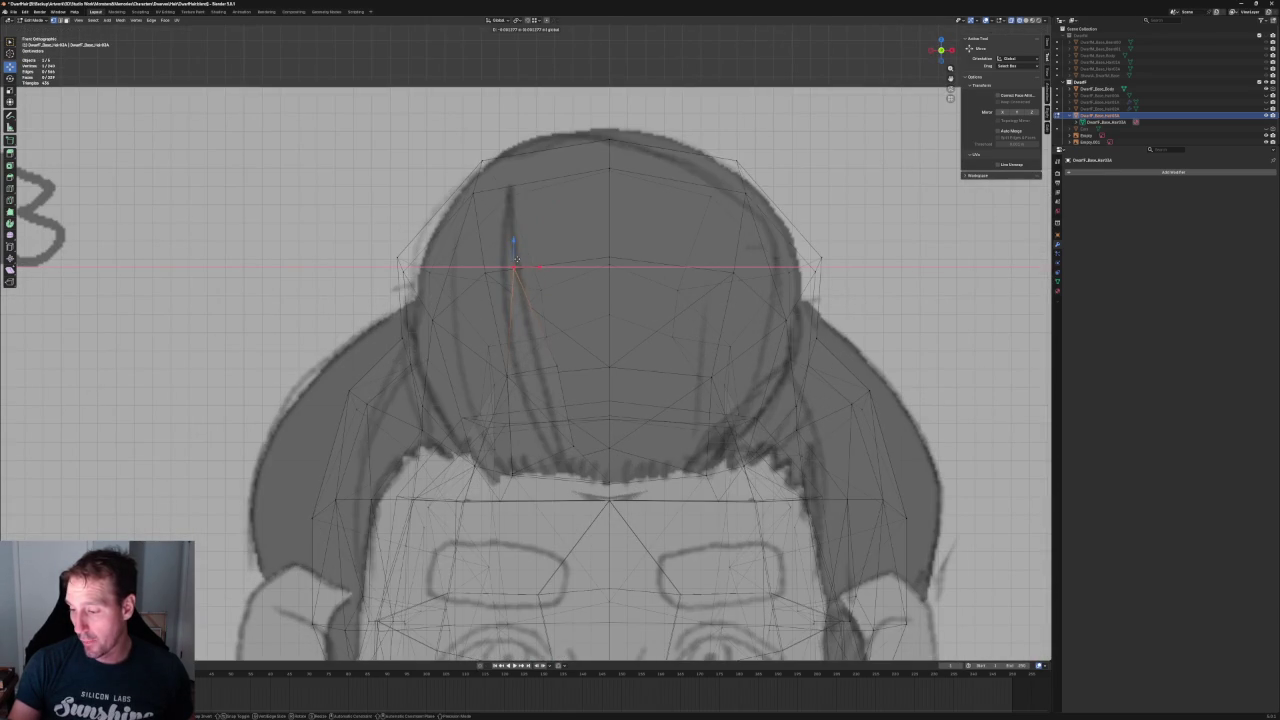
click(507, 248)
key(g)
key(x)
click(569, 363)
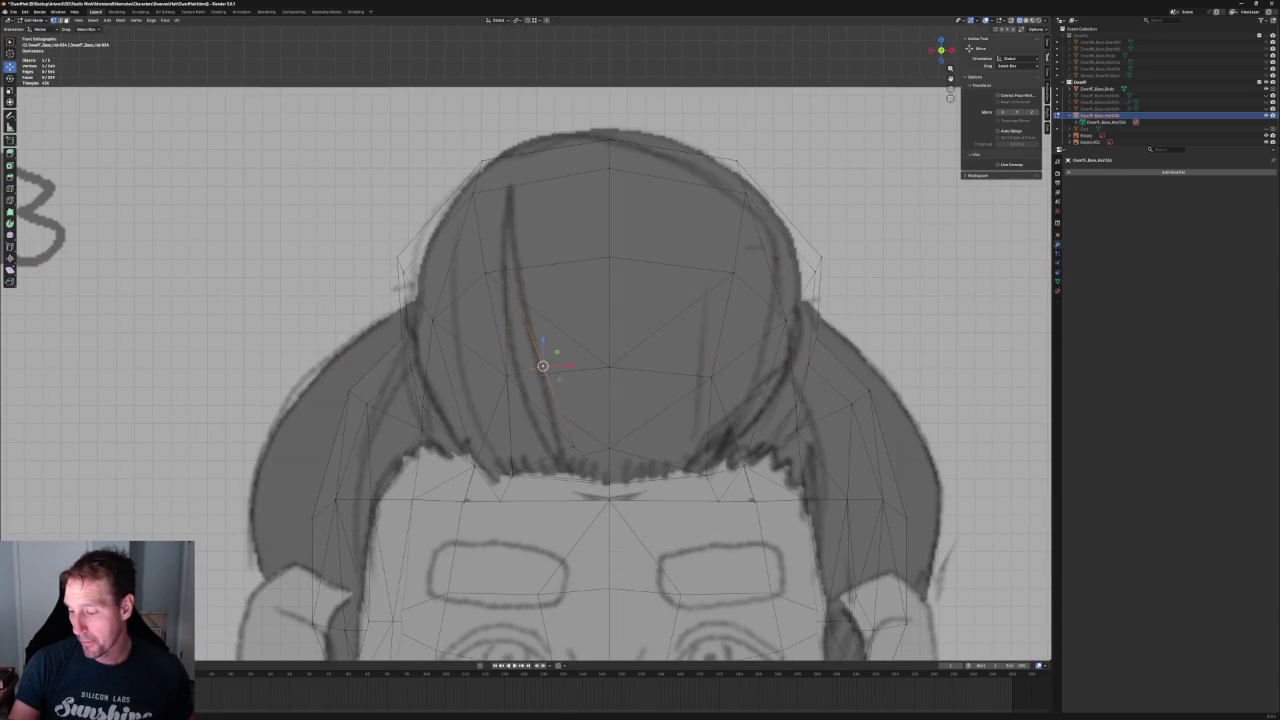
- In side view, rotate the forelock piece about 19 degrees and reposition it
key(alt+z)
key(alt+z)
scroll(585, 419, down, 4)
mouse_move(585, 419)
middle_down()
mouse_move(595, 369)
mouse_move(691, 399)
middle_up()
key(KP_3)
key(KP_Decimal)
scroll(493, 402, up, 2)
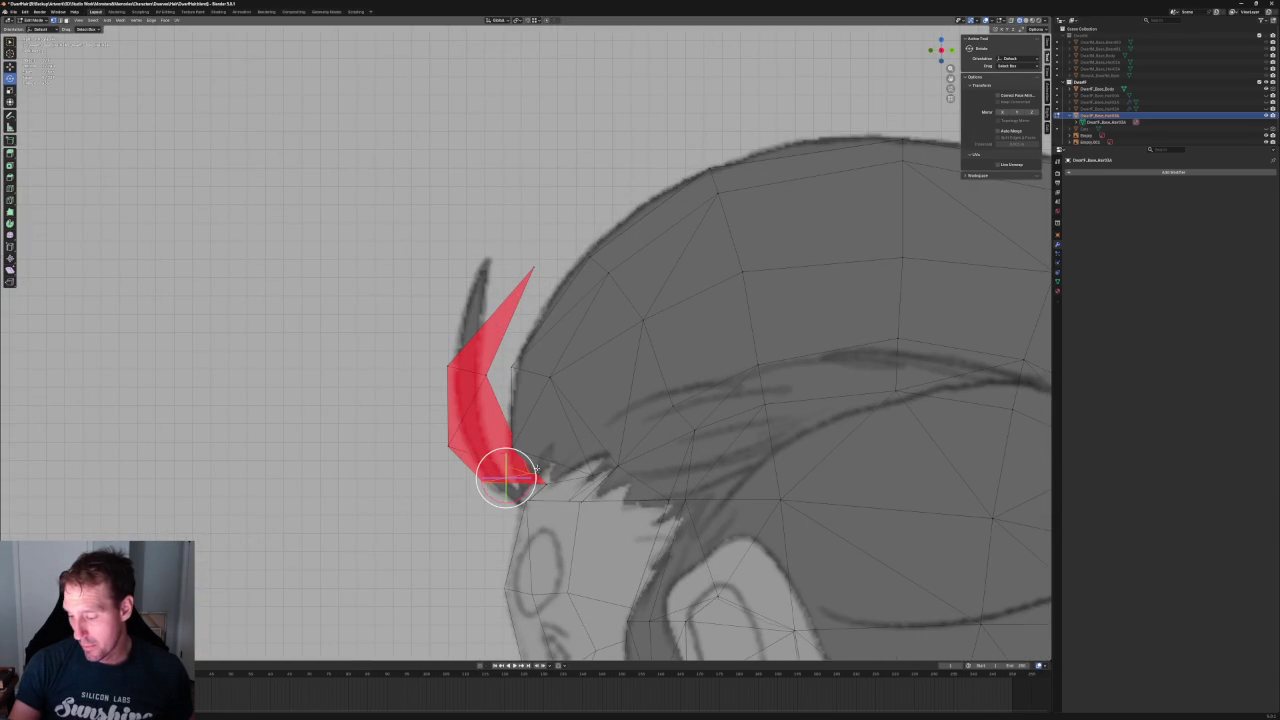
key(r)
click(519, 449)
key(shift+space)
key(g)
key(g)
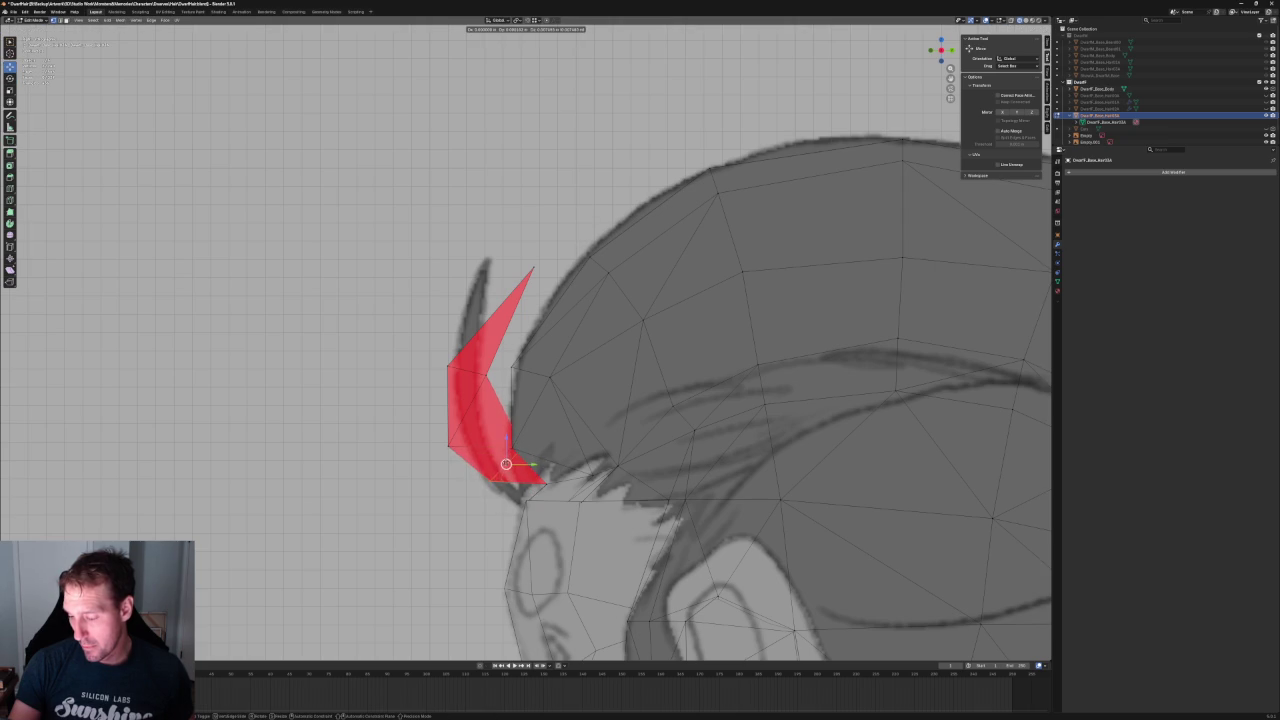
click(506, 464)
- Shift three forelock vertices along Y to follow the side sketch's curl
key(a)
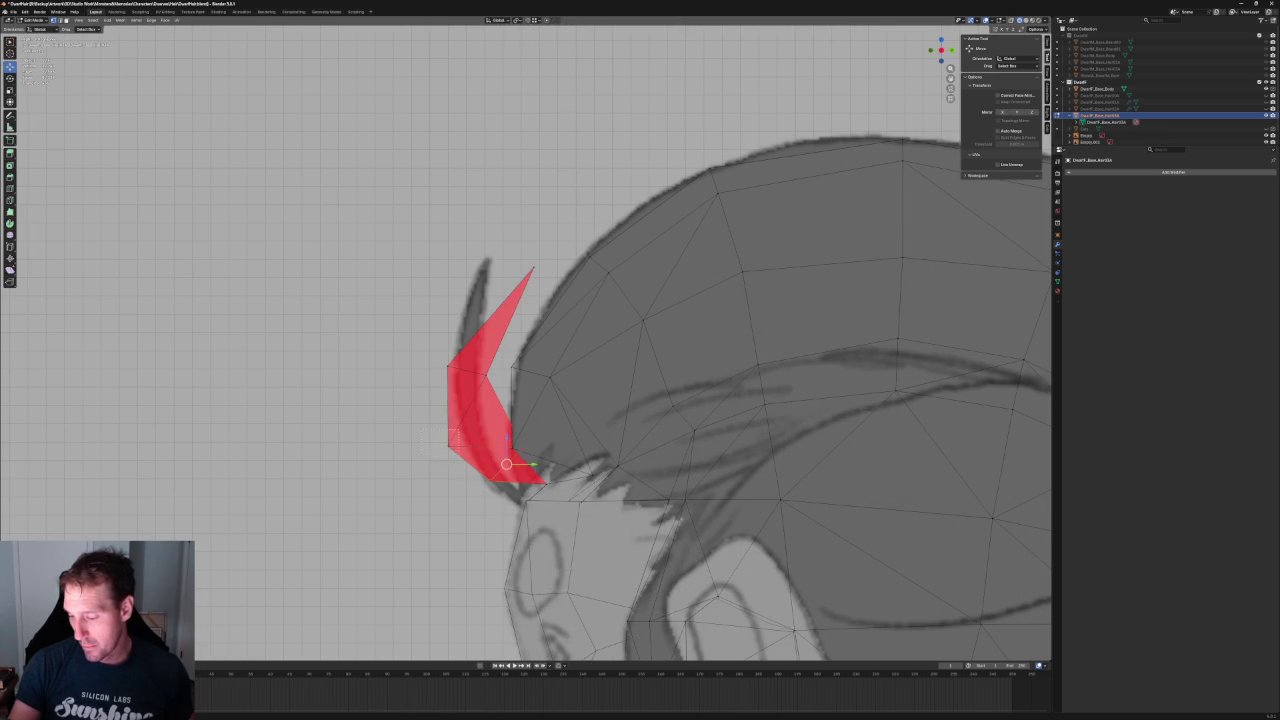
click(523, 447)
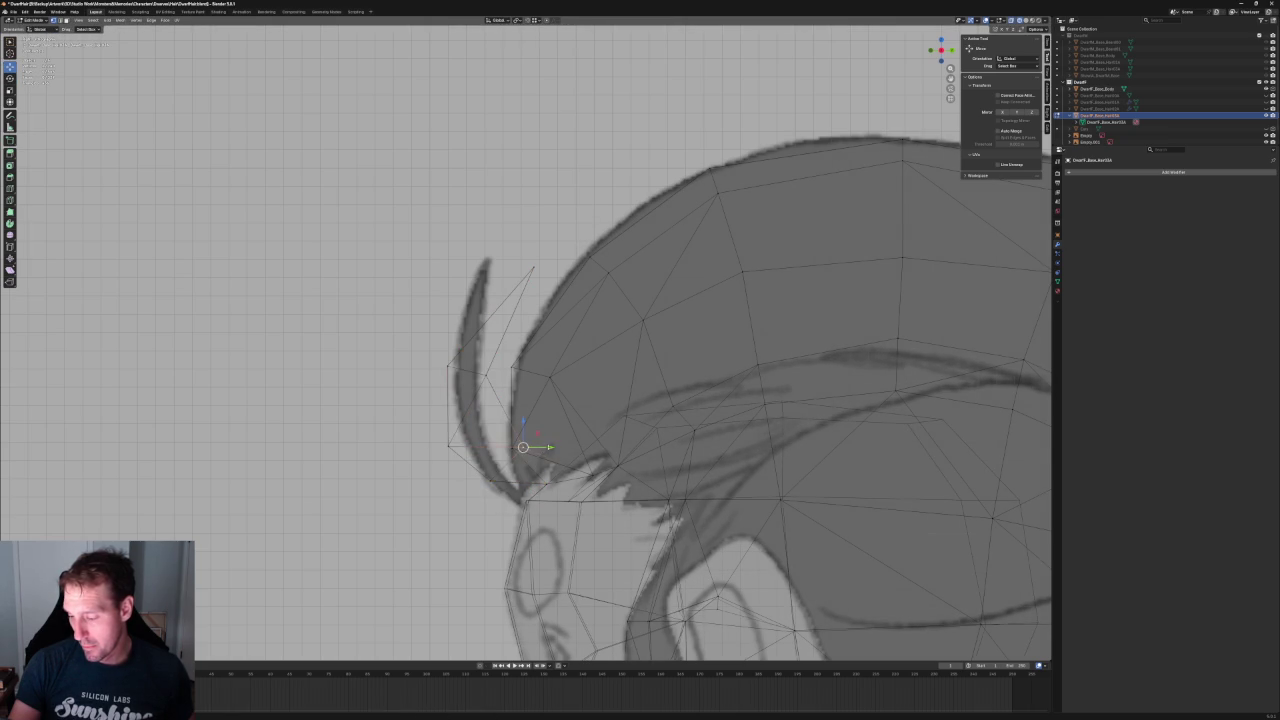
key(g)
key(y)
click(530, 451)
key(g)
key(y)
click(452, 450)
key(g)
key(y)
click(417, 335)
- Nudge three more forelock vertices along Y so the tip reaches the curl's top
key(g)
key(y)
click(478, 378)
key(g)
key(y)
click(472, 378)
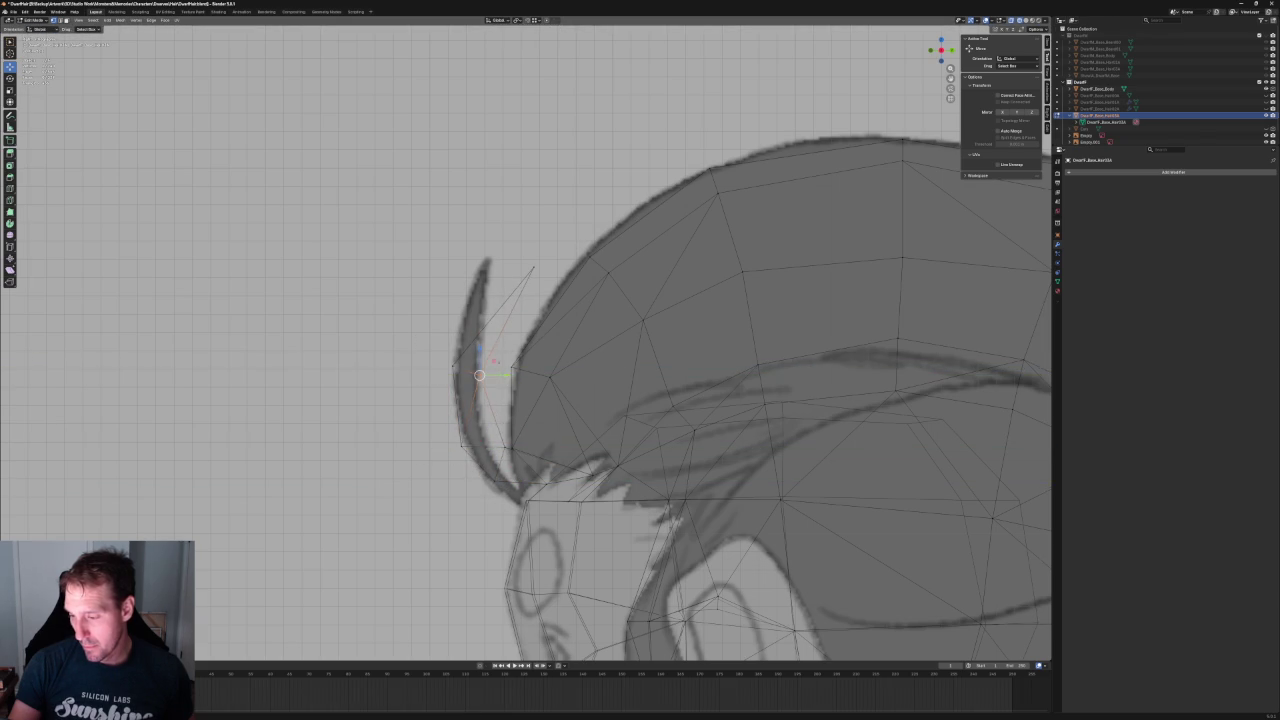
key(g)
key(y)
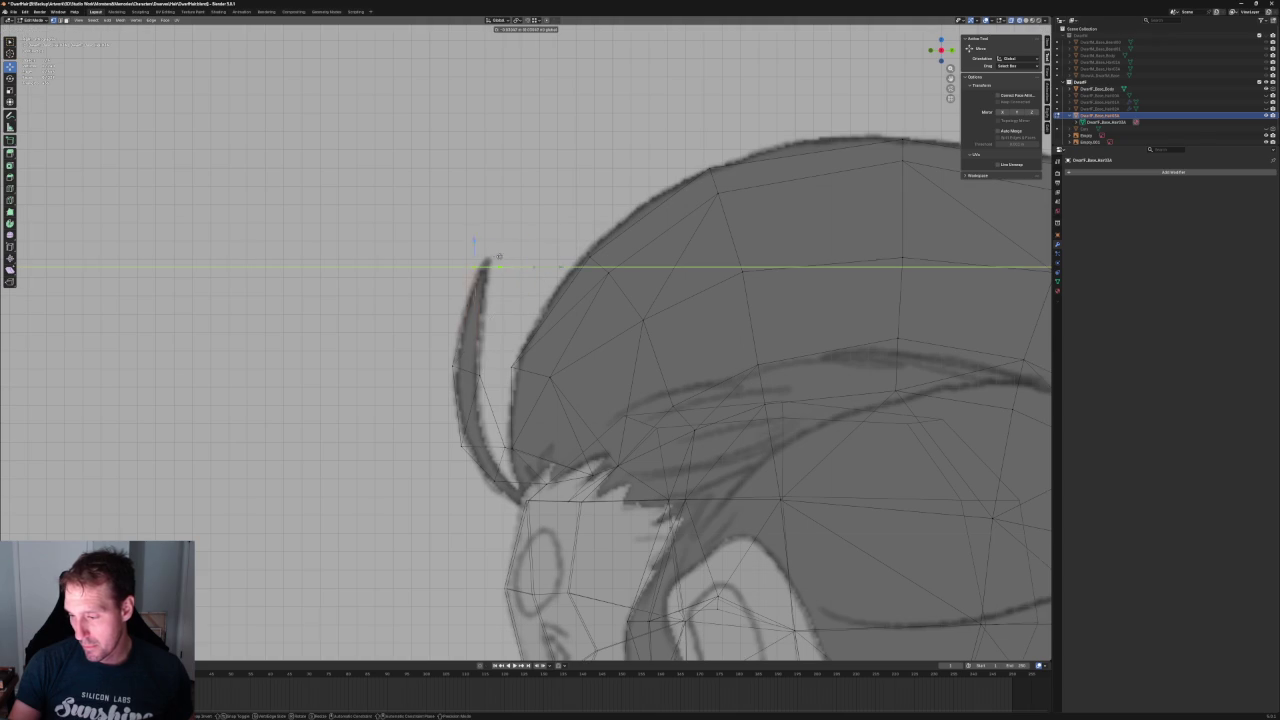
click(514, 260)
scroll(514, 260, down, 5)
mouse_move(514, 260)
middle_down()
mouse_move(523, 302)
mouse_move(568, 358)
middle_up()
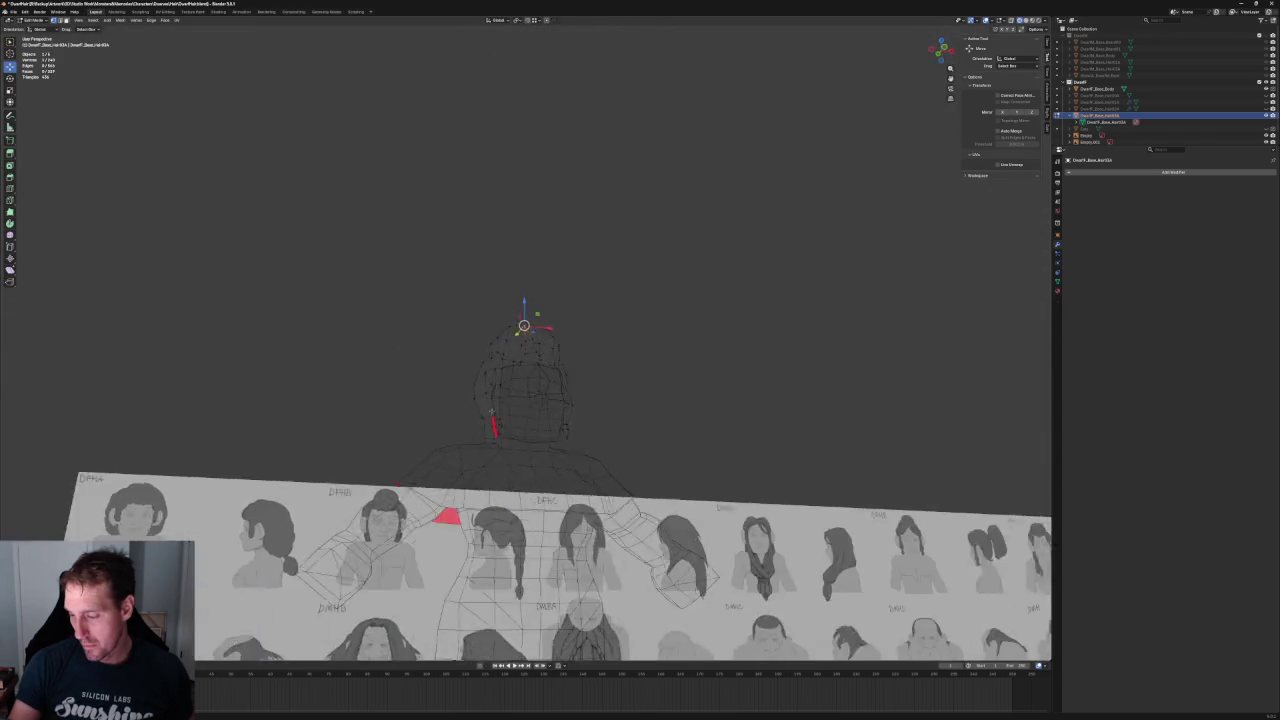
- In front view, move a forelock strand vertex sideways along X
key(grave)
click(523, 336)
scroll(565, 457, down, 3)
scroll(525, 338, up, 5)
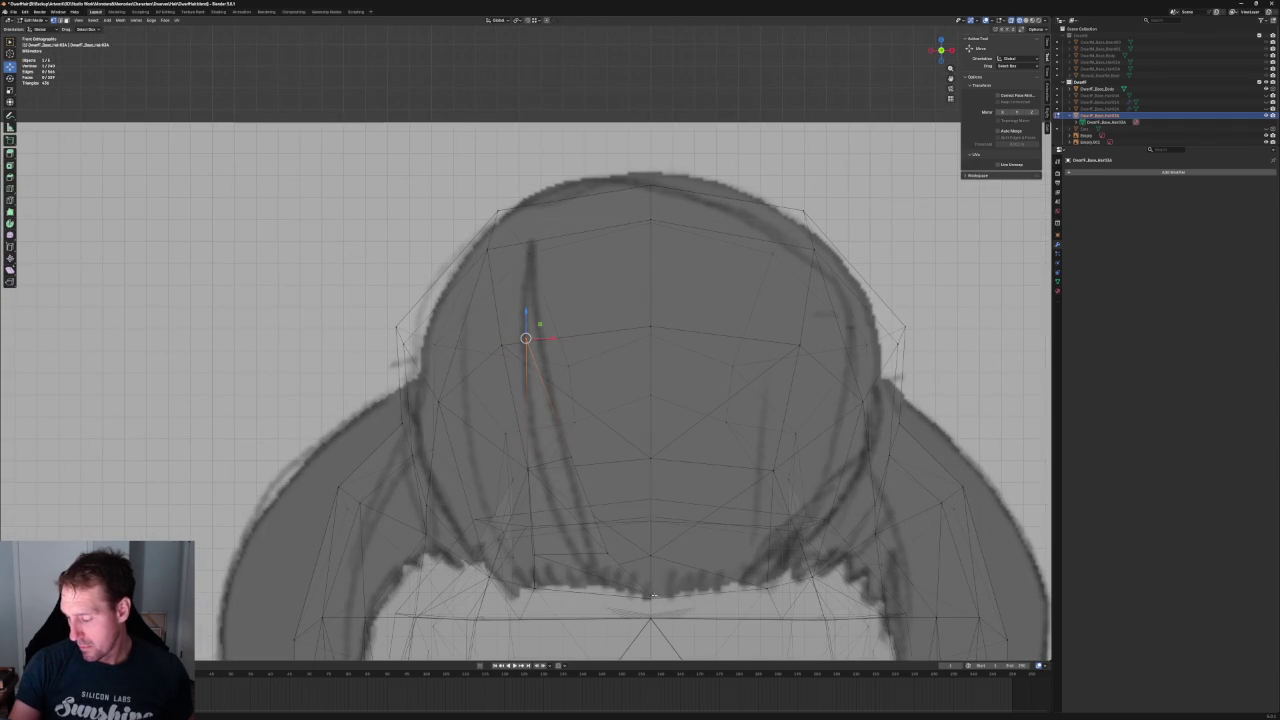
key(g)
key(x)
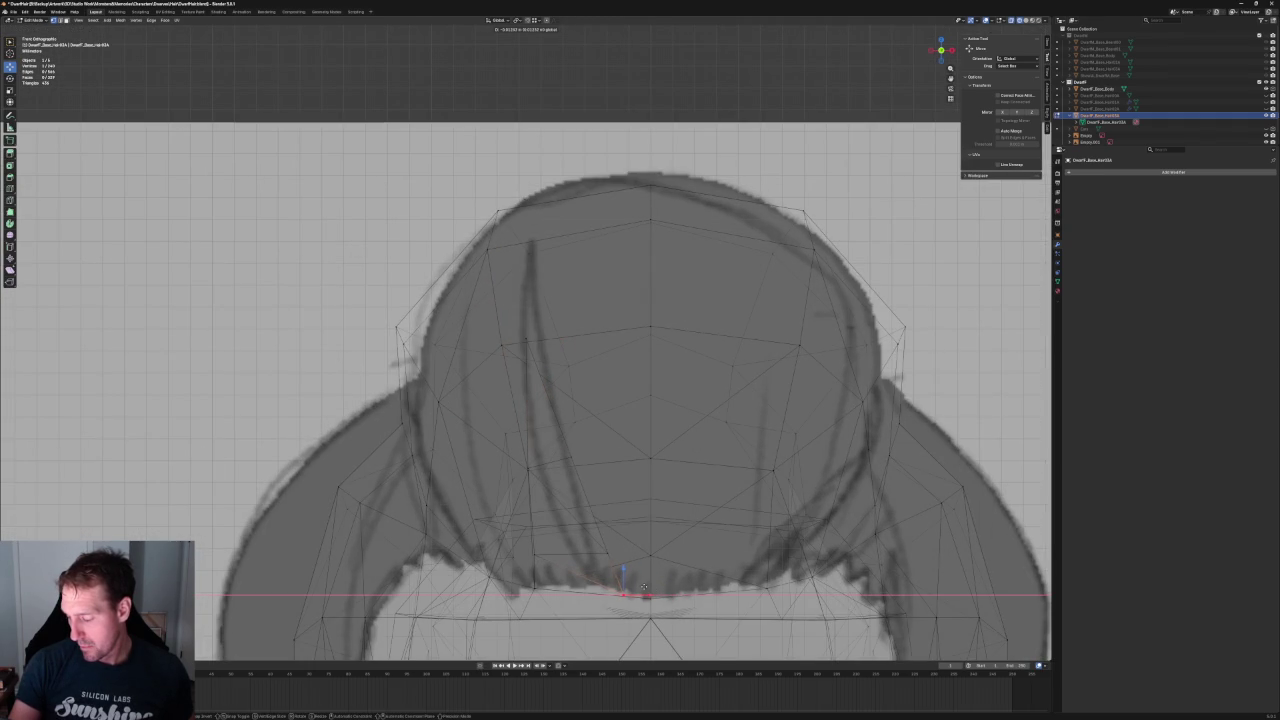
click(646, 588)
- Join two strand vertices with a new edge using Connect Vertex Path
scroll(646, 588, down, 4)
mouse_move(646, 588)
middle_down()
mouse_move(611, 500)
mouse_move(657, 517)
mouse_move(517, 492)
middle_up()
scroll(611, 500, up, 5)
scroll(611, 500, down, 3)
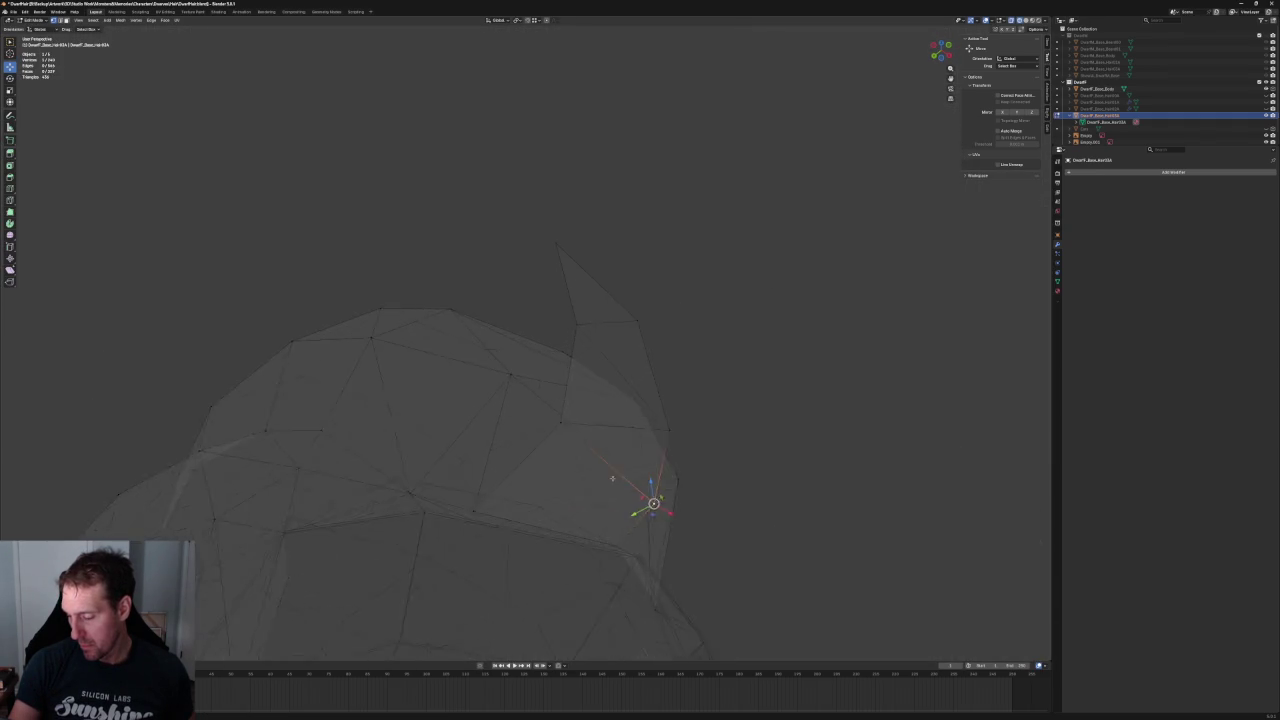
scroll(517, 492, up, 3)
shift+click(467, 567)
right_click(644, 561)
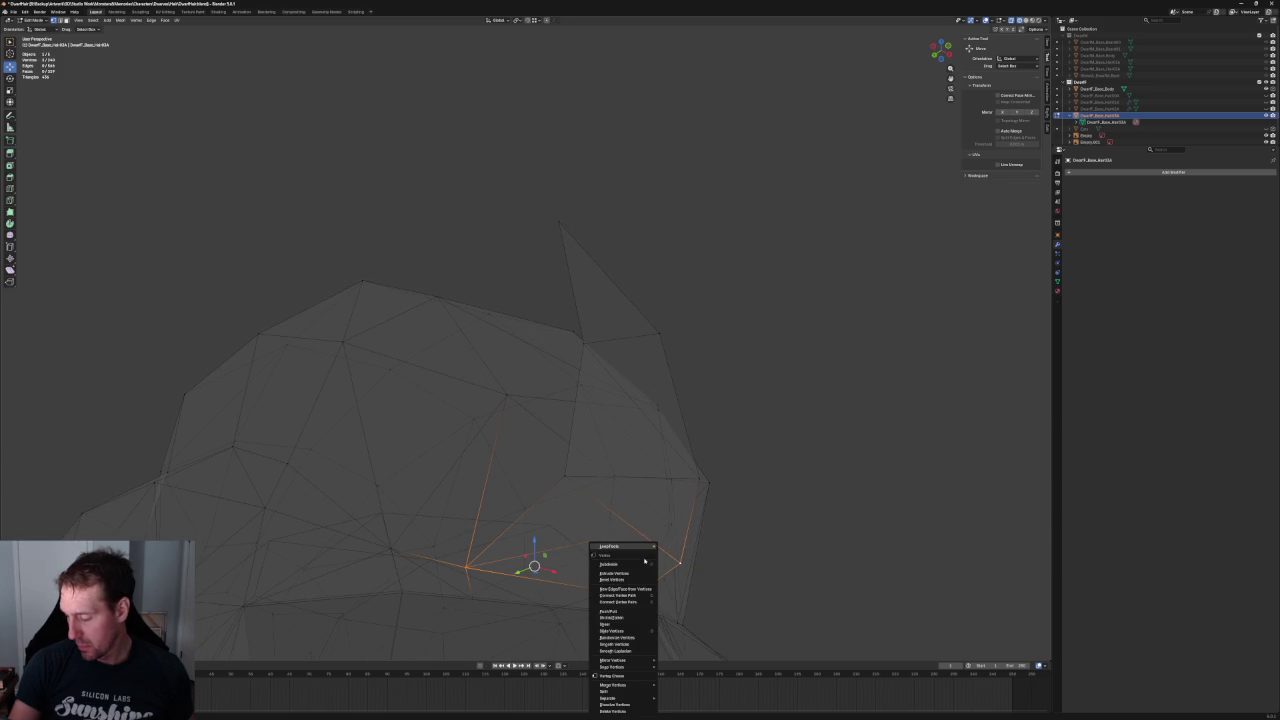
click(627, 602)
click(783, 546)
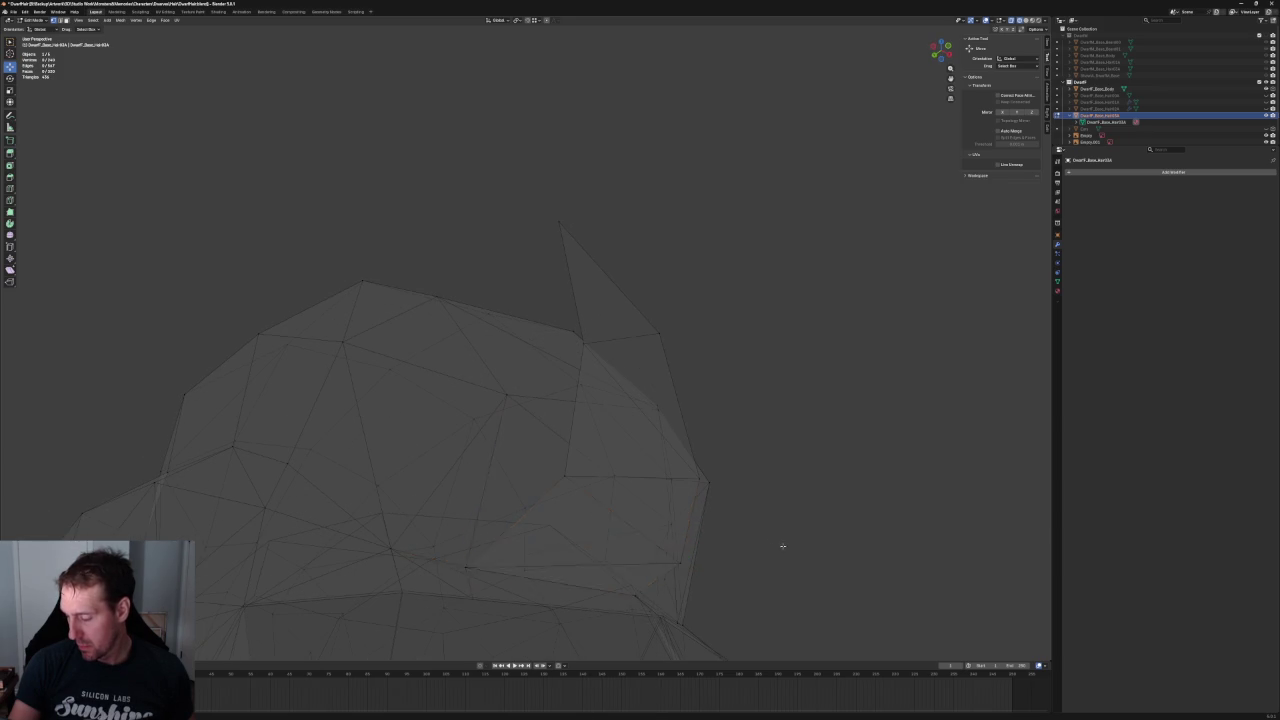
- Nudge a strand vertex slightly along Y
scroll(728, 510, down, 3)
mouse_move(666, 514)
middle_down()
mouse_move(643, 514)
mouse_move(777, 523)
middle_up()
scroll(683, 503, up, 3)
scroll(737, 514, down, 3)
scroll(787, 523, up, 3)
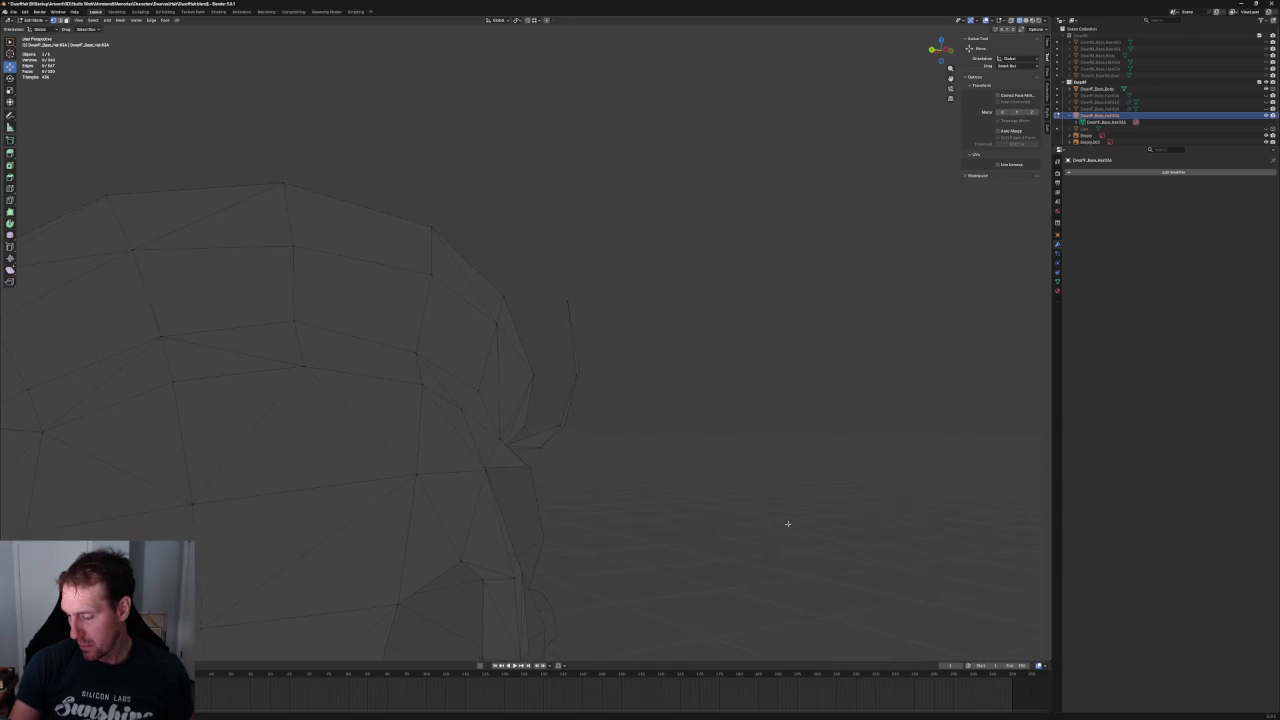
middle_drag(555, 453, 557, 461)
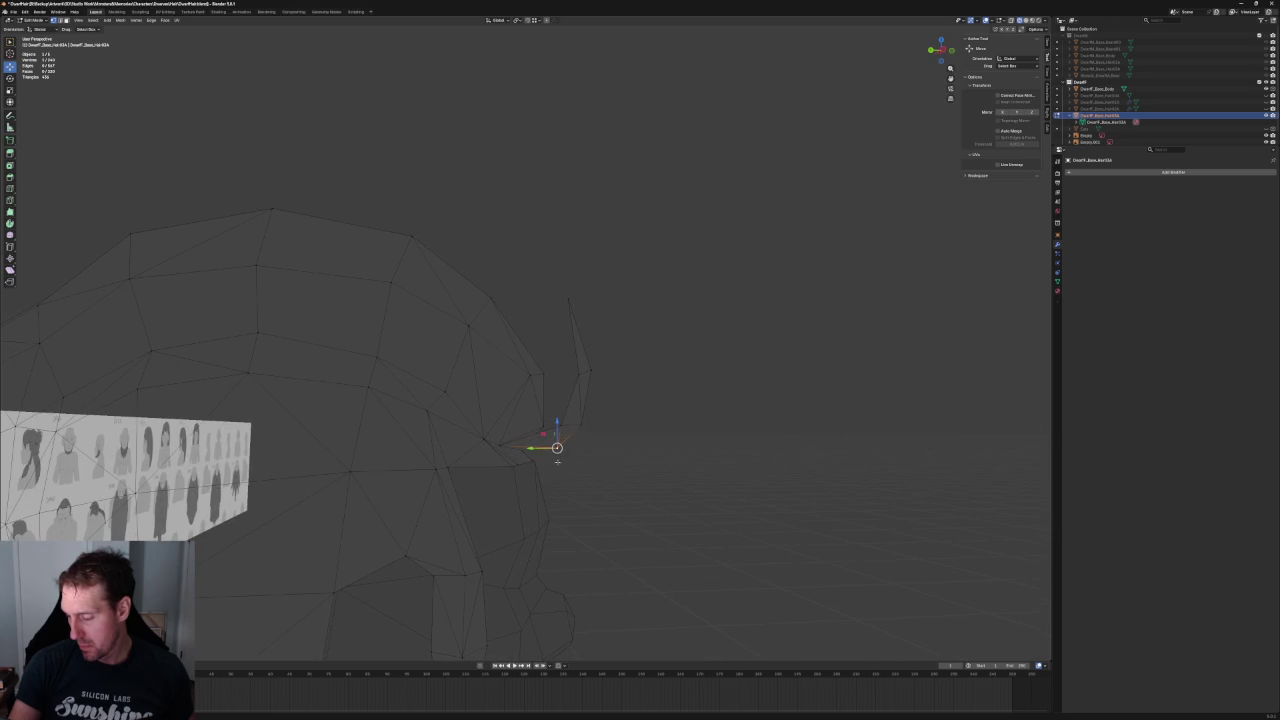
key(g)
key(y)
click(590, 456)
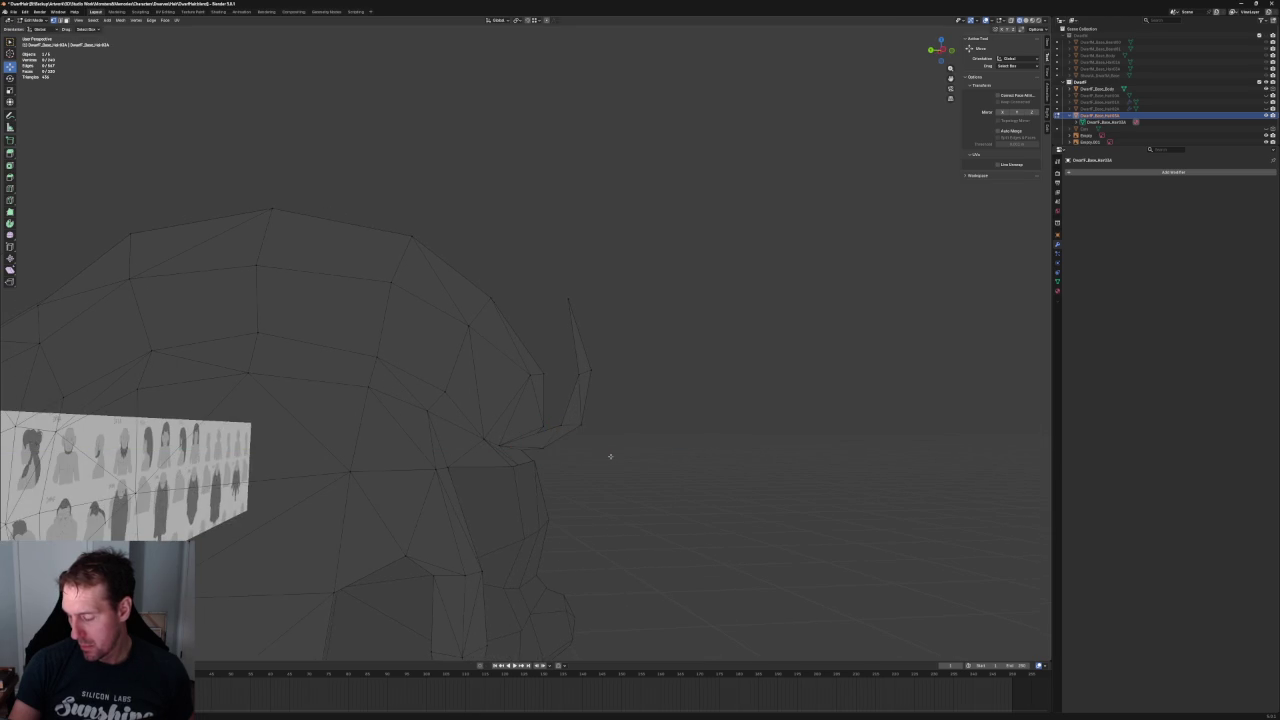
- In side view, move a strand vertex along Y to follow the side sketch
key(KP_3)
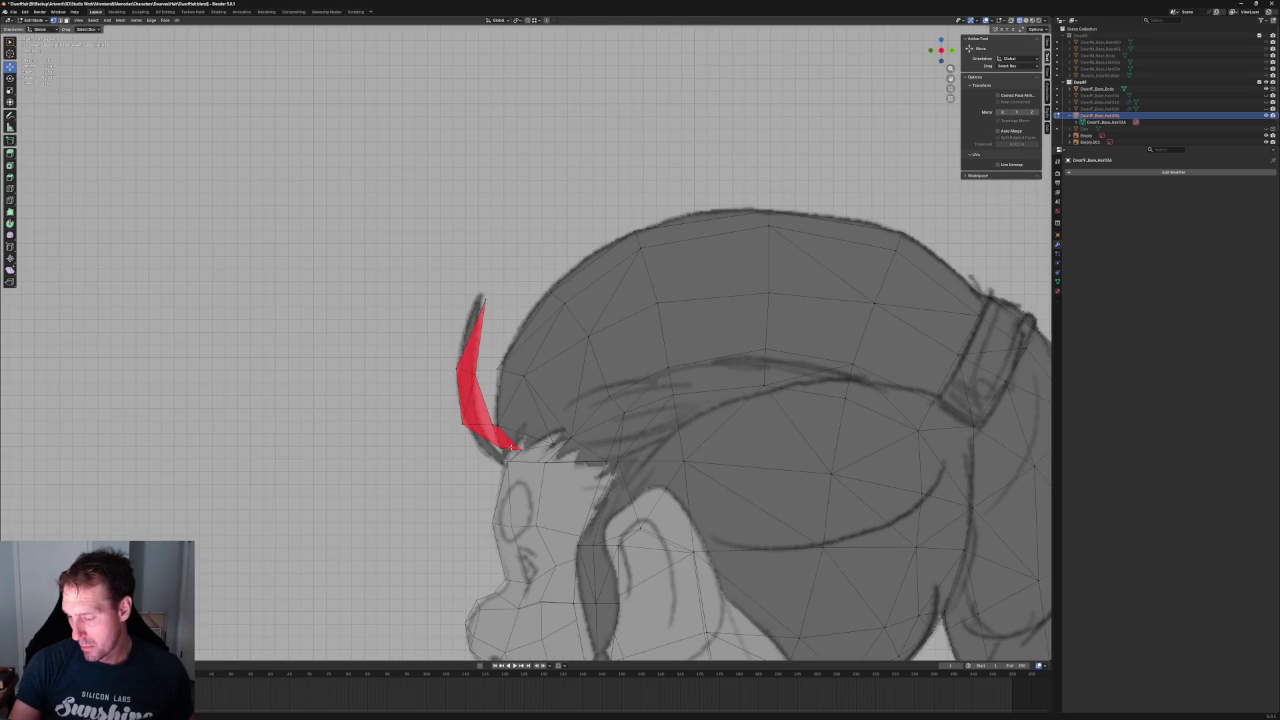
key(g)
key(y)
click(492, 447)
scroll(525, 400, down, 5)
scroll(525, 400, down, 3)
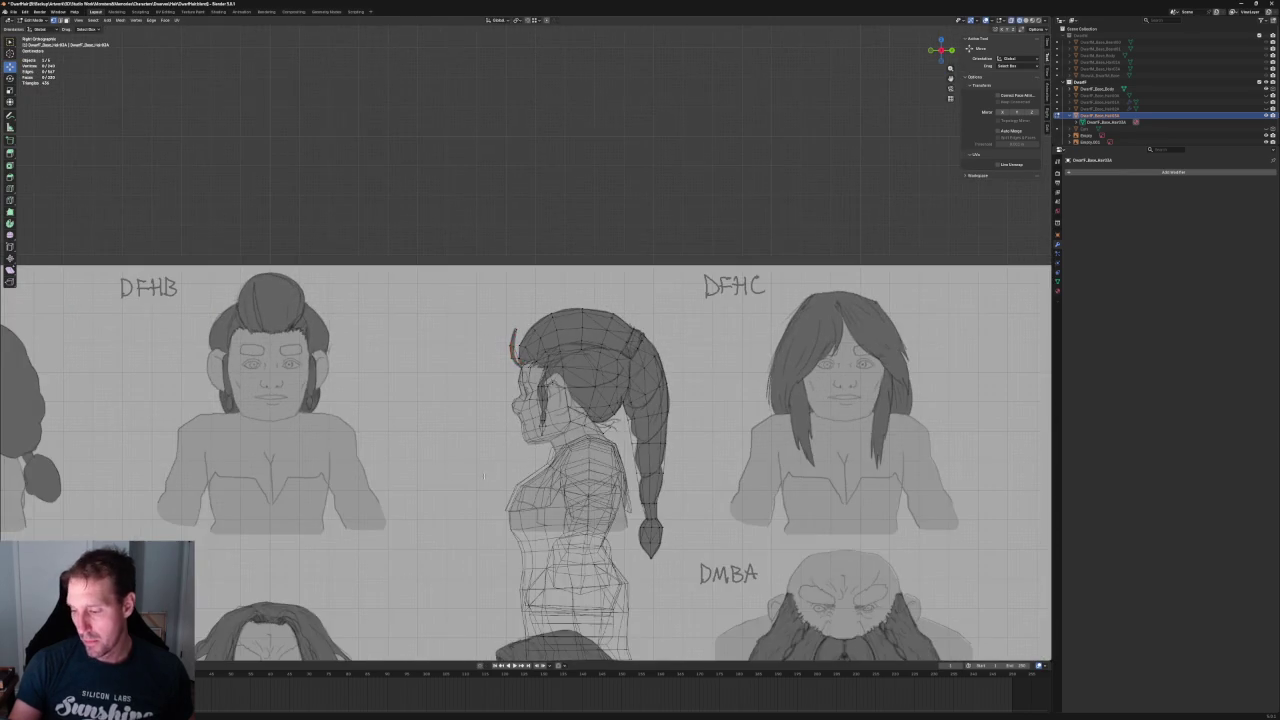
middle_drag(500, 400, 700, 390)
mouse_move(590, 460)
middle_down()
mouse_move(631, 500)
mouse_move(626, 477)
mouse_move(655, 487)
middle_up()
- Back in side view, shift another strand vertex along Y to match the sketch
key(KP_3)
scroll(643, 417, up, 3)
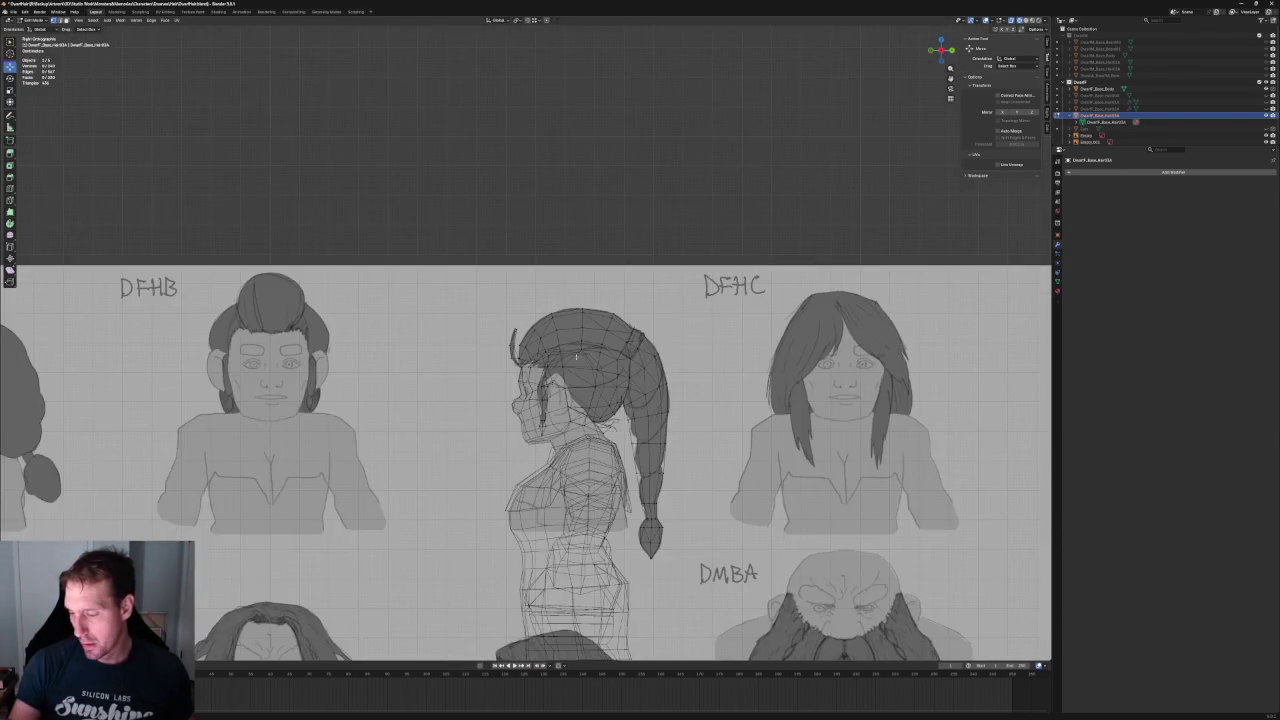
scroll(479, 496, up, 3)
scroll(479, 496, up, 3)
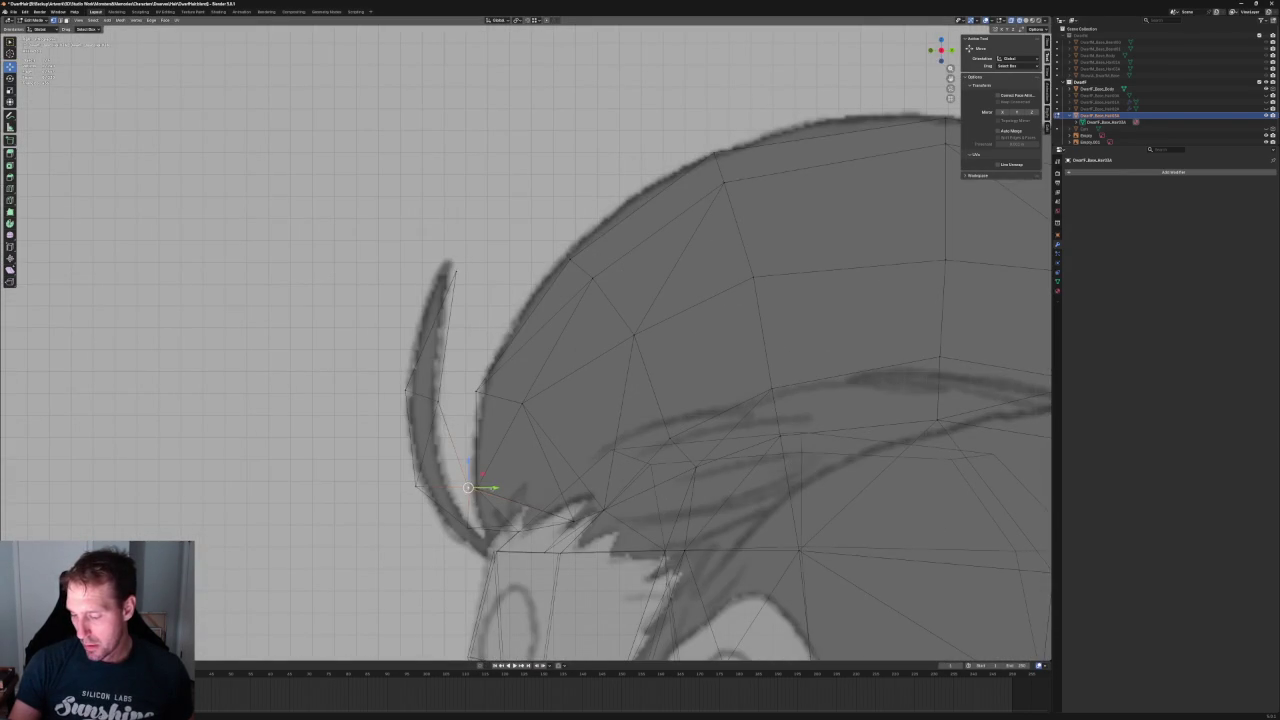
key(g)
key(y)
click(479, 487)
scroll(479, 487, down, 5)
- In front view, lower a strand vertex along Z
key(KP_1)
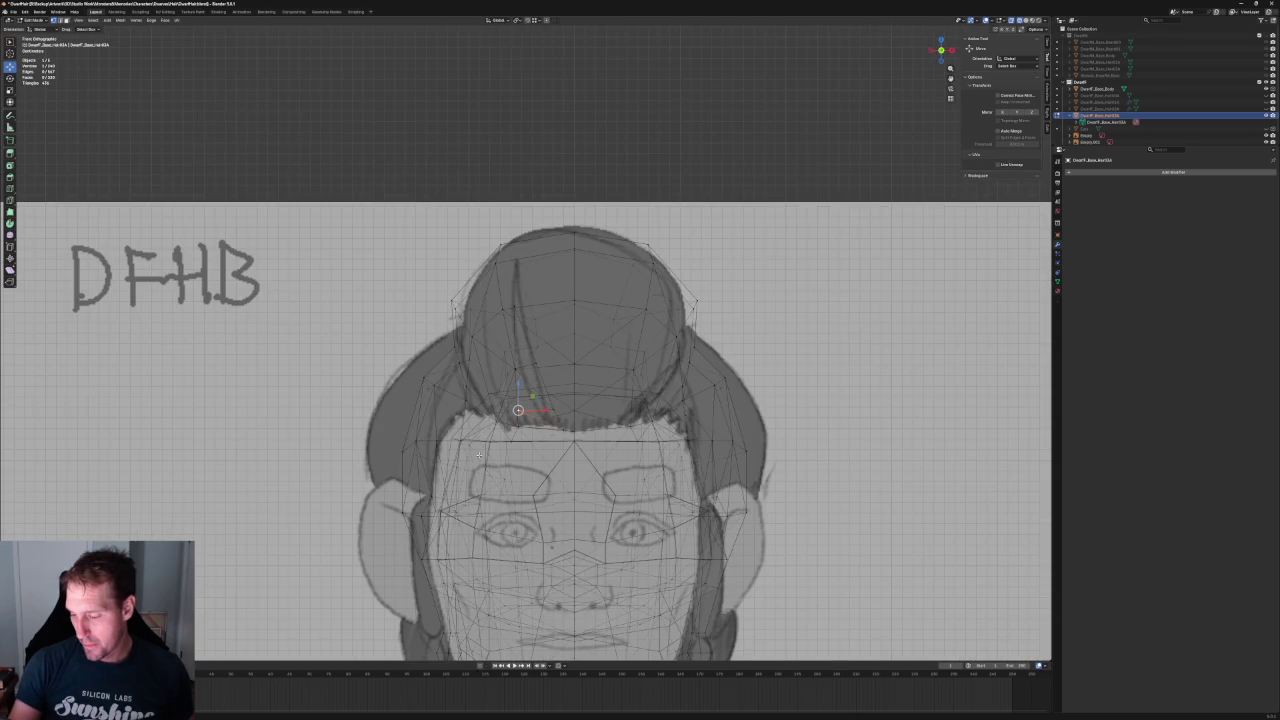
scroll(578, 420, up, 2)
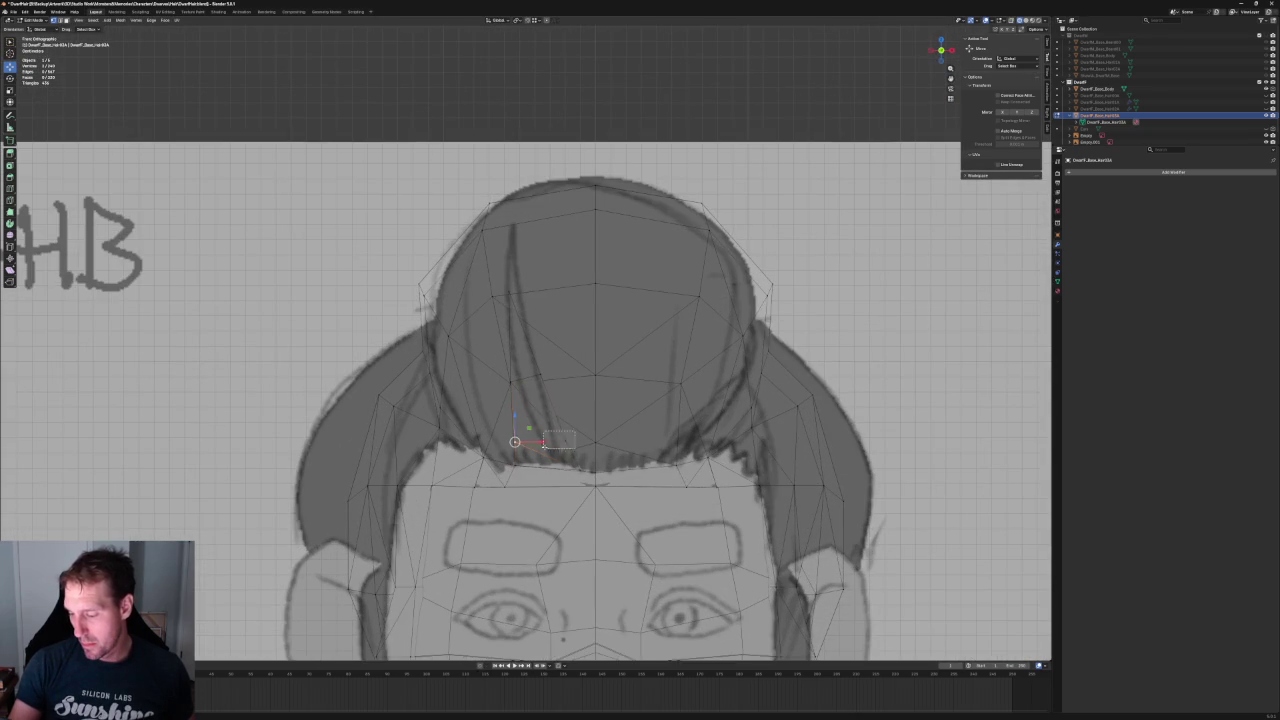
key(g)
key(z)
click(539, 432)
- In side view, pull a lower strand vertex down so the base bends into the hairline
key(KP_3)
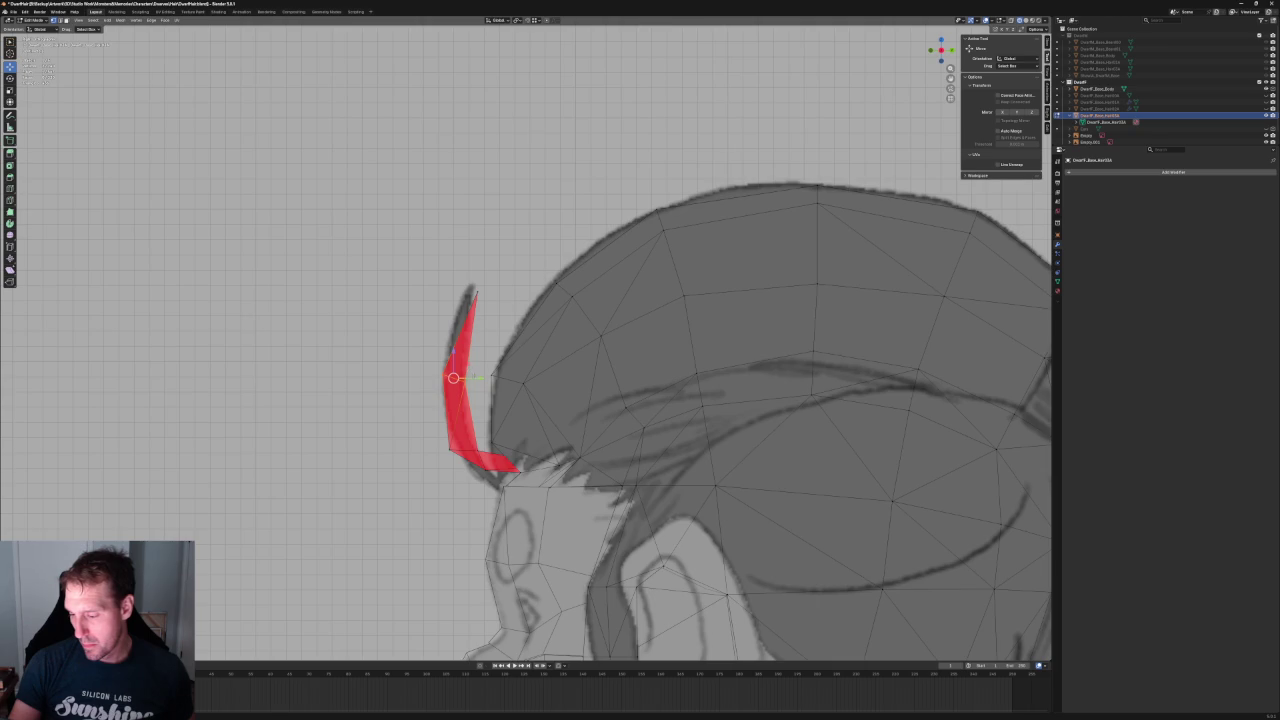
key(shift+space)
key(g)
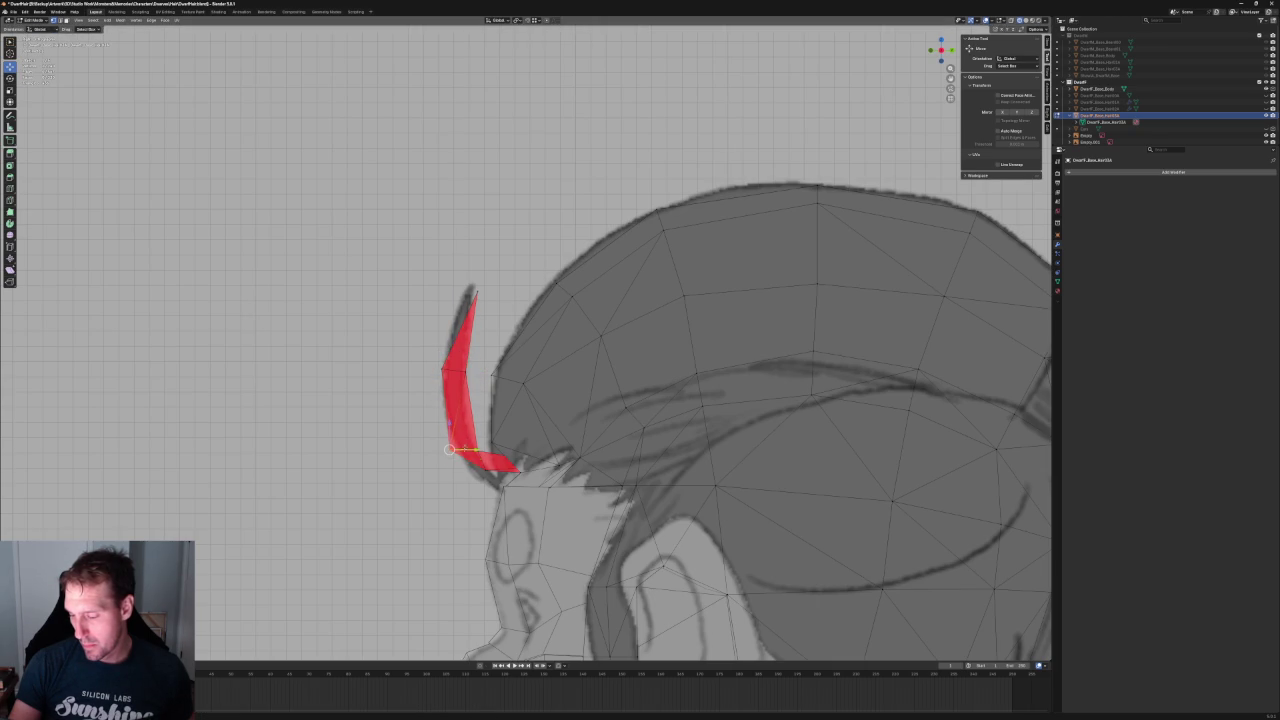
drag(449, 449, 453, 459)
mouse_move(485, 470)
middle_down()
mouse_move(545, 488)
mouse_move(597, 477)
middle_up()
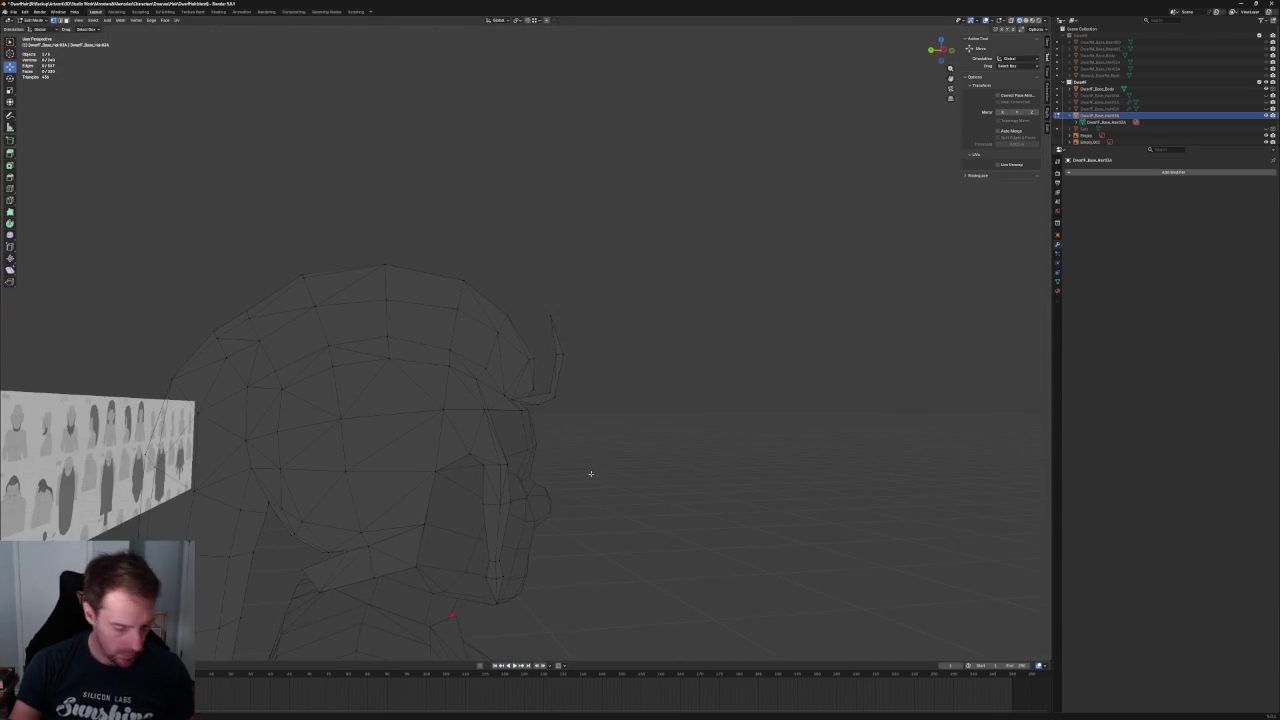
- In left side view, reposition a vertex at the strand's base
key(ctrl+KP_3)
scroll(589, 462, up, 2)
click(573, 450)
key(g)
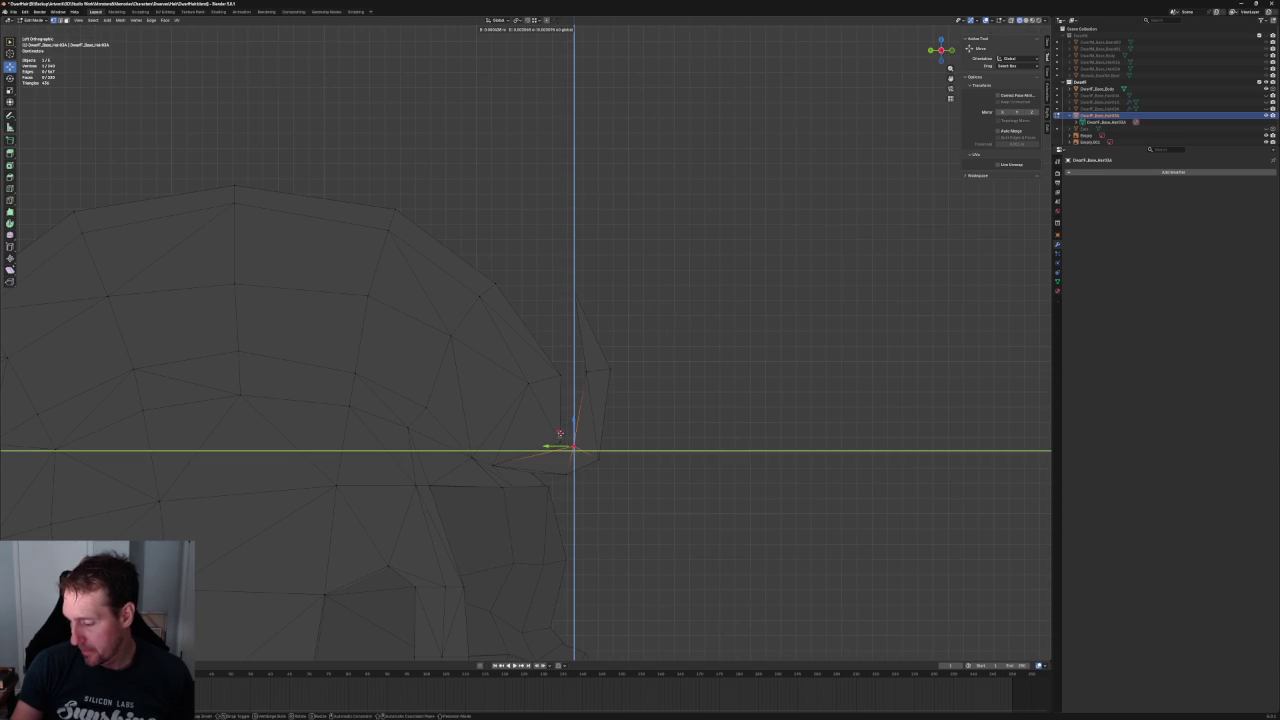
click(557, 433)
scroll(628, 477, down, 4)
scroll(660, 455, down, 3)
middle_drag(674, 449, 640, 451)
scroll(640, 451, up, 3)
- In right side view, move the strand's top vertex along Y and nudge it slightly
key(KP_3)
scroll(500, 360, up, 3)
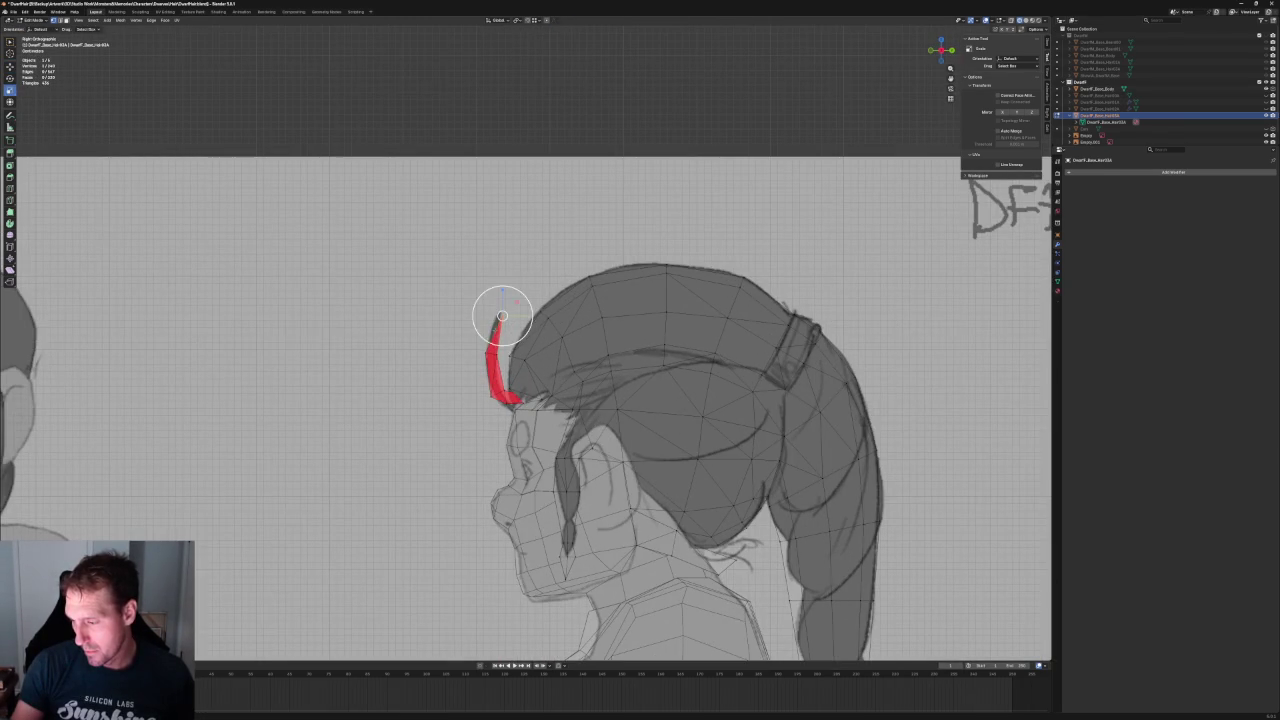
key(g)
key(y)
key(Return)
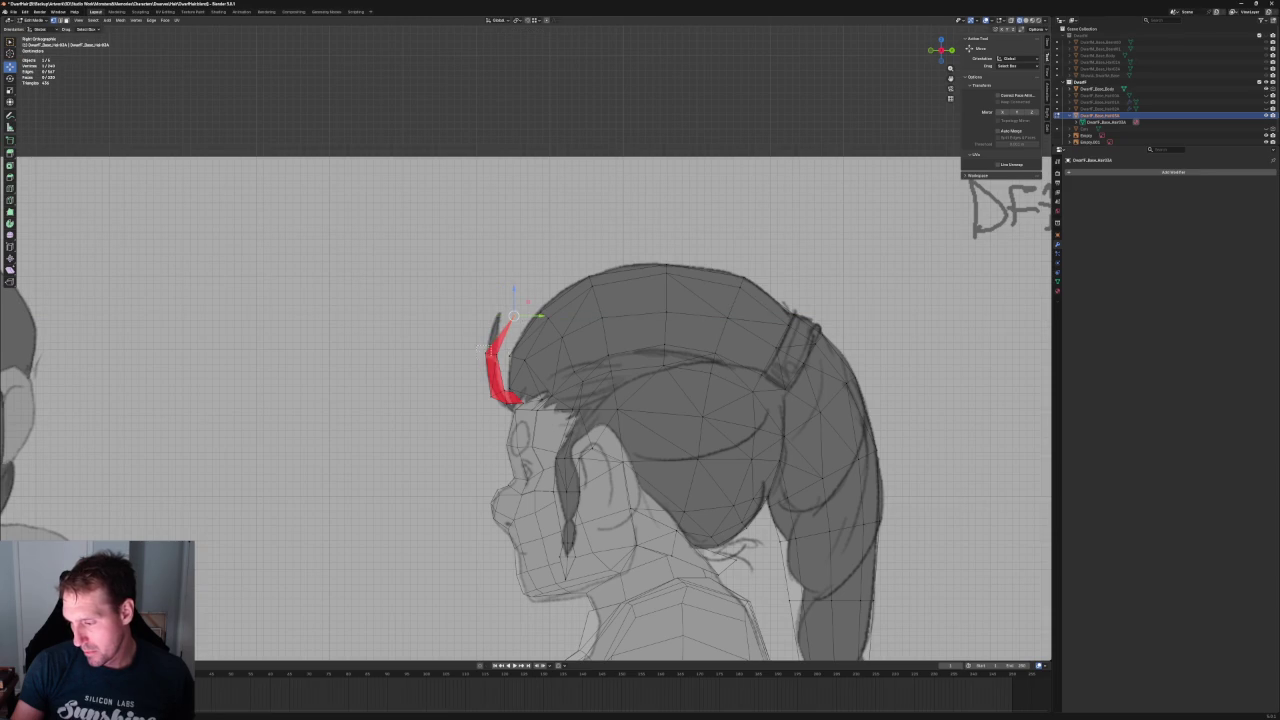
key(shift+space)
key(g)
drag(497, 393, 495, 391)
mouse_move(495, 392)
middle_down()
mouse_move(659, 417)
mouse_move(630, 438)
middle_up()
scroll(636, 416, up, 5)
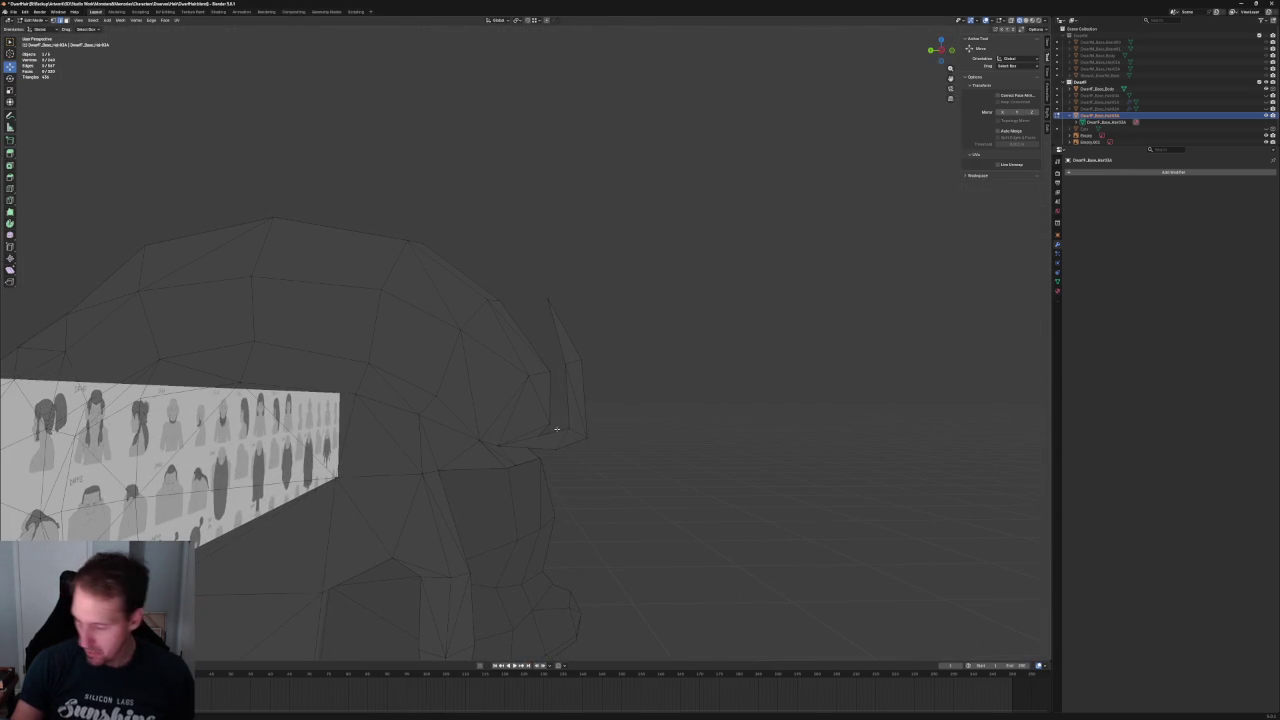
- Select a whole linked hair strand, raise it slightly along Z and shift it along Y
key(l)
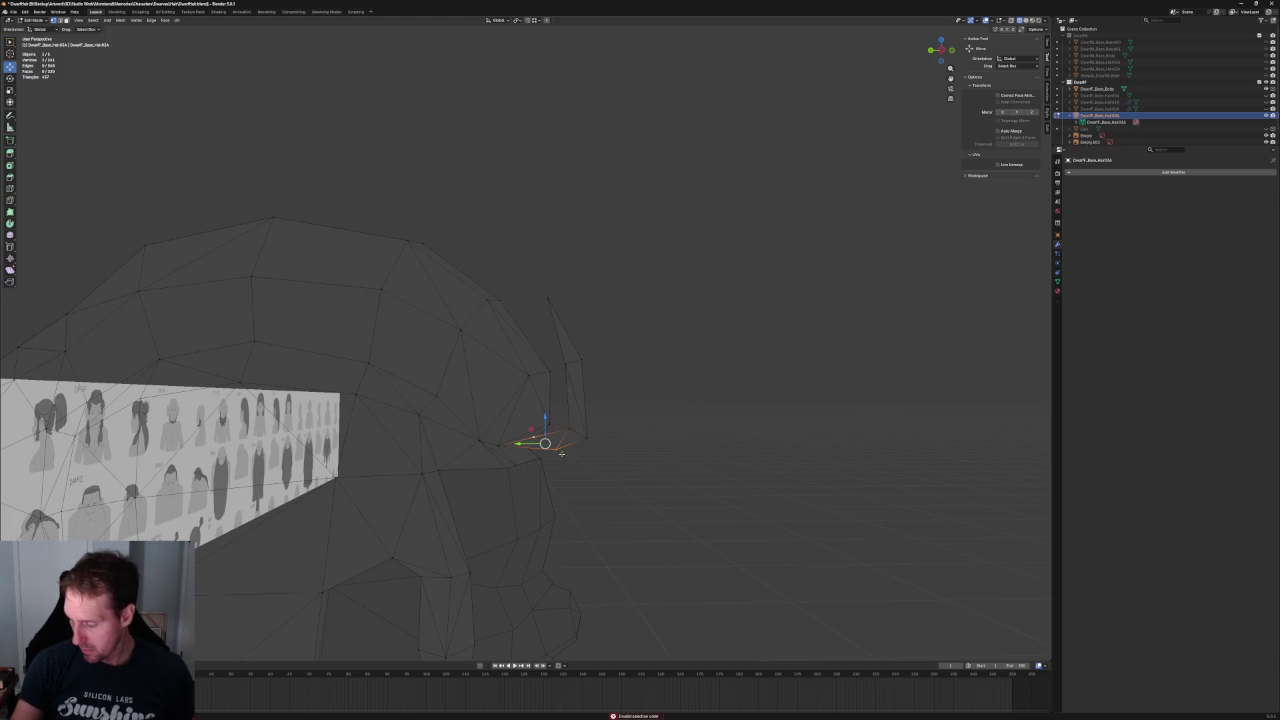
click(600, 420)
key(l)
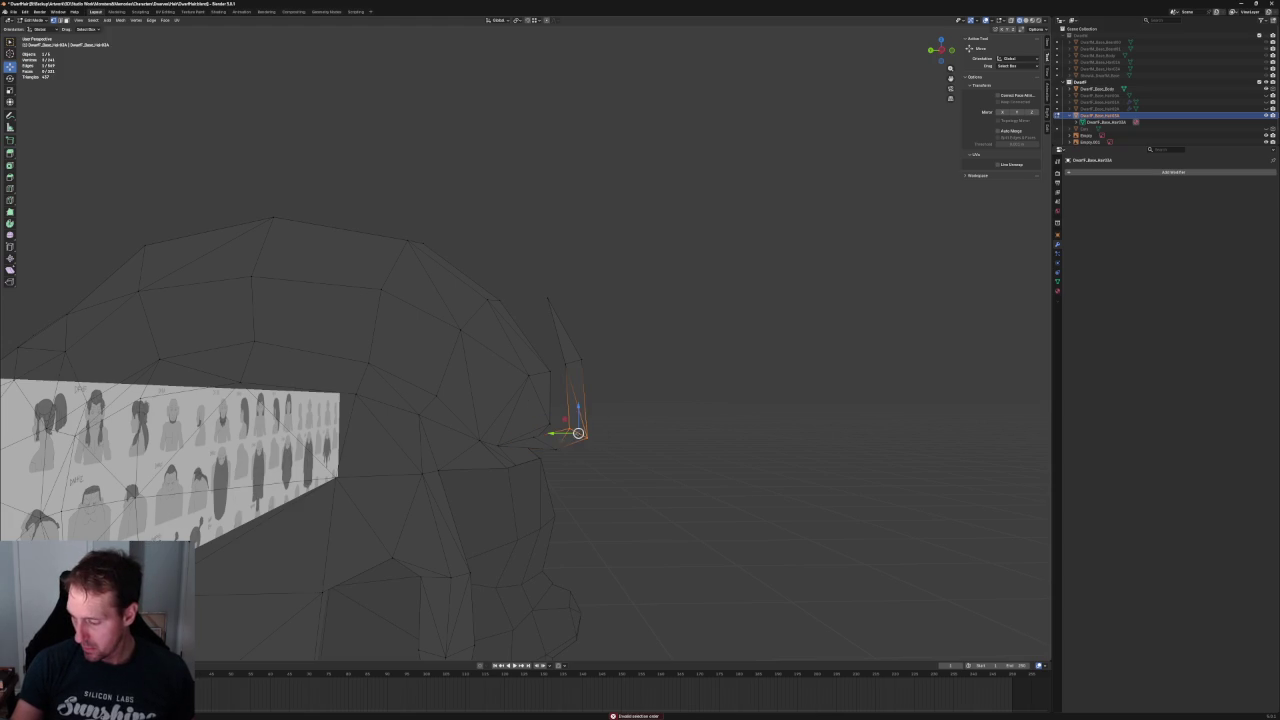
key(g)
key(z)
click(572, 418)
key(g)
key(y)
key(Return)
- Toggle X-ray and check the hair from the right side view
key(alt+z)
key(KP_3)
scroll(457, 469, up, 2)
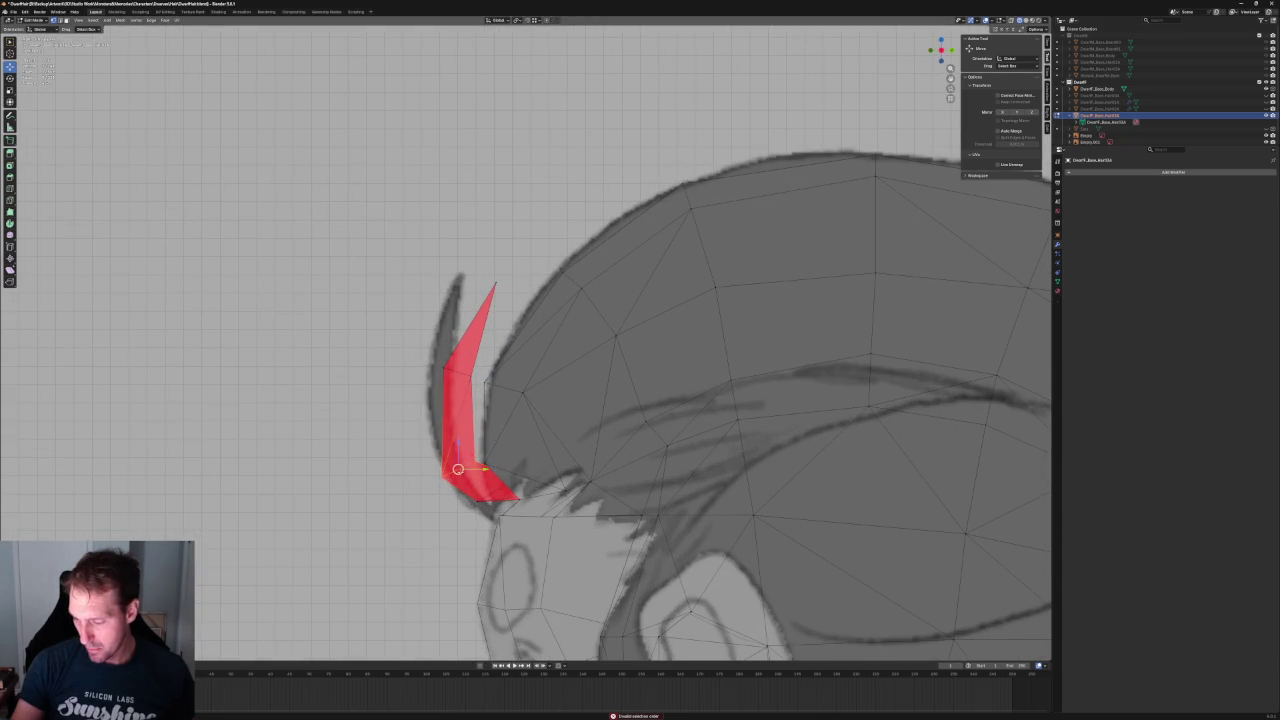
scroll(457, 469, down, 2)
scroll(465, 491, down, 3)
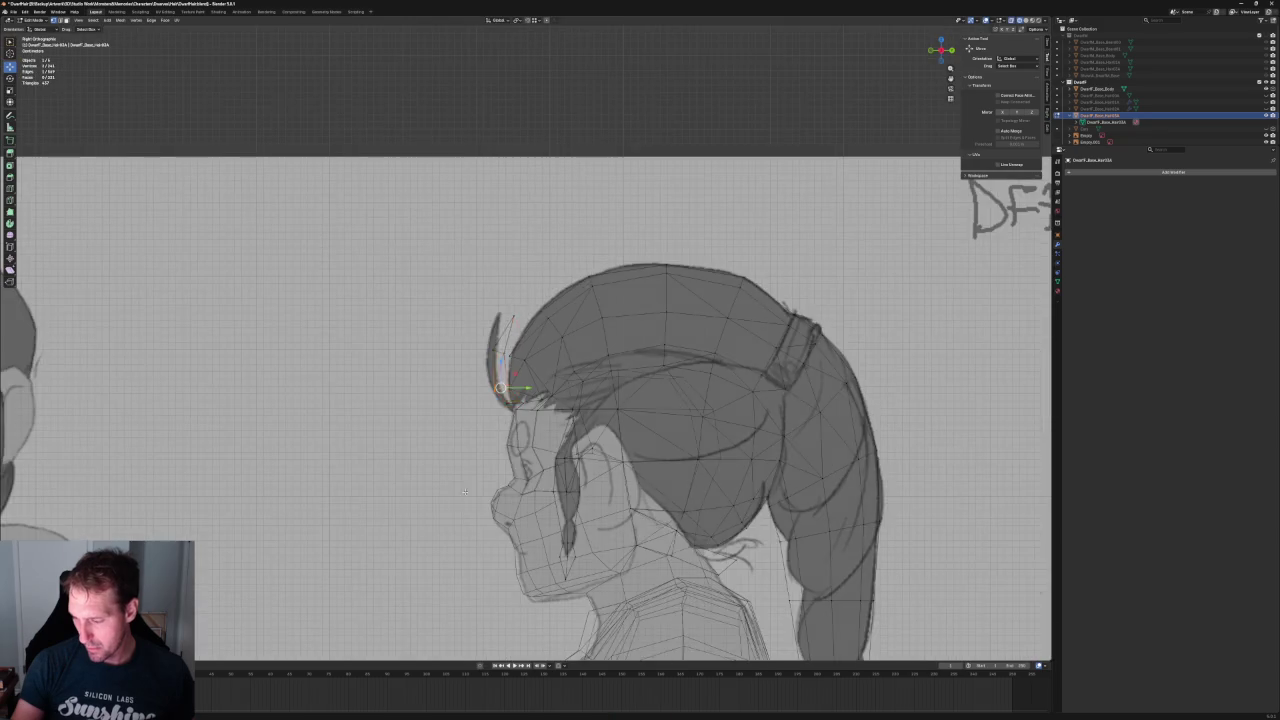
scroll(465, 491, down, 3)
mouse_move(465, 491)
middle_down()
mouse_move(616, 462)
mouse_move(621, 433)
middle_up()
- Inspect the hair from the left side view against the side sketch
key(KP_3)
key(grave)
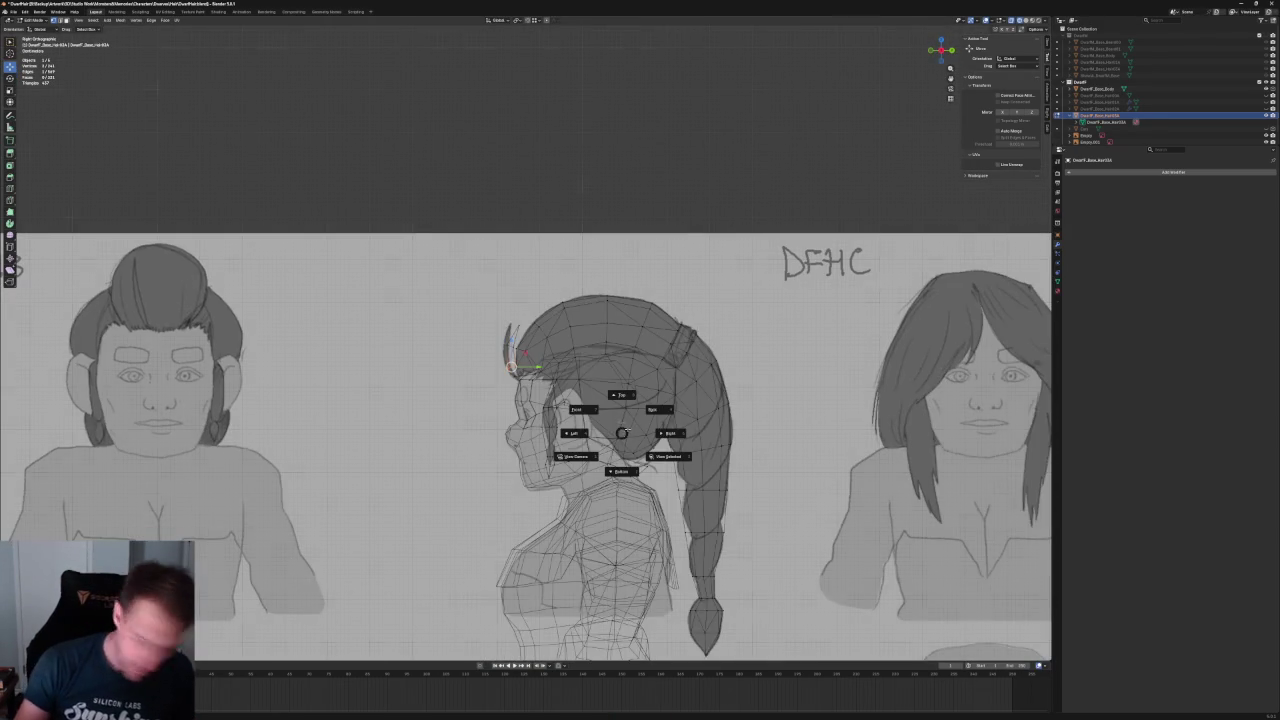
click(575, 432)
scroll(600, 409, up, 8)
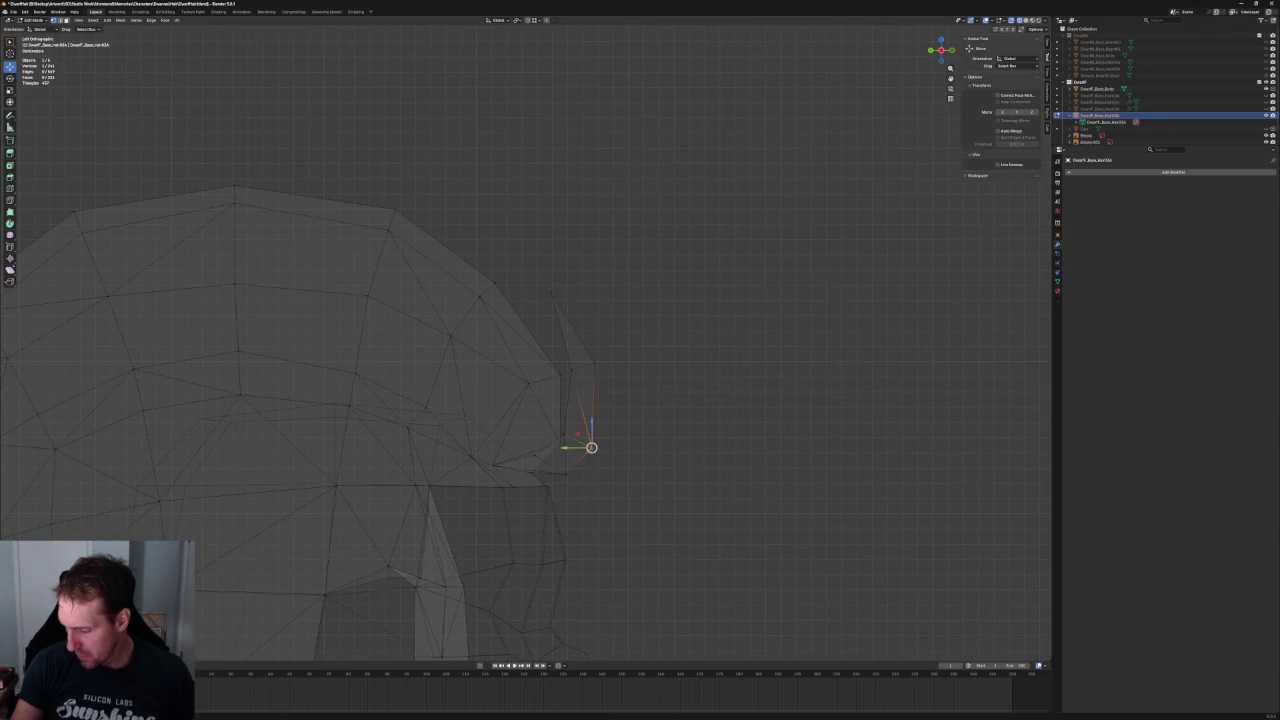
scroll(643, 459, down, 5)
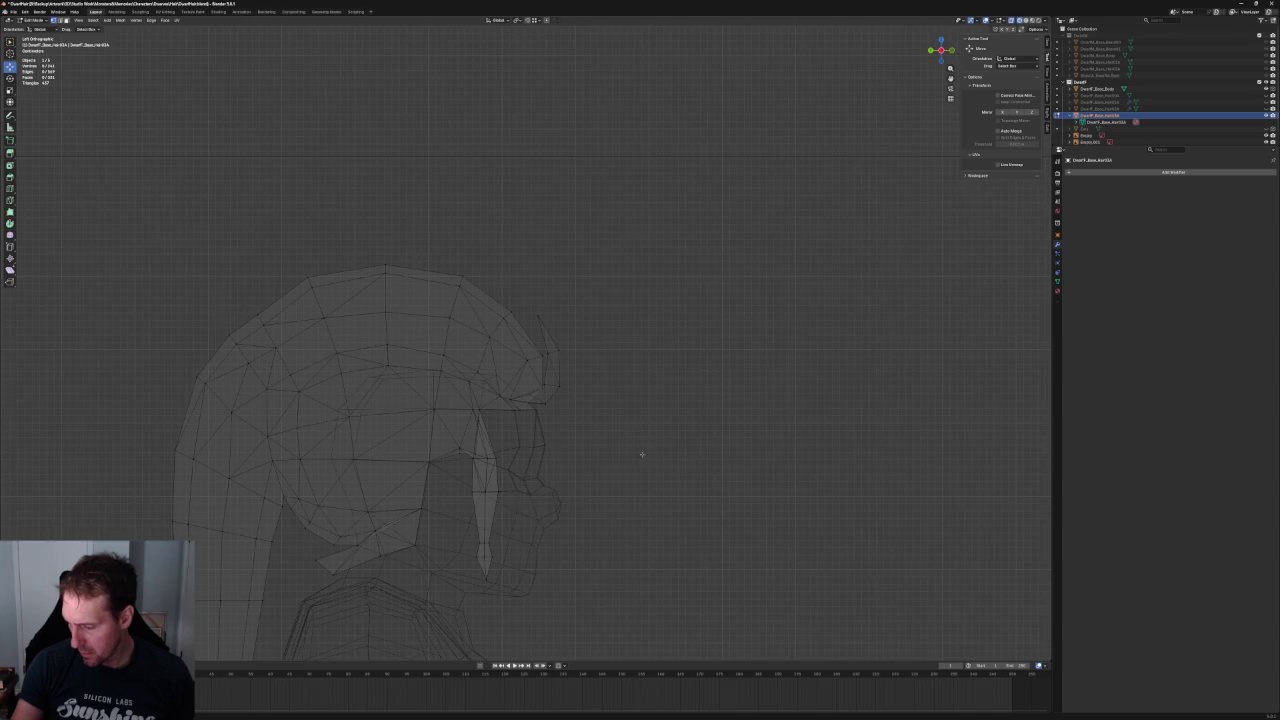
scroll(606, 431, up, 3)
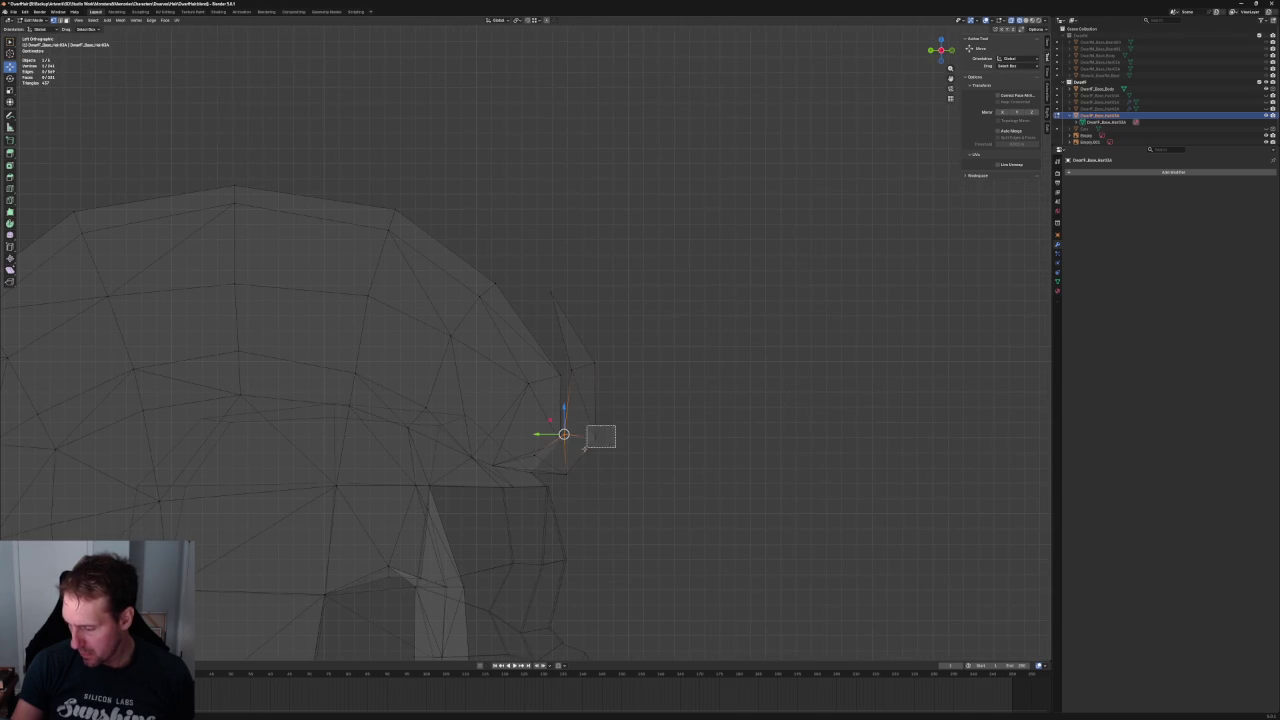
scroll(580, 436, down, 2)
scroll(623, 443, down, 3)
- Compare the hair against the DFHB front sketch in front view, then use solid shading
mouse_move(660, 428)
middle_down()
mouse_move(574, 409)
mouse_move(674, 431)
mouse_move(632, 398)
middle_up()
middle_drag(605, 343, 518, 355)
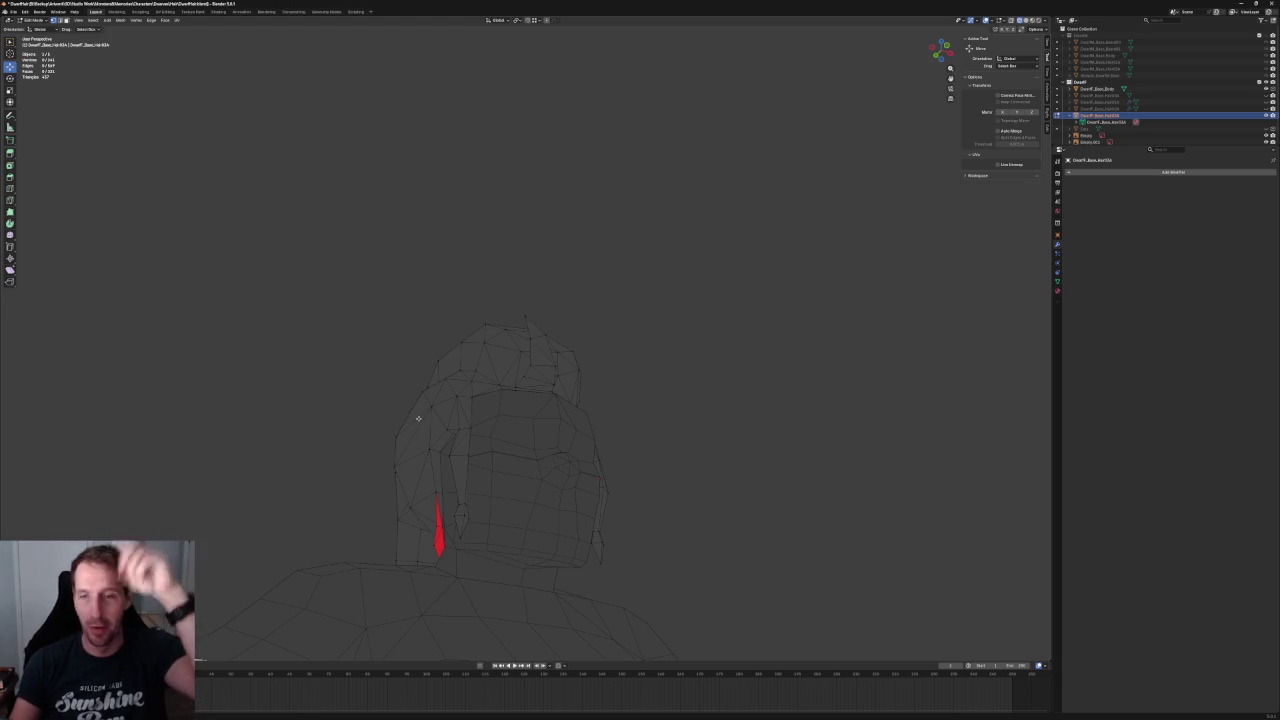
middle_drag(734, 346, 642, 367)
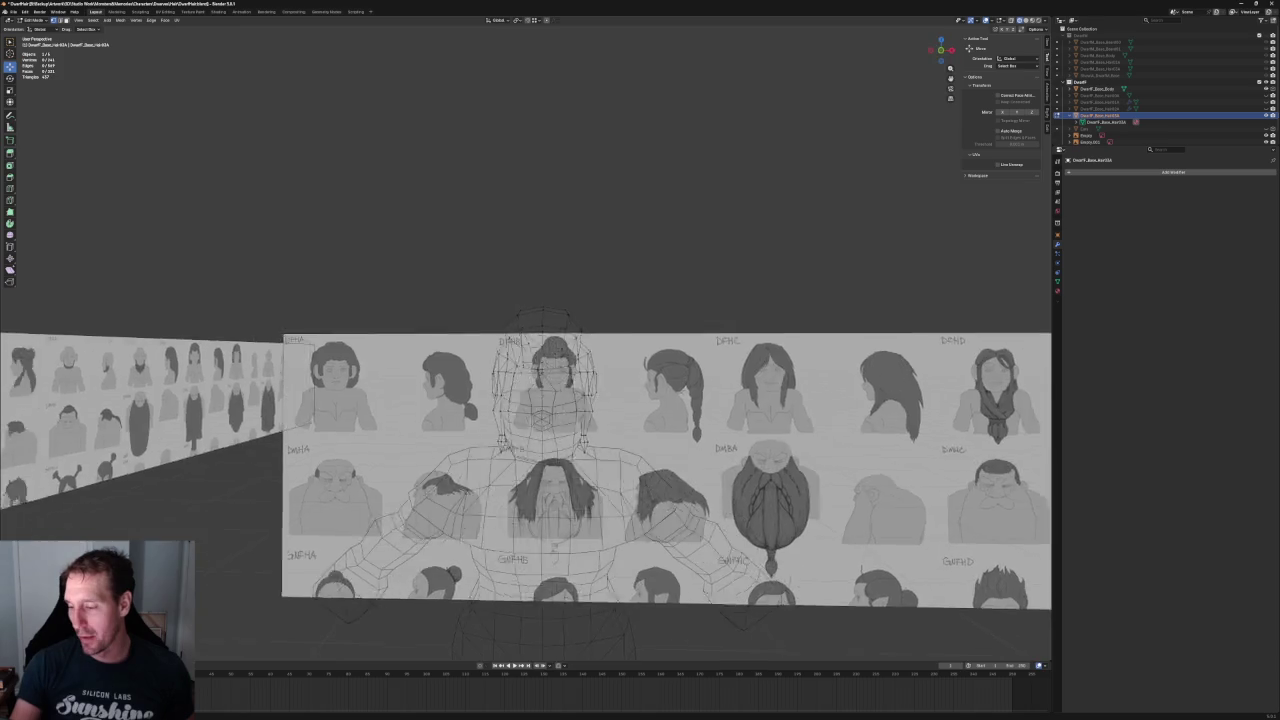
key(KP_1)
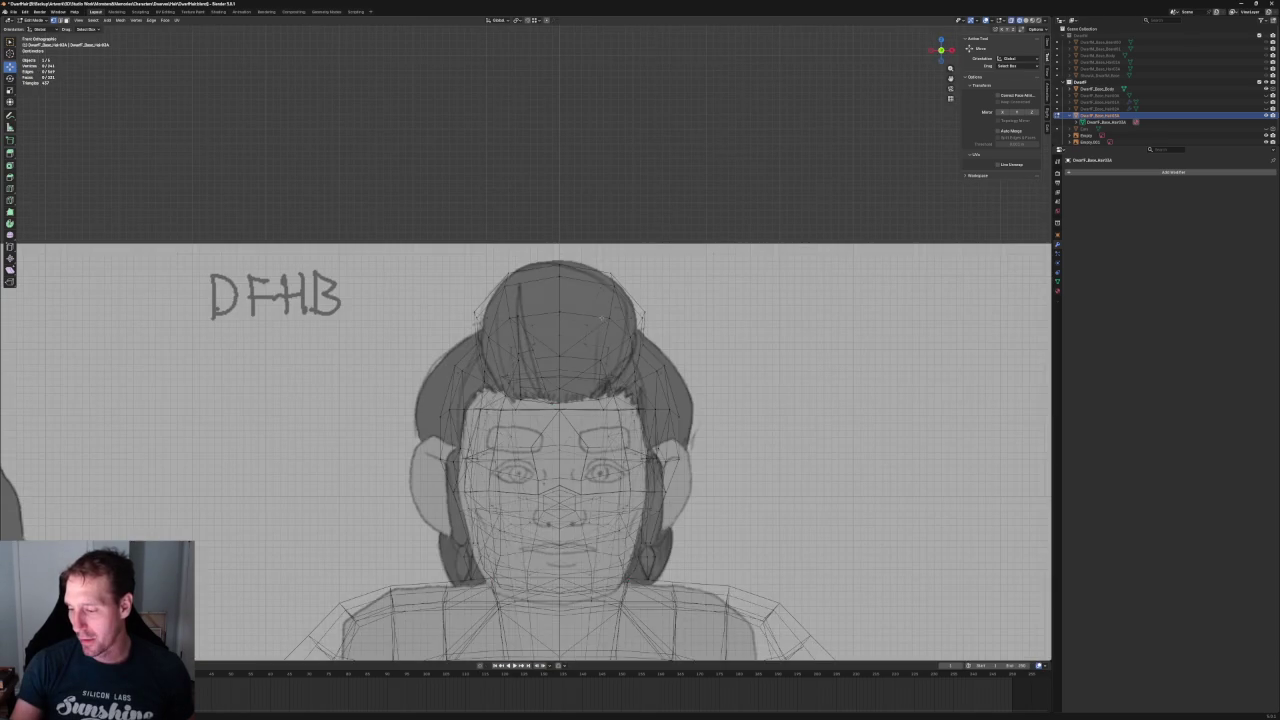
scroll(552, 360, up, 3)
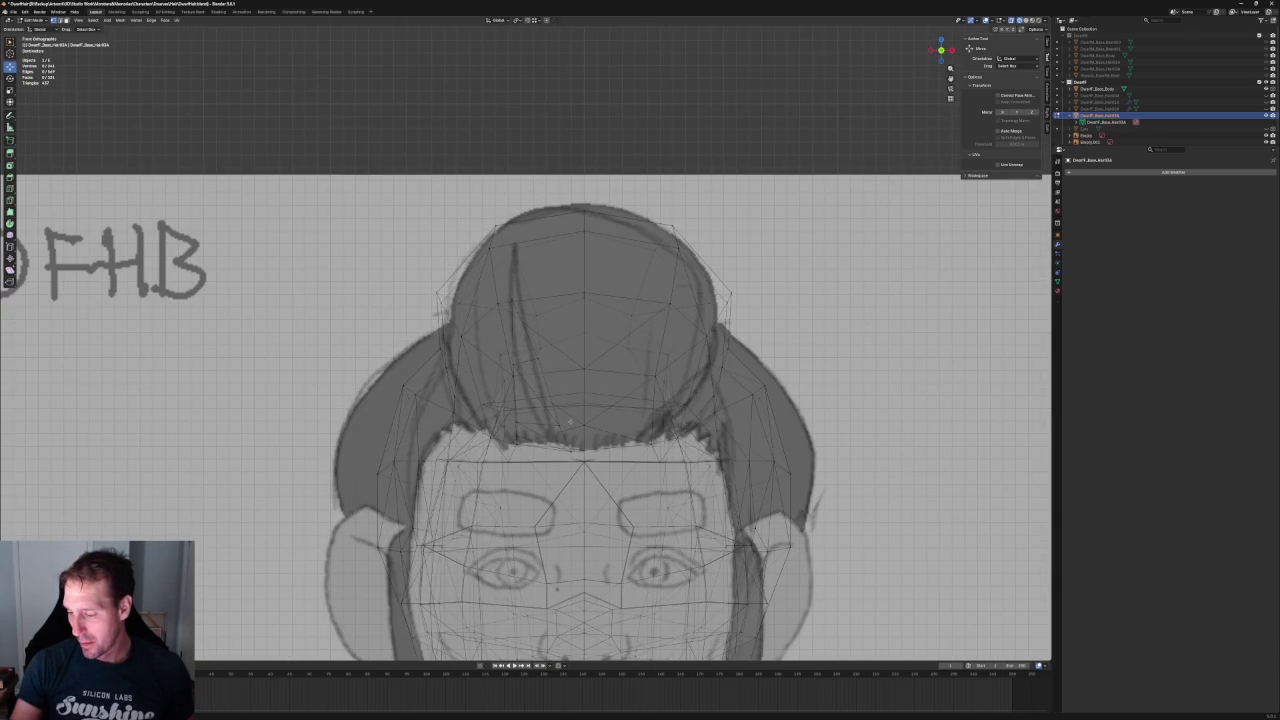
scroll(735, 338, down, 2)
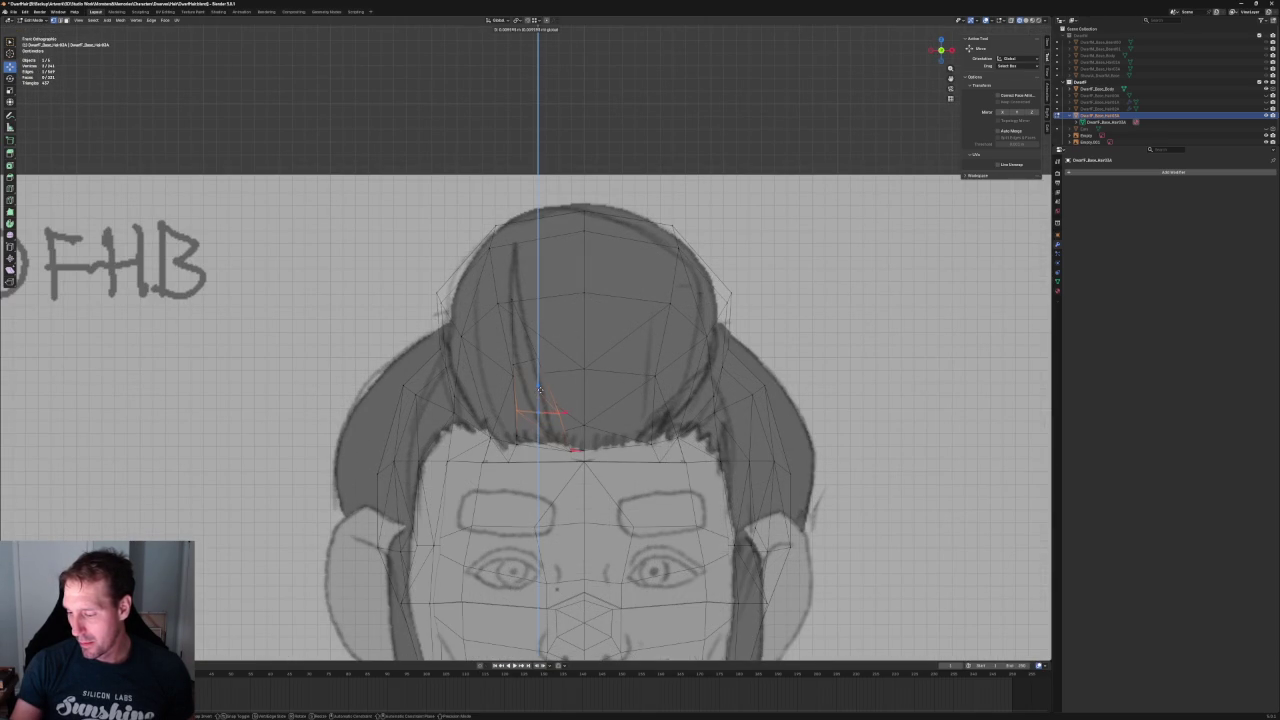
scroll(735, 338, down, 2)
mouse_move(735, 338)
middle_down()
mouse_move(525, 259)
mouse_move(680, 270)
middle_up()
scroll(540, 400, down, 4)
key(shift+z)
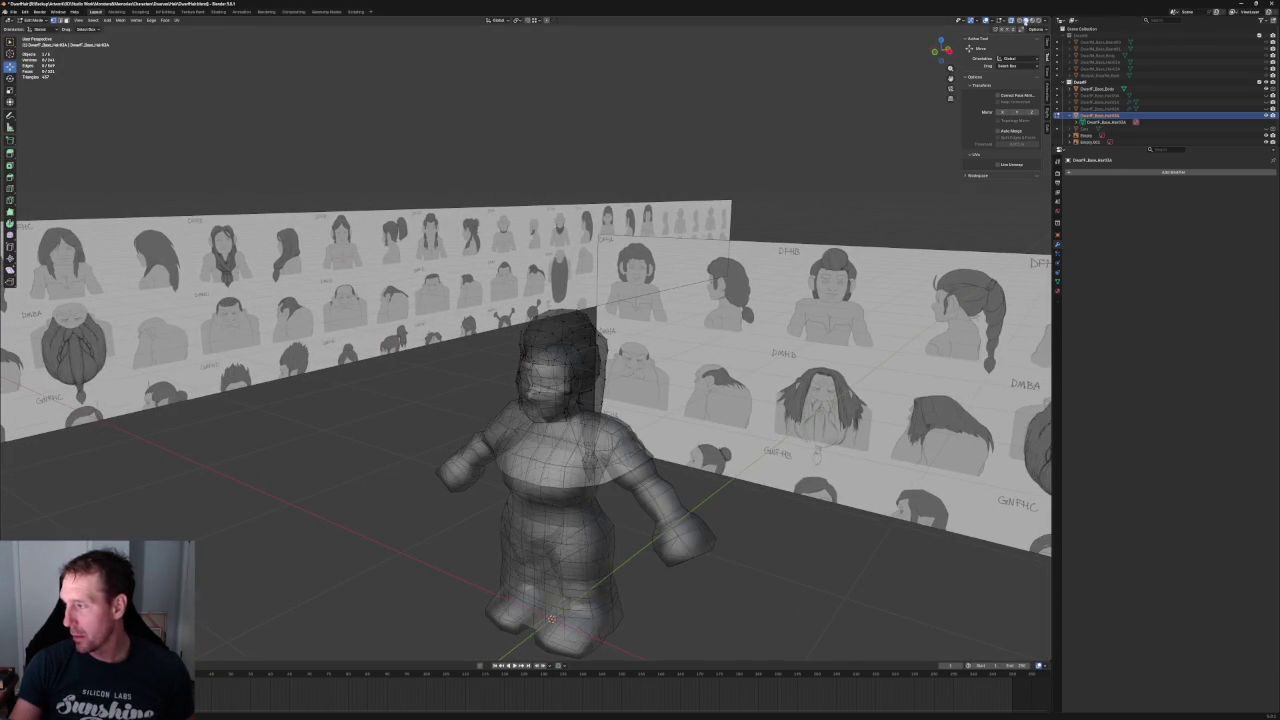
- Nudge the hairline vertices beside the red forelock along Y, using see-through display
mouse_move(580, 270)
middle_down()
mouse_move(691, 299)
mouse_move(606, 306)
mouse_move(623, 304)
mouse_move(580, 285)
mouse_move(620, 270)
mouse_move(520, 380)
middle_up()
scroll(516, 386, up, 5)
scroll(516, 386, up, 3)
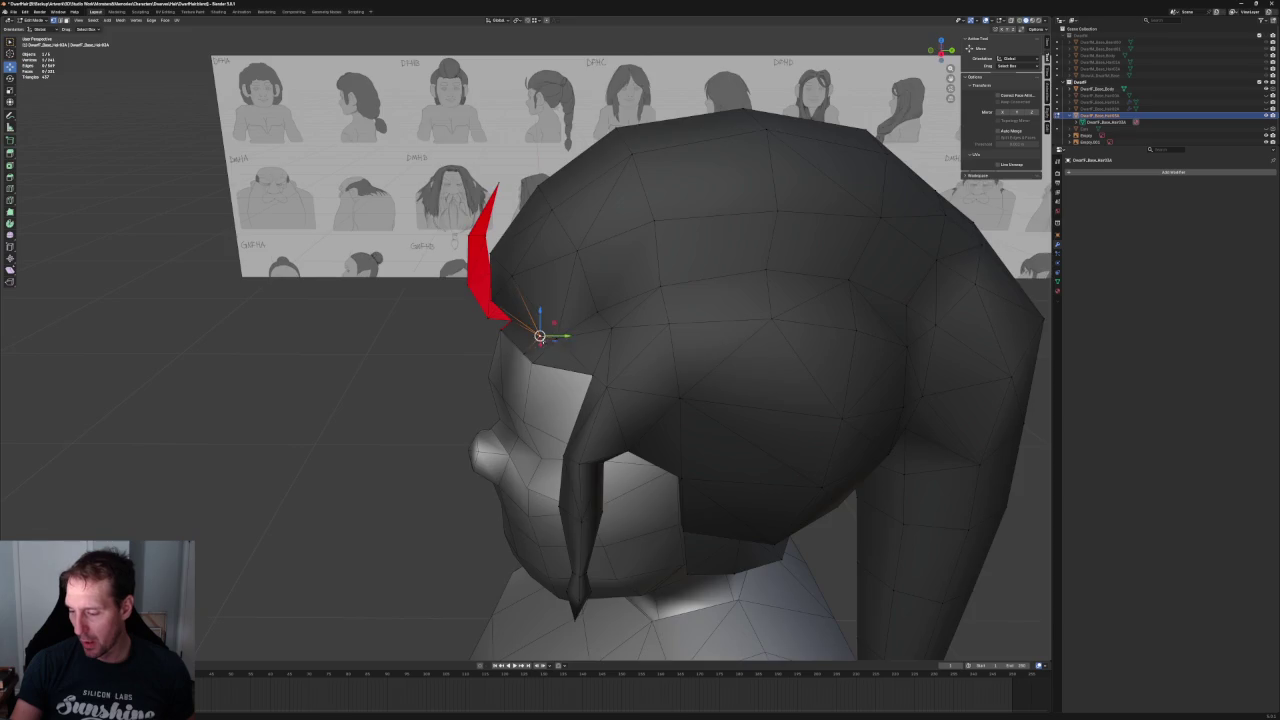
scroll(540, 335, up, 3)
key(g)
key(y)
key(Escape)
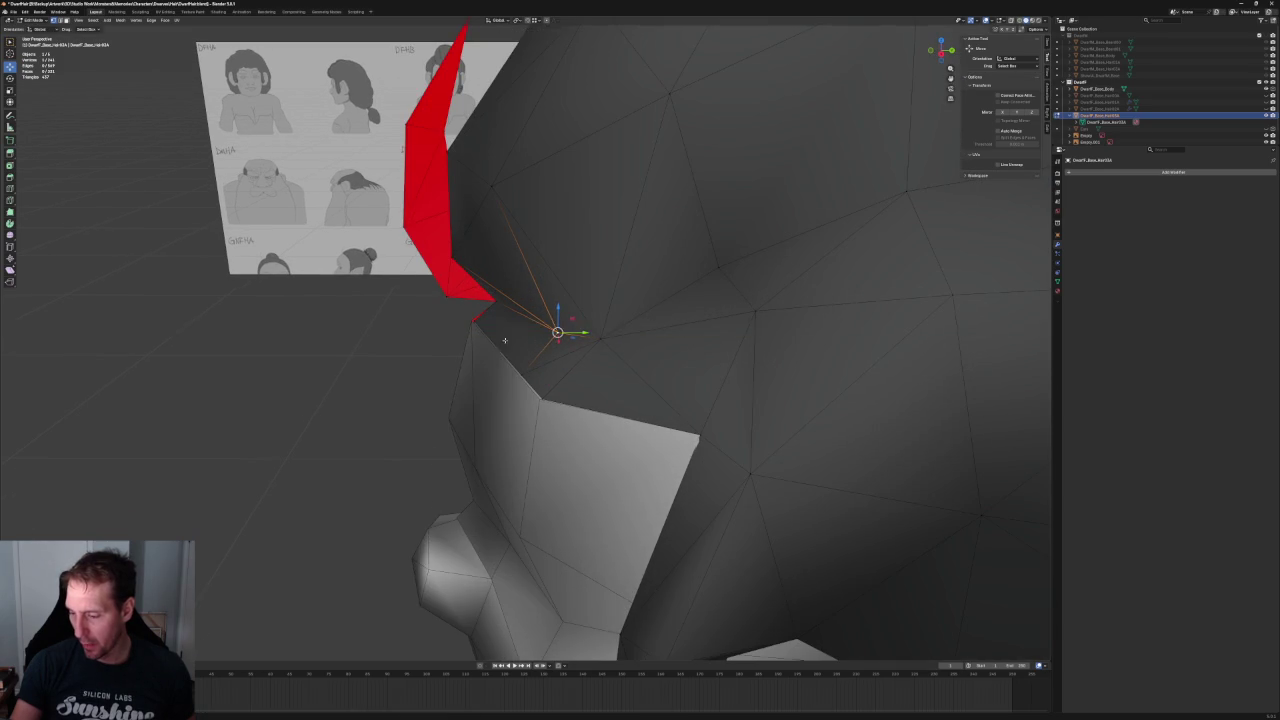
middle_drag(540, 320, 510, 258)
scroll(510, 258, up, 2)
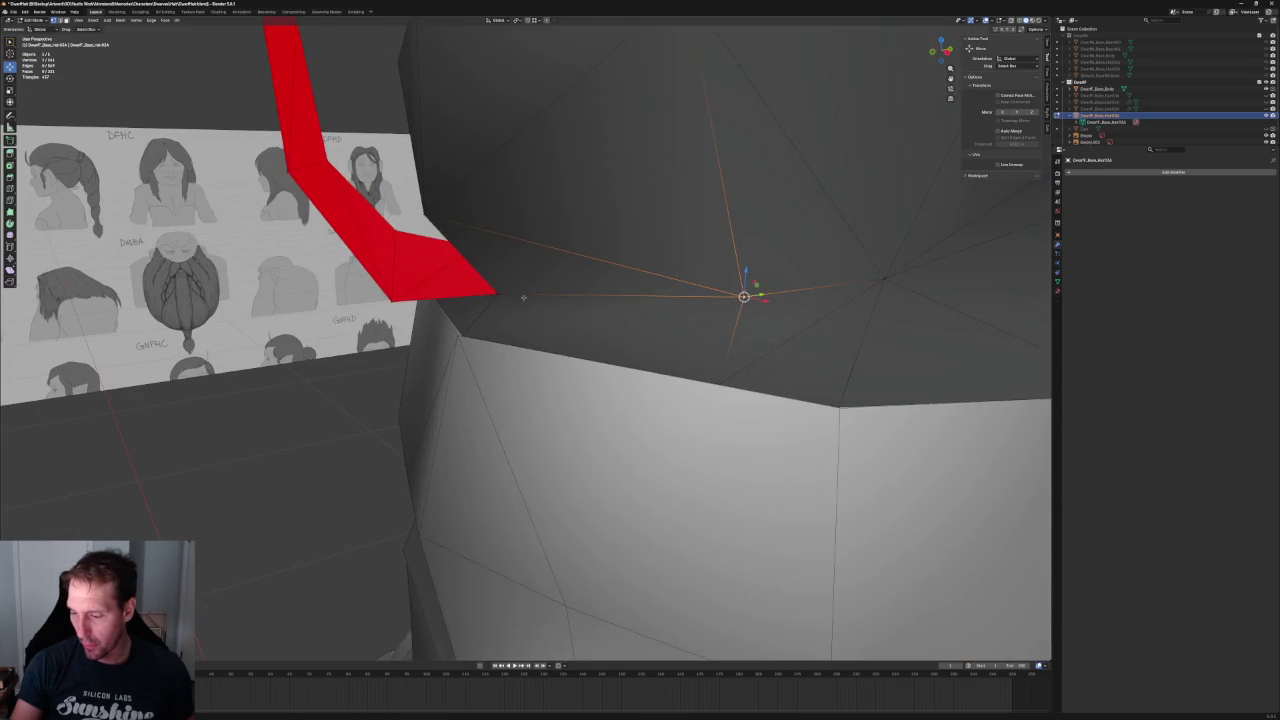
key(alt+z)
key(alt+z)
scroll(489, 270, down, 10)
mouse_move(489, 270)
middle_down()
mouse_move(543, 330)
mouse_move(675, 378)
mouse_move(594, 390)
mouse_move(686, 429)
mouse_move(520, 400)
middle_up()
scroll(543, 330, up, 8)
scroll(543, 330, up, 6)
key(g)
key(y)
click(533, 405)
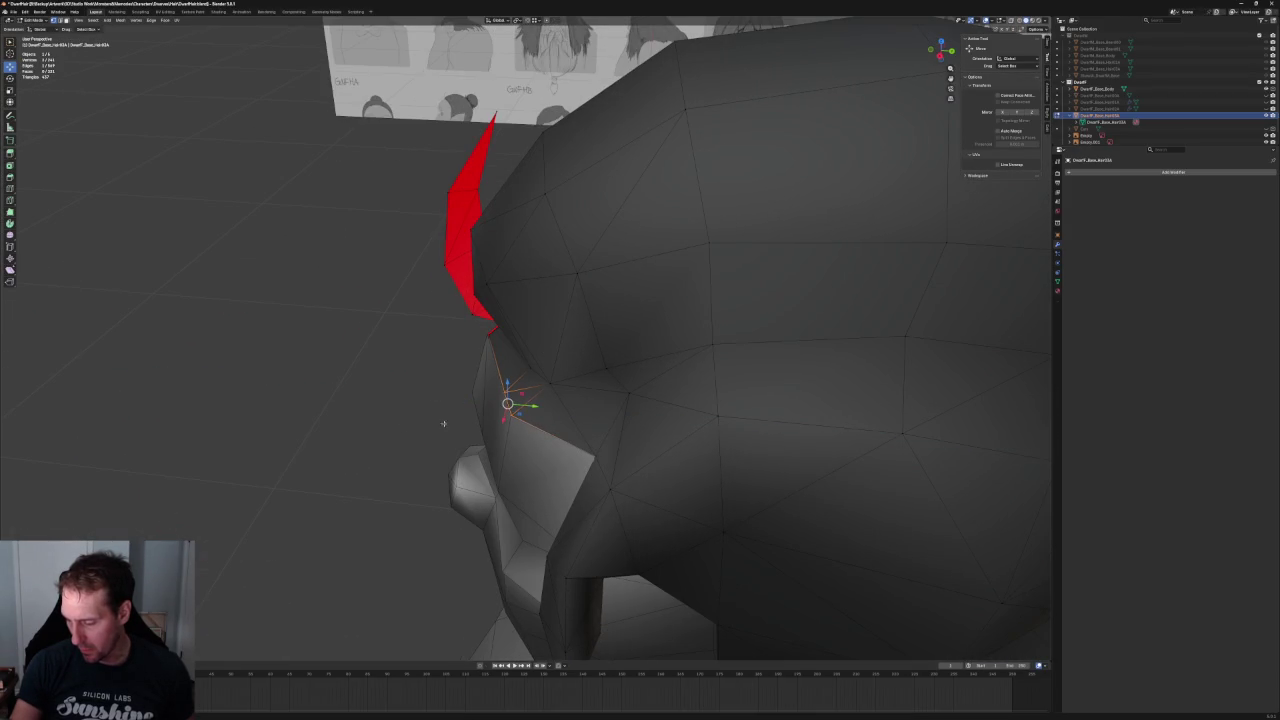
- Adjust a hairline vertex's height along Z to meet the forelock strand
scroll(470, 405, down, 2)
scroll(470, 405, down, 4)
scroll(470, 405, down, 4)
scroll(470, 405, down, 2)
mouse_move(470, 405)
middle_down()
mouse_move(646, 336)
mouse_move(601, 315)
middle_up()
scroll(476, 408, up, 3)
scroll(476, 408, up, 3)
scroll(646, 336, up, 3)
scroll(646, 336, up, 3)
scroll(646, 336, up, 3)
key(g)
key(z)
click(605, 300)
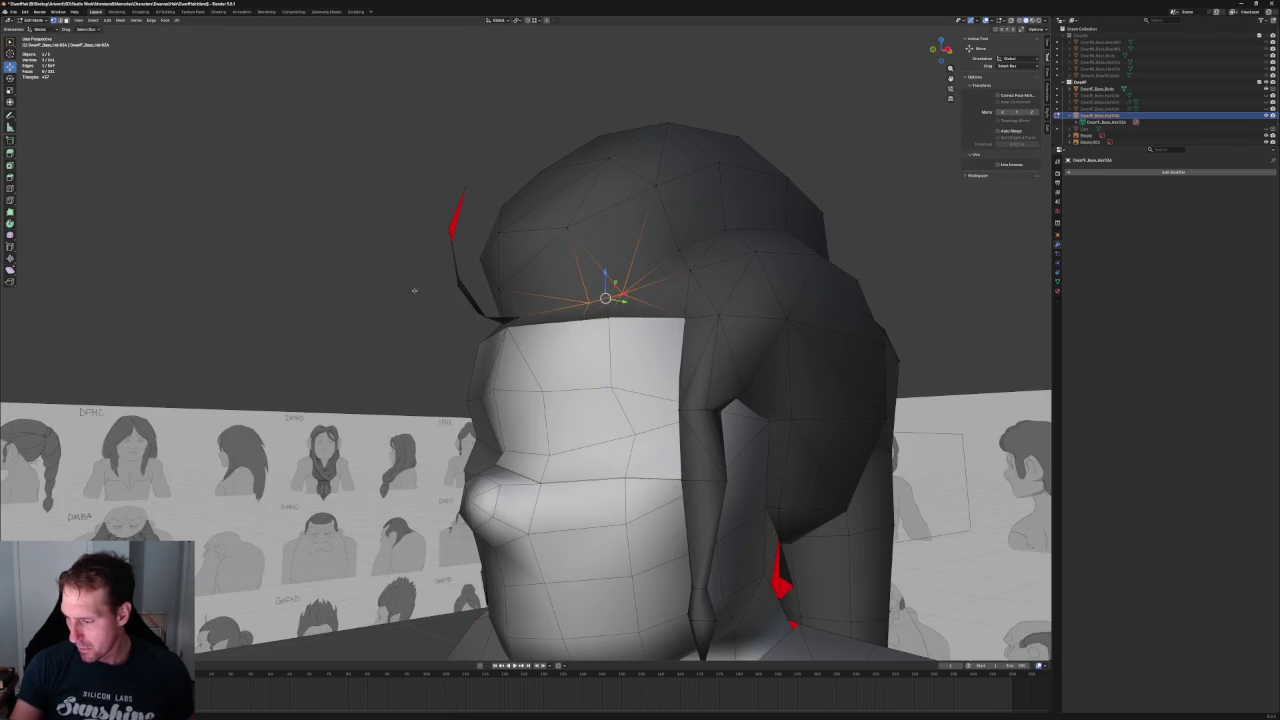
- Frame the front hairline vertex and shift it twice along X to fit the forelock
scroll(500, 330, down, 10)
mouse_move(500, 330)
middle_down()
mouse_move(422, 356)
mouse_move(424, 335)
middle_up()
scroll(425, 355, down, 3)
scroll(428, 354, down, 2)
key(KP_Decimal)
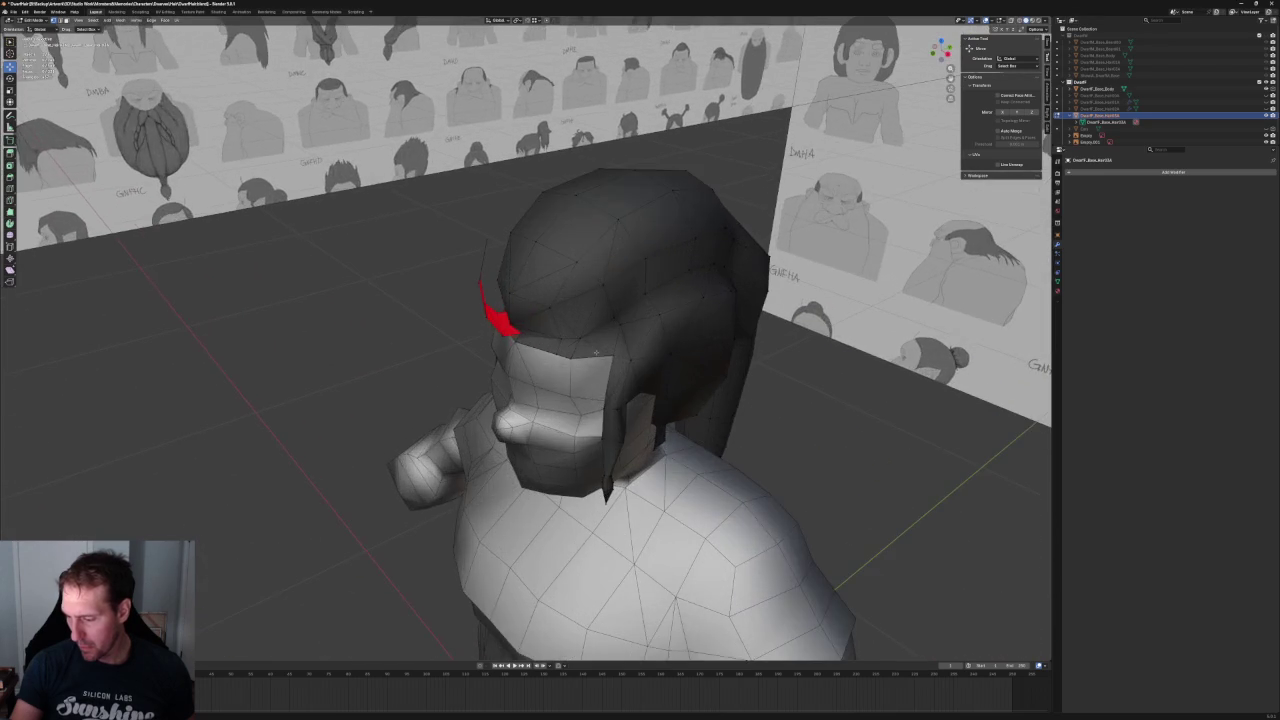
mouse_move(613, 355)
middle_down()
mouse_move(560, 330)
mouse_move(640, 350)
mouse_move(590, 325)
mouse_move(634, 334)
mouse_move(645, 290)
mouse_move(574, 327)
mouse_move(609, 314)
mouse_move(597, 323)
mouse_move(545, 326)
mouse_move(620, 323)
mouse_move(557, 351)
mouse_move(540, 345)
mouse_move(556, 340)
middle_up()
scroll(613, 355, up, 3)
scroll(613, 355, up, 2)
key(g)
key(x)
click(645, 355)
key(g)
key(x)
click(651, 336)
scroll(645, 290, down, 5)
scroll(574, 327, down, 2)
scroll(534, 327, up, 8)
scroll(550, 326, up, 3)
scroll(550, 326, down, 3)
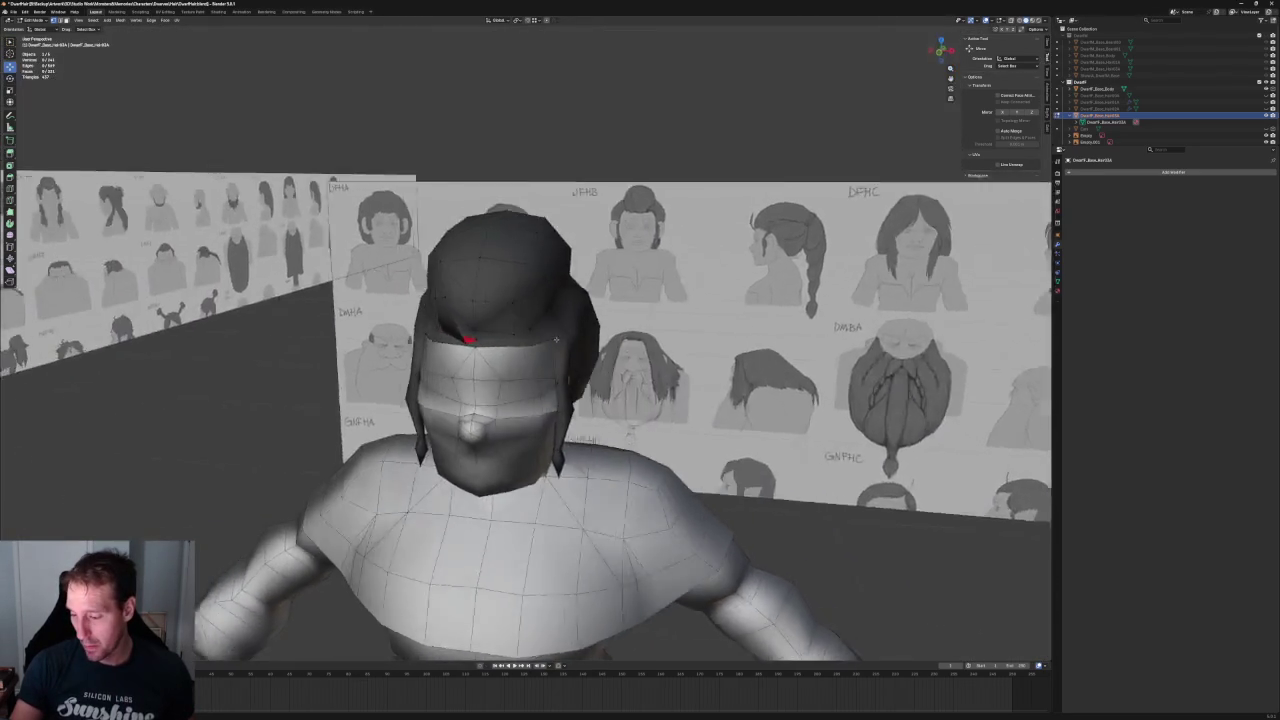
scroll(556, 340, down, 5)
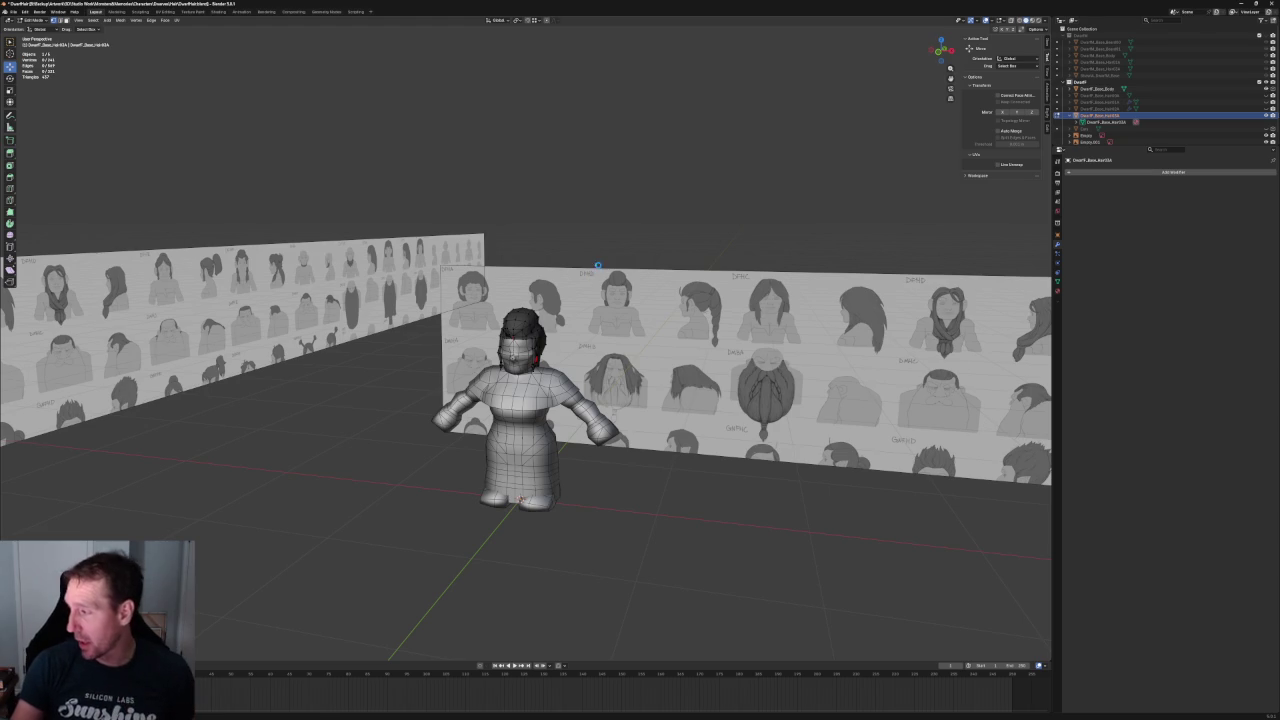
- Centre the dwarf beside the hair sketches and switch to the front orthographic view
scroll(600, 275, down, 4)
mouse_move(600, 277)
middle_down()
mouse_move(729, 282)
mouse_move(543, 277)
middle_up()
scroll(543, 277, up, 3)
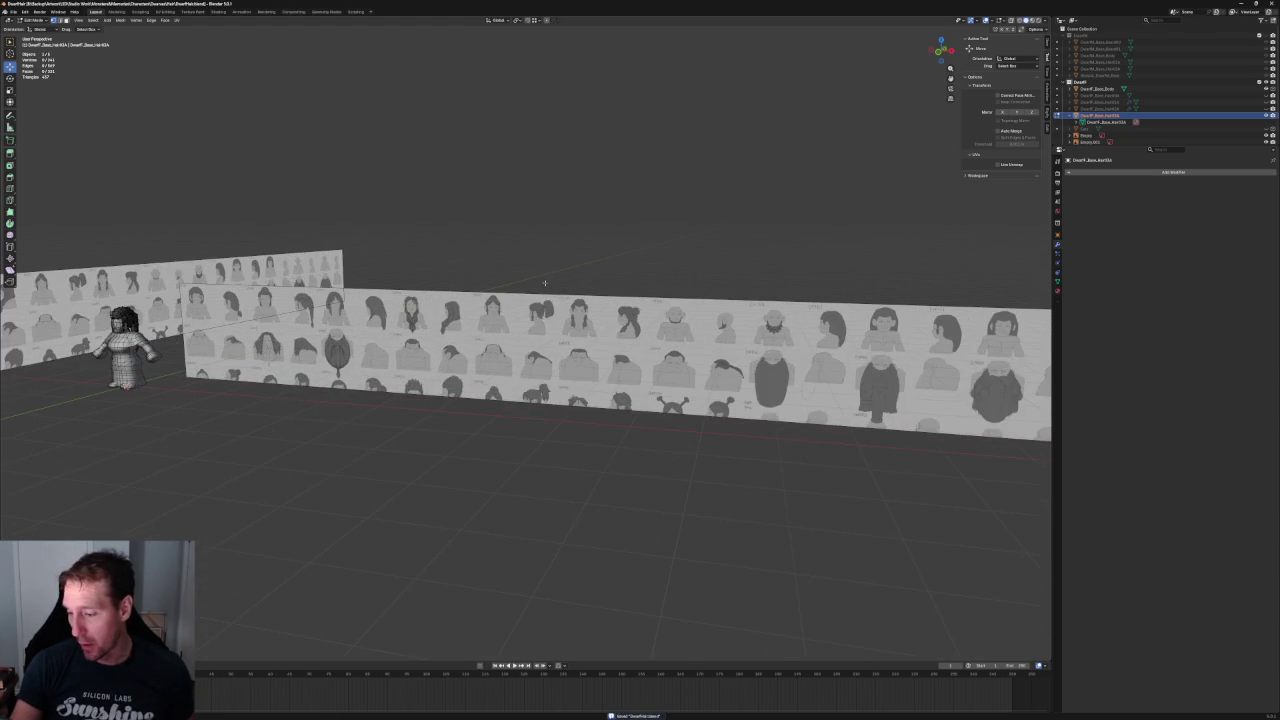
scroll(543, 277, up, 2)
scroll(478, 261, up, 3)
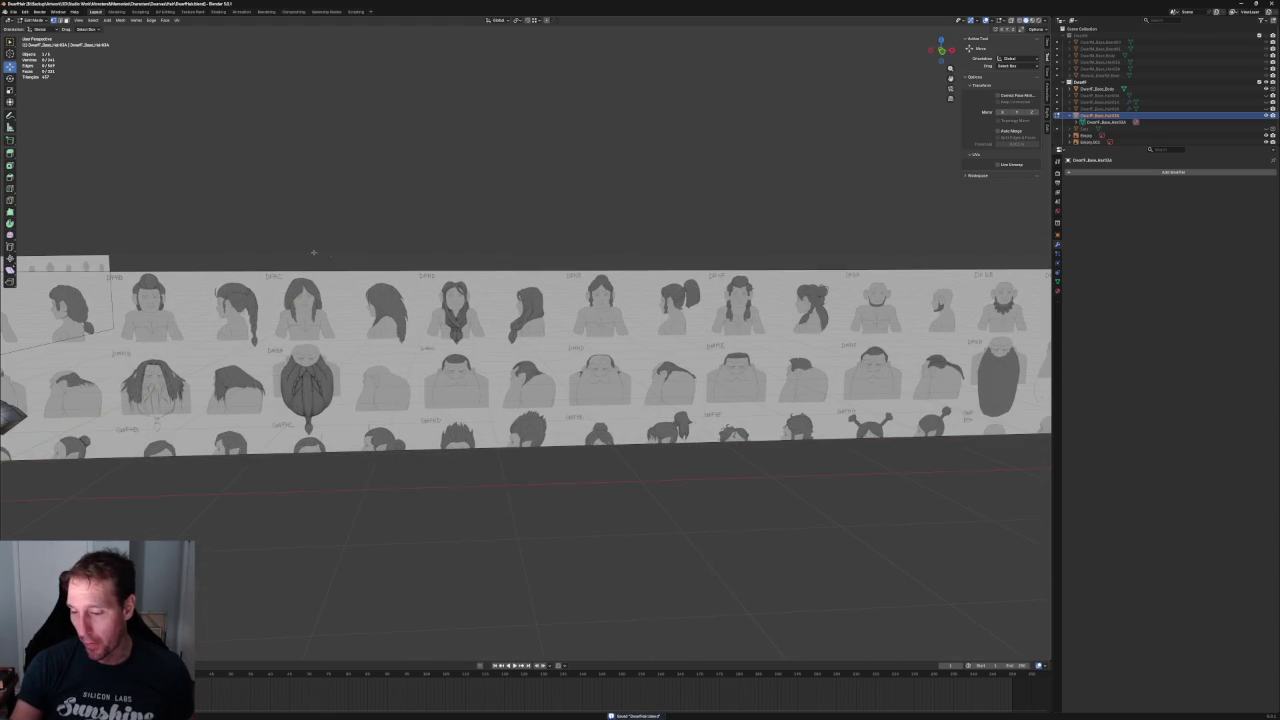
shift+middle_drag(633, 307, 425, 338)
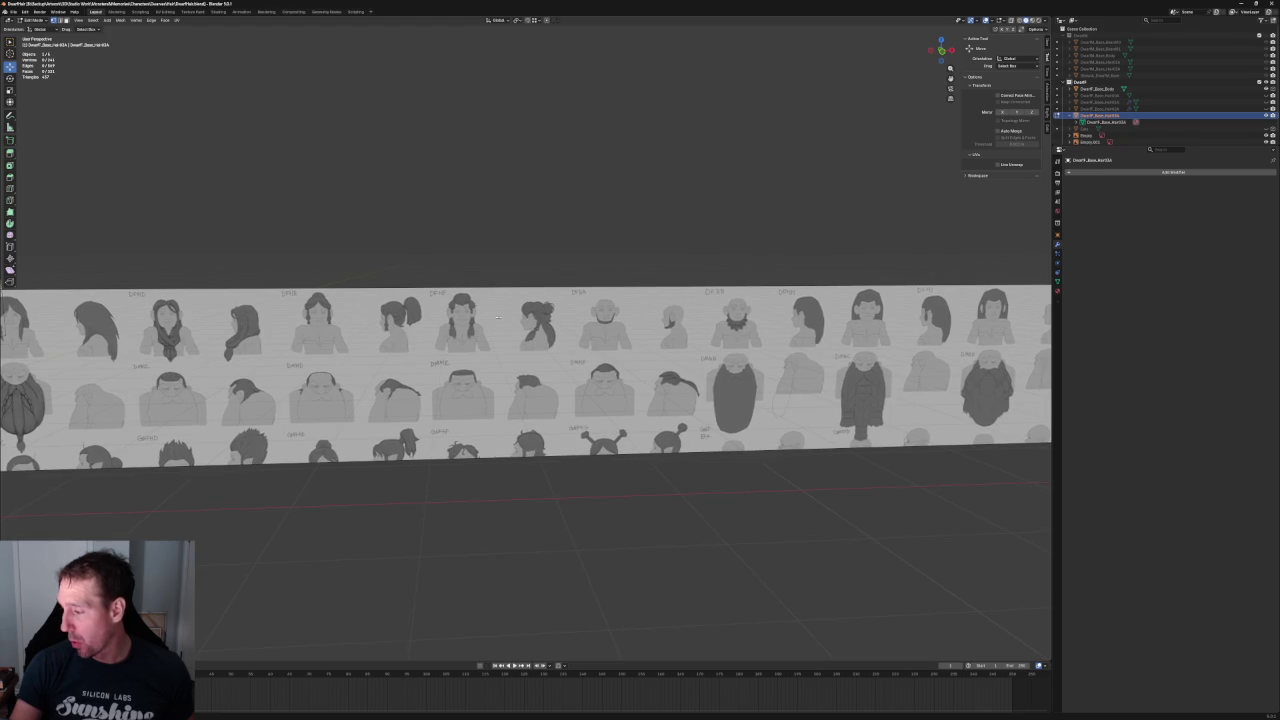
scroll(697, 336, down, 1)
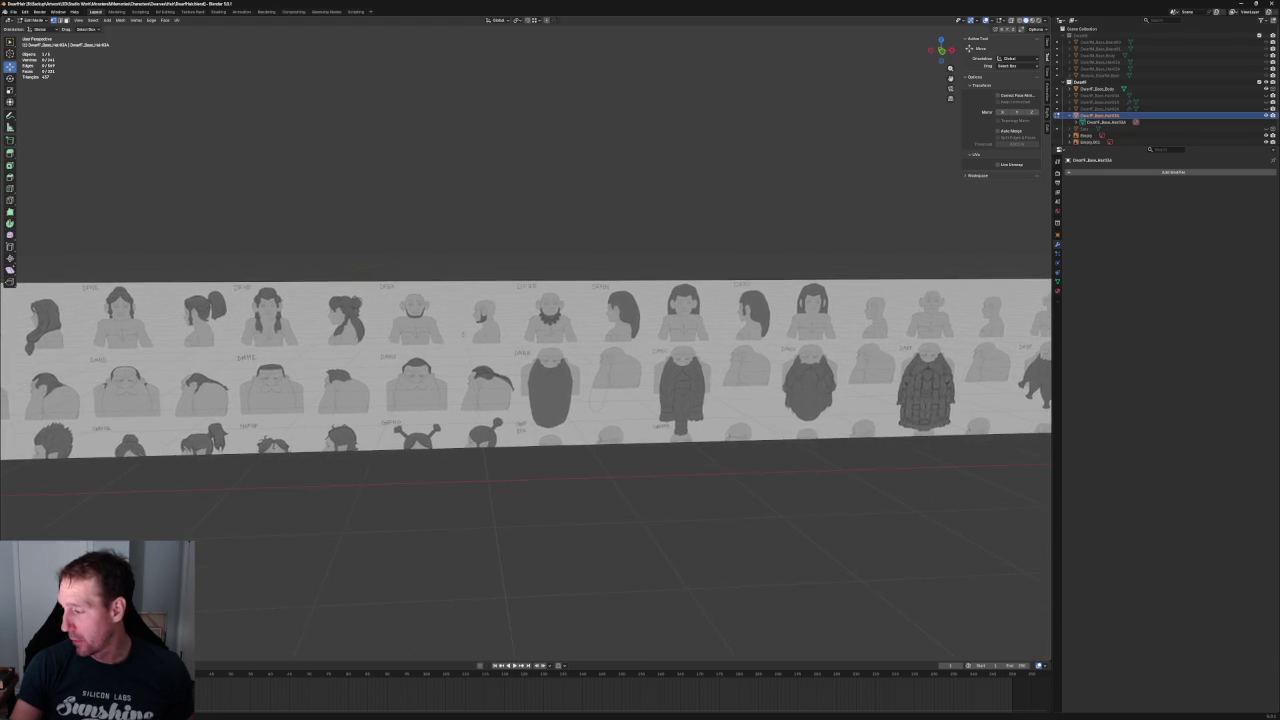
scroll(472, 336, down, 3)
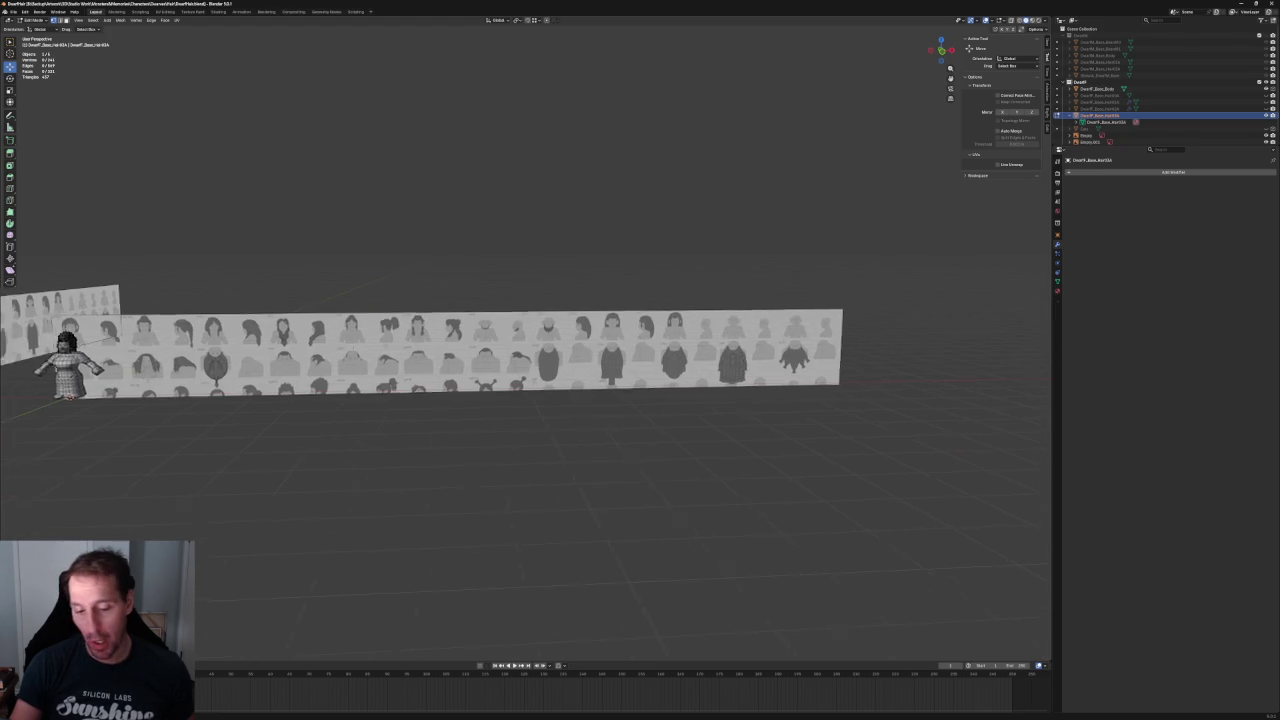
shift+middle_drag(470, 335, 780, 340)
key(grave)
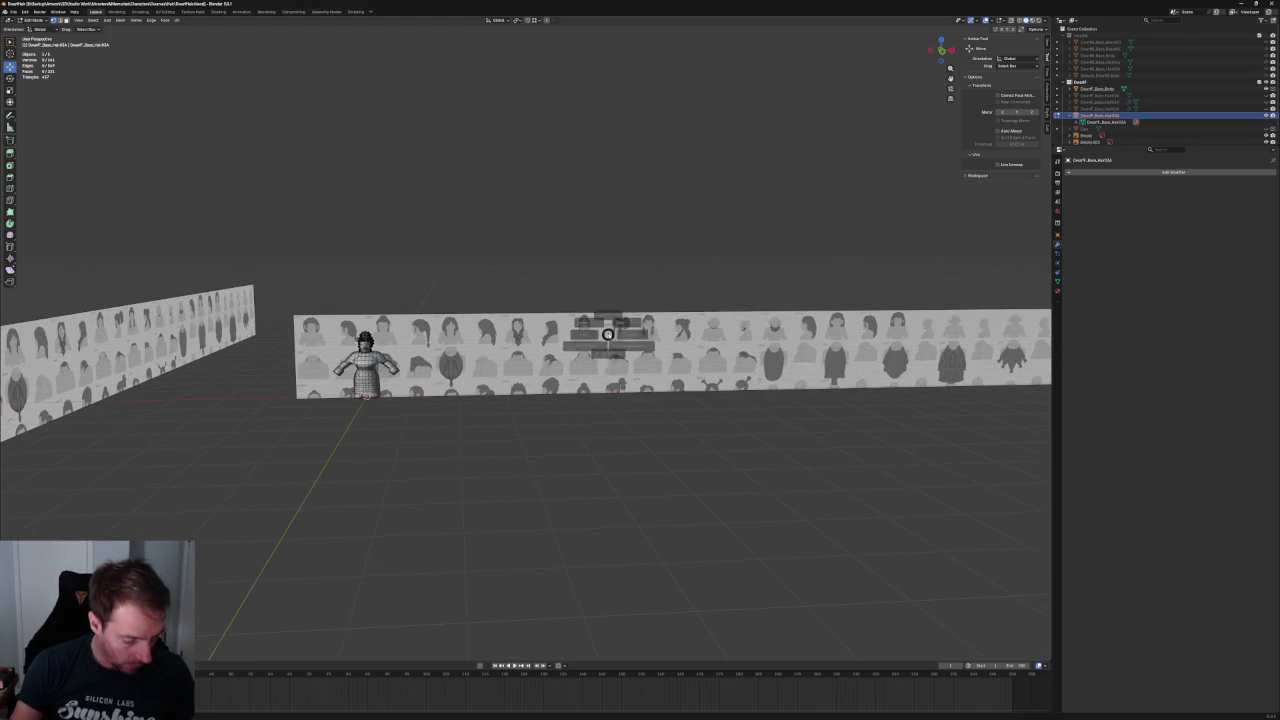
click(586, 343)
- Return to Object Mode, slide the reference sheet left along X, then view from the right side
key(Tab)
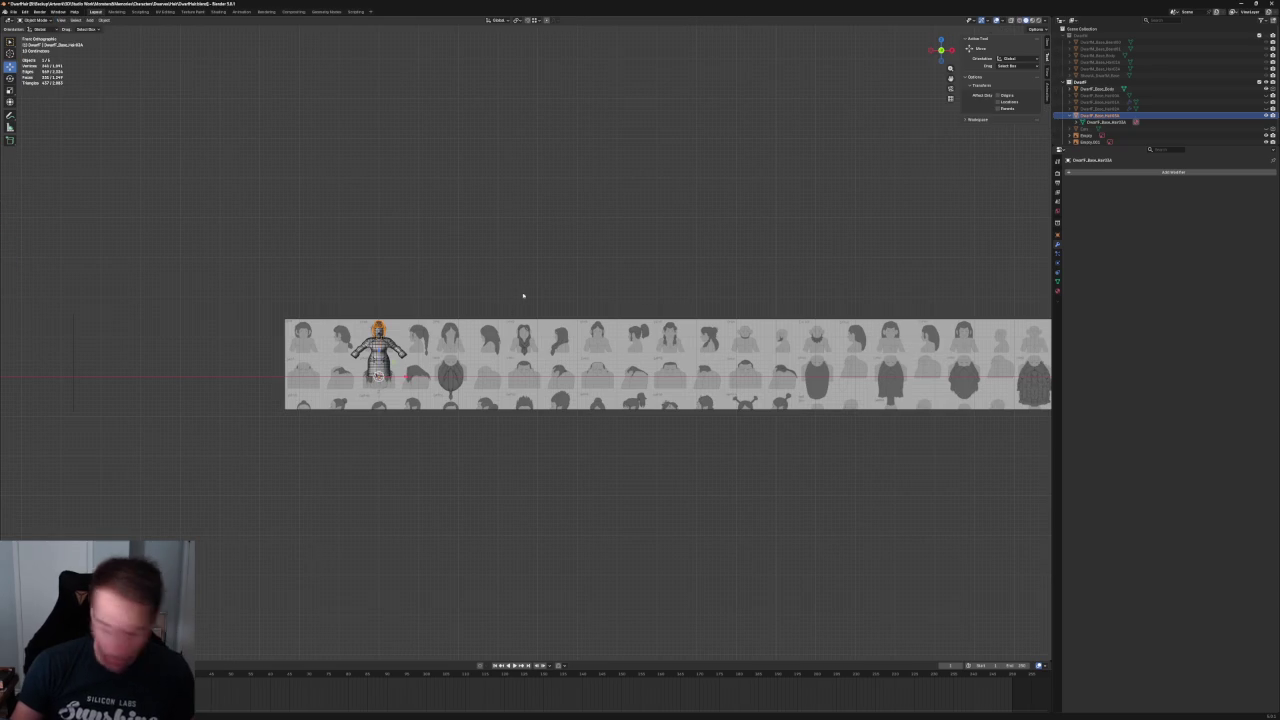
click(700, 357)
key(g)
key(x)
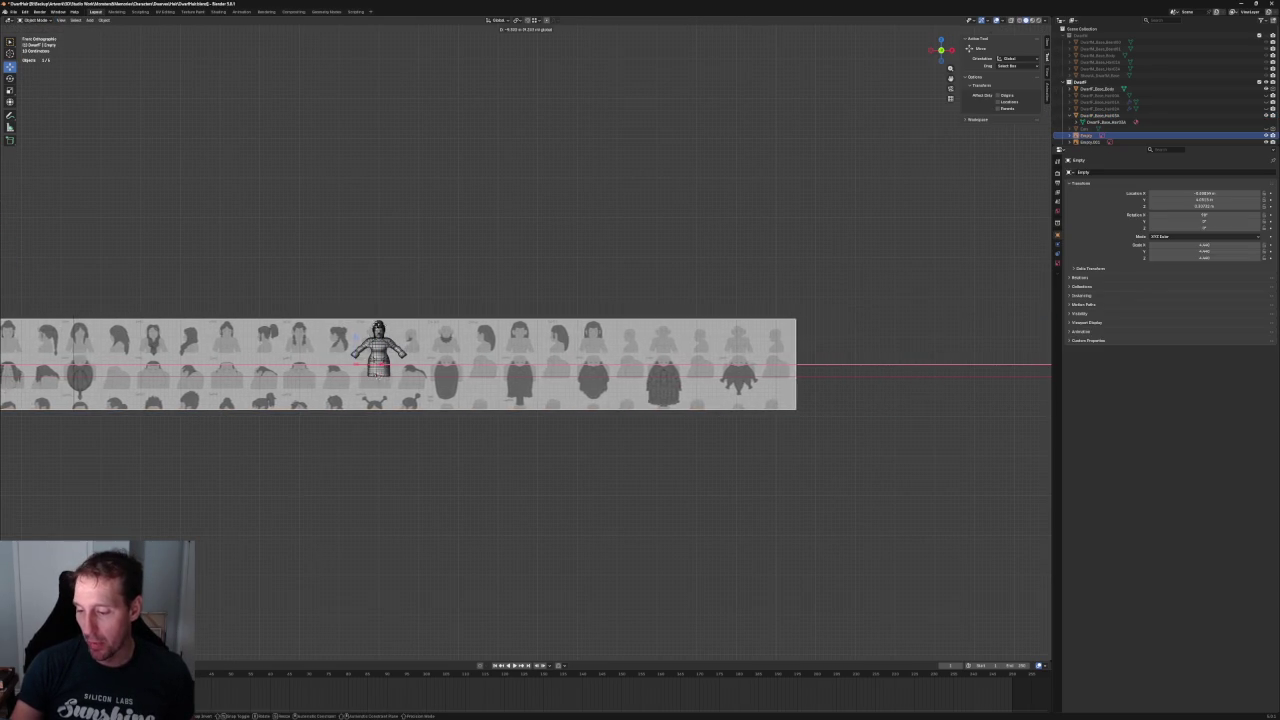
click(354, 338)
scroll(380, 337, up, 8)
key(KP_3)
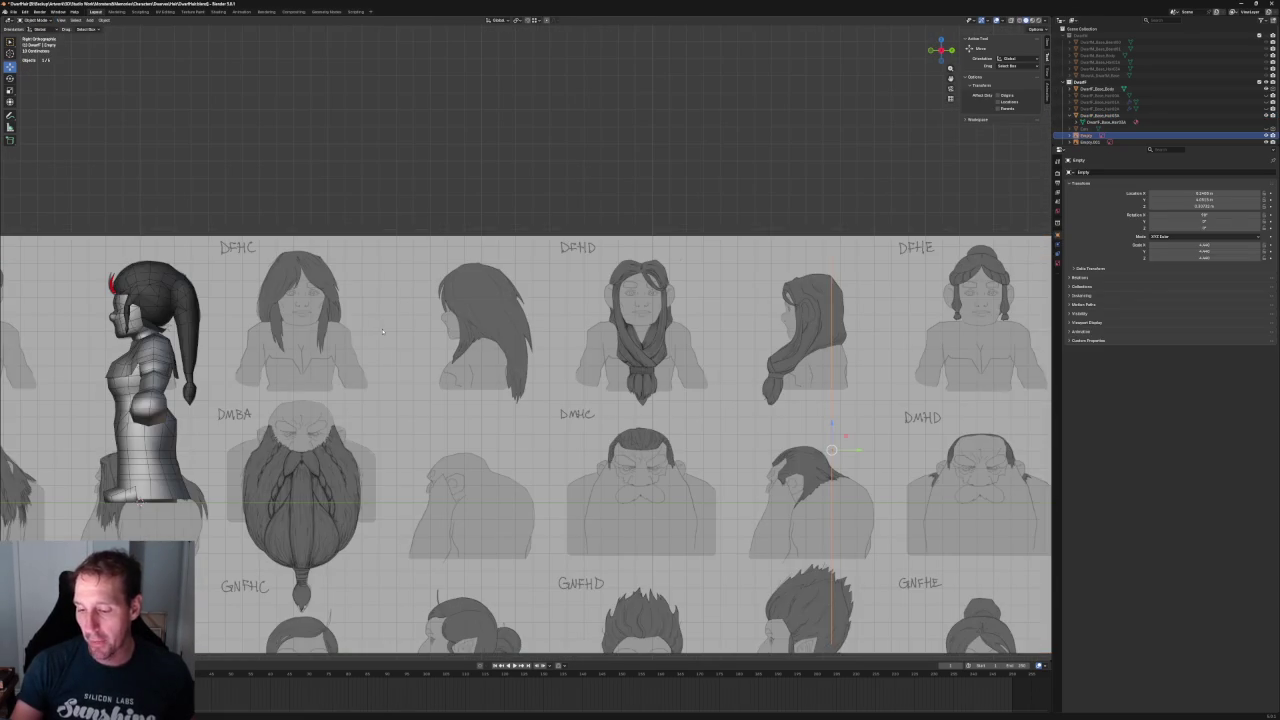
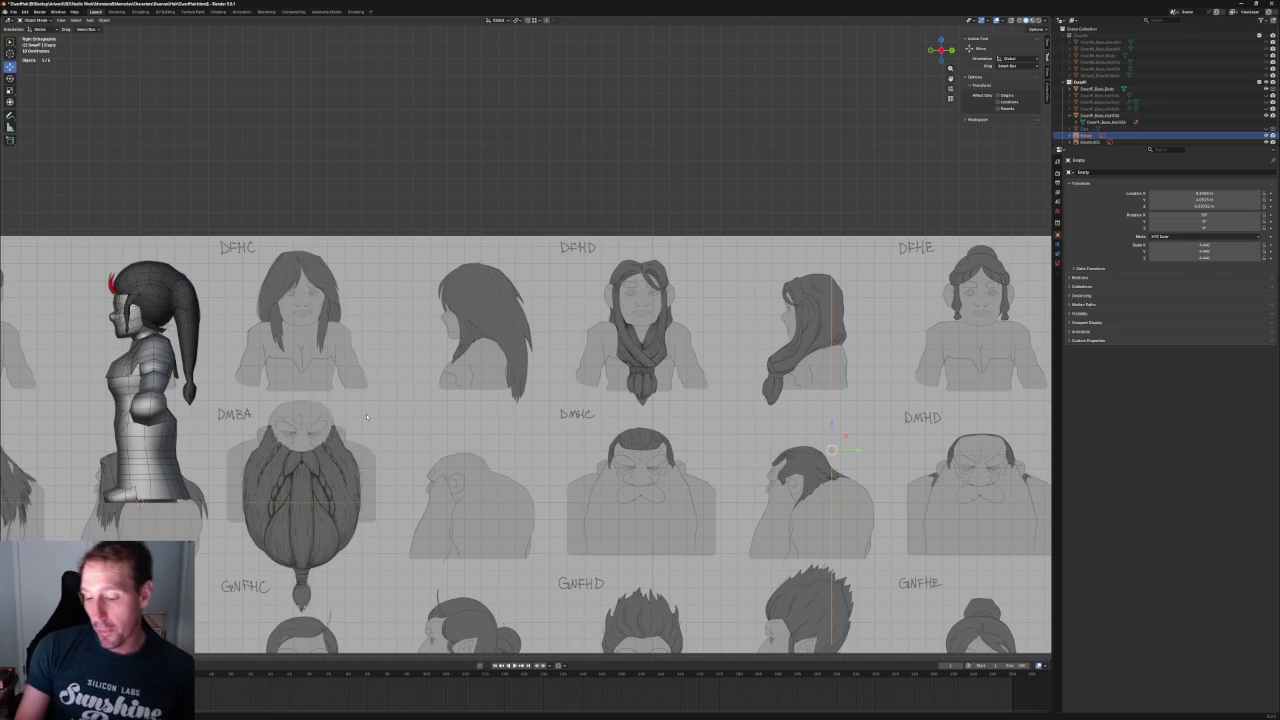
- Pan and zoom across the reference sheet to study the DMBF, DMBE, DMBA, DMHA and DMHB dwarf sketches
scroll(384, 411, down, 6)
scroll(383, 411, up, 3)
scroll(372, 385, right, 5)
scroll(360, 360, right, 4)
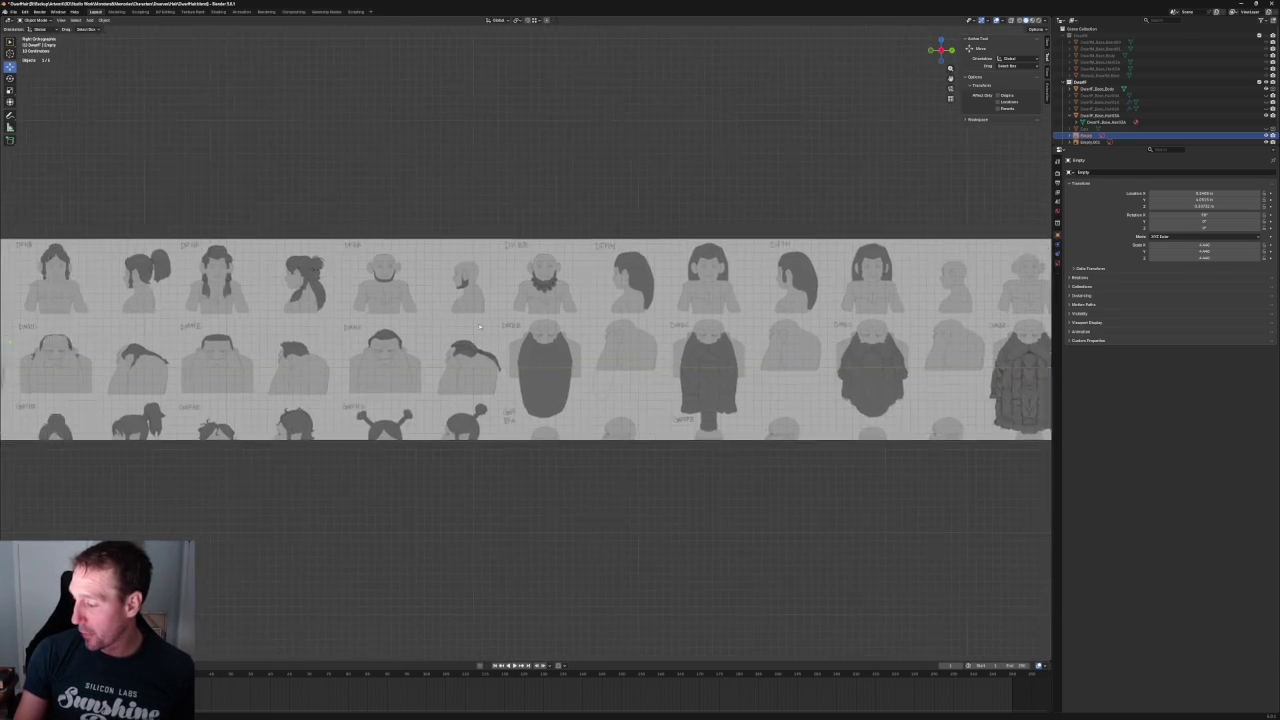
scroll(349, 334, right, 4)
scroll(509, 374, up, 6)
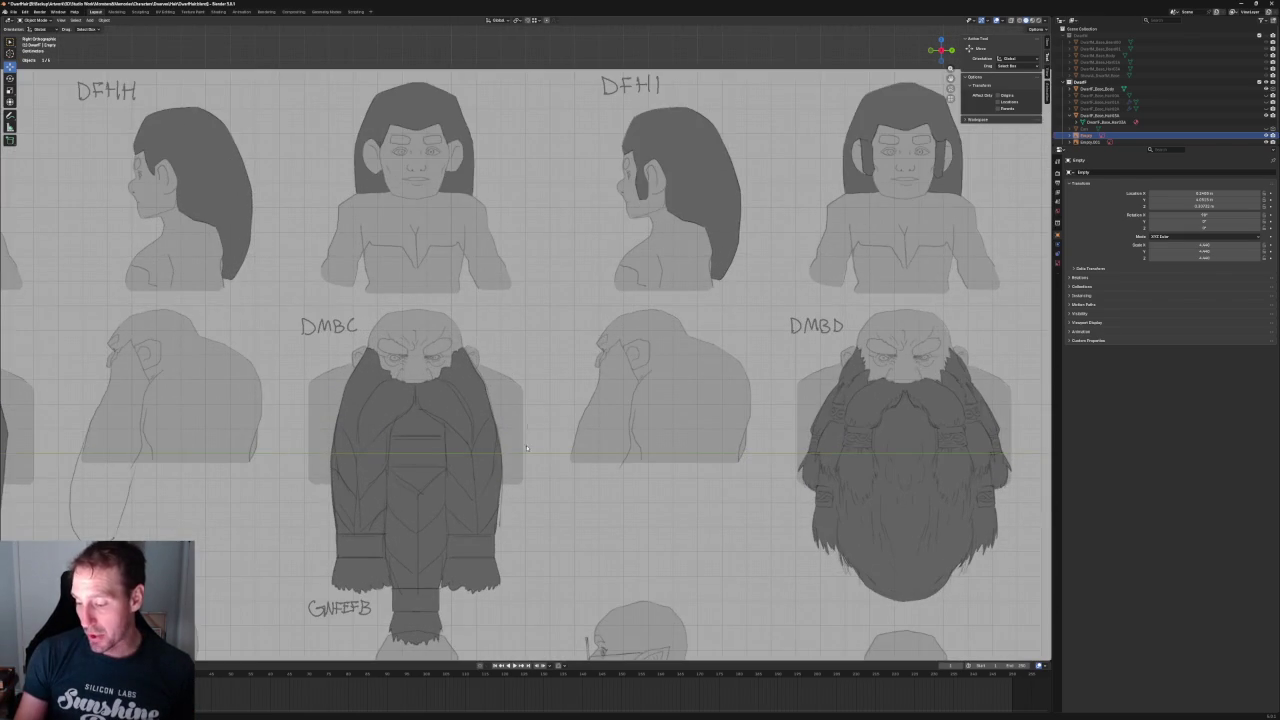
scroll(527, 447, right, 4)
scroll(490, 420, right, 4)
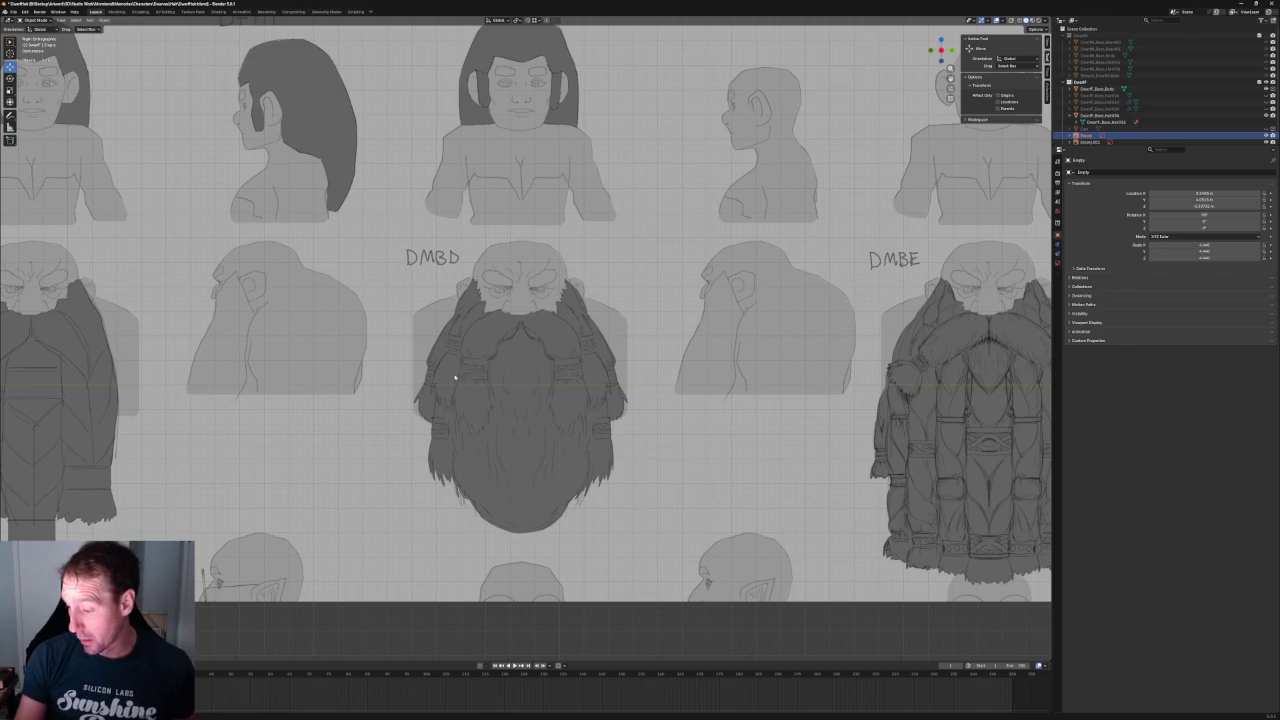
scroll(539, 424, up, 3)
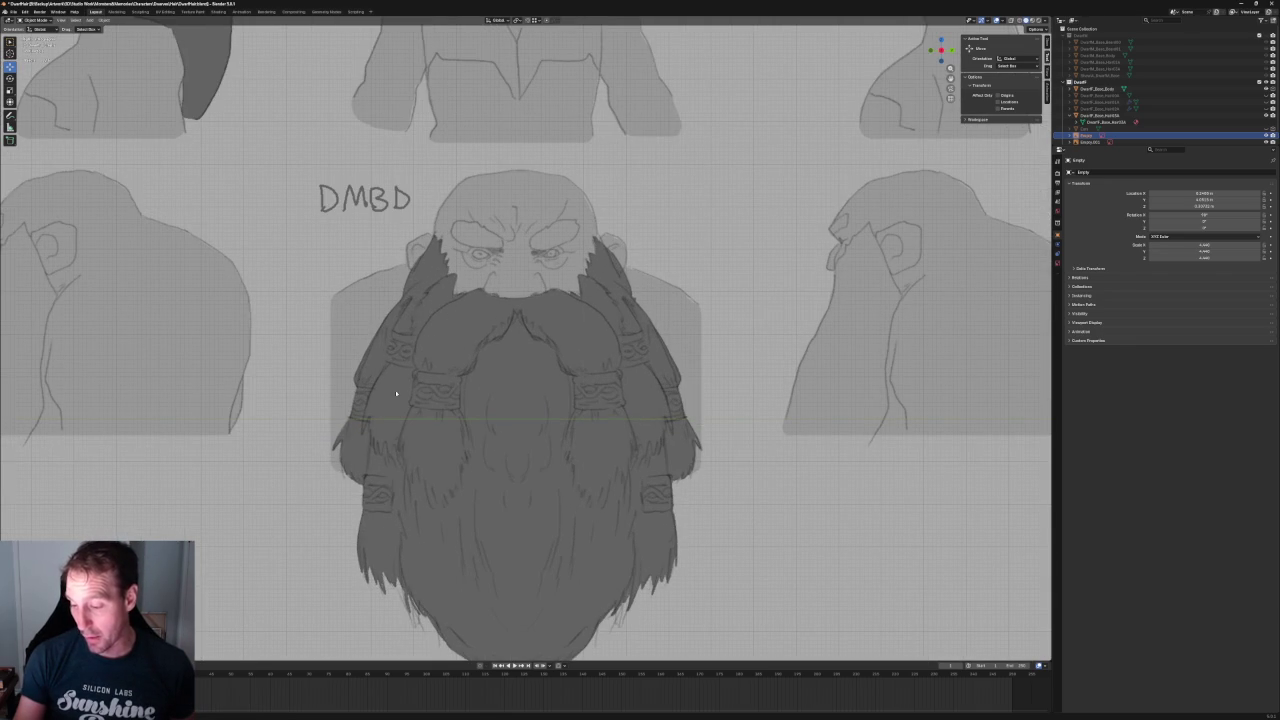
scroll(395, 390, down, 5)
scroll(541, 305, up, 5)
scroll(541, 305, up, 2)
scroll(532, 314, up, 1)
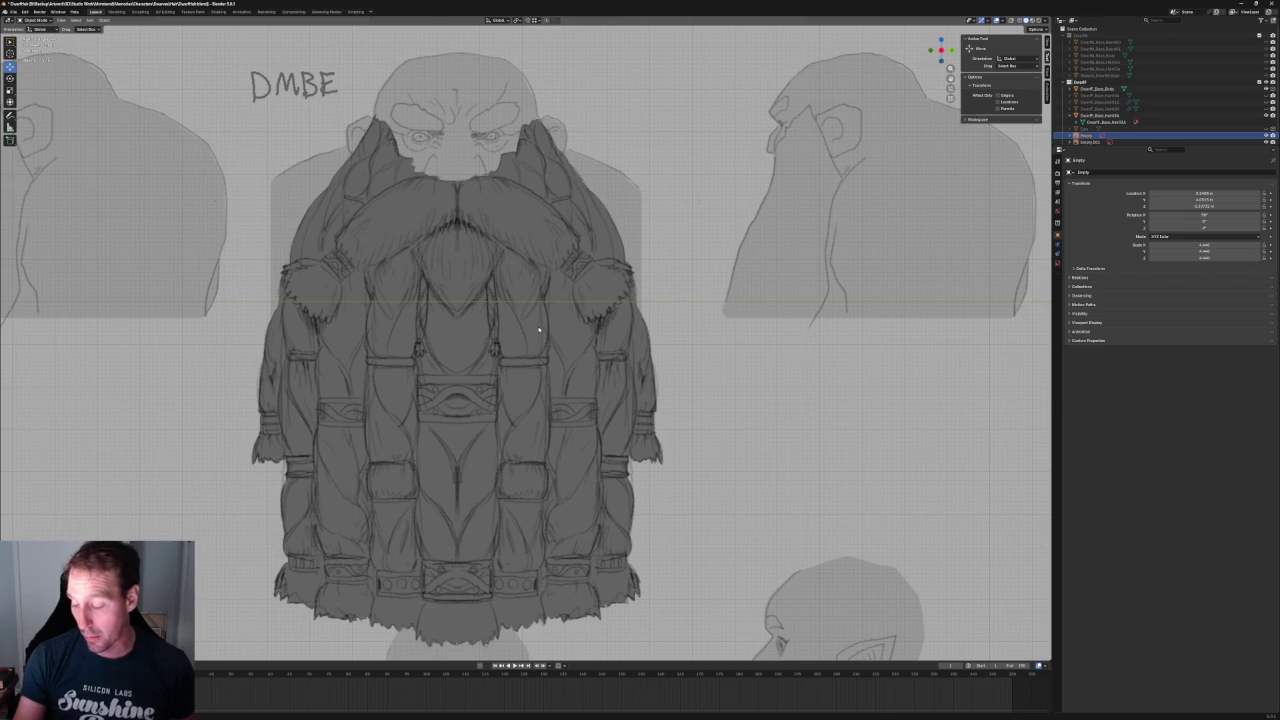
scroll(538, 405, down, 2)
shift+middle_drag(713, 366, 288, 366)
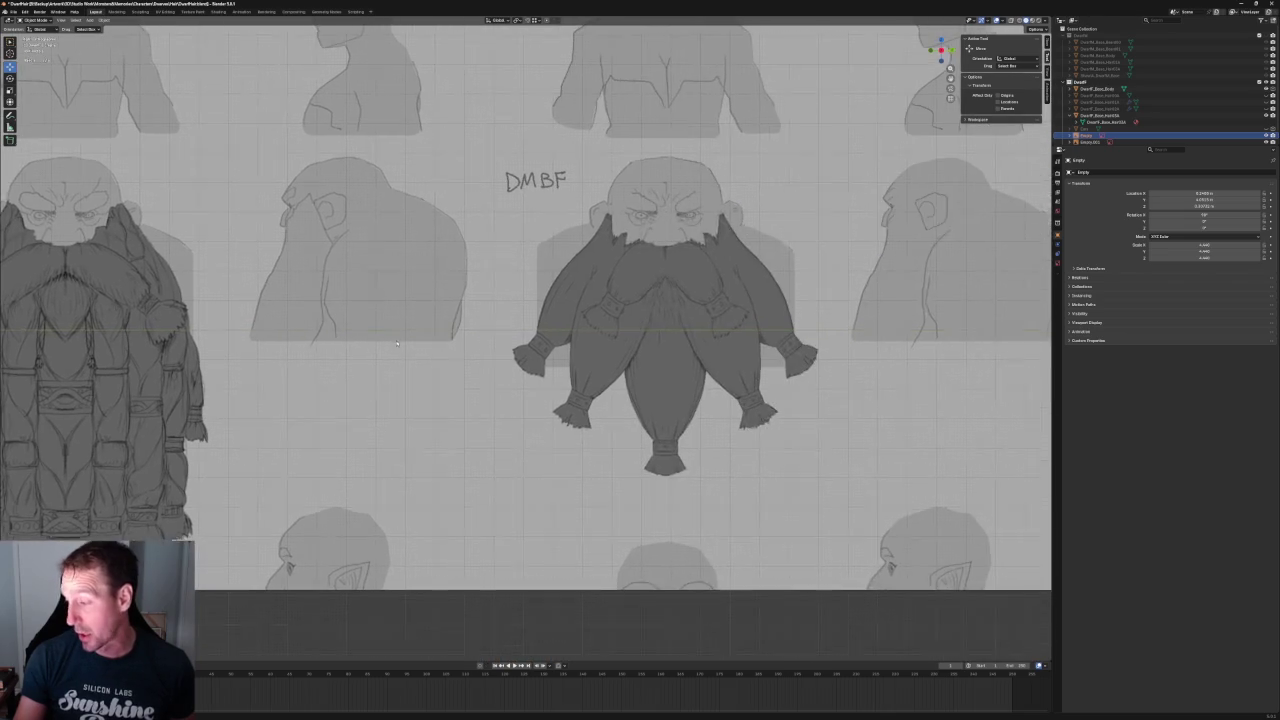
scroll(508, 351, up, 2)
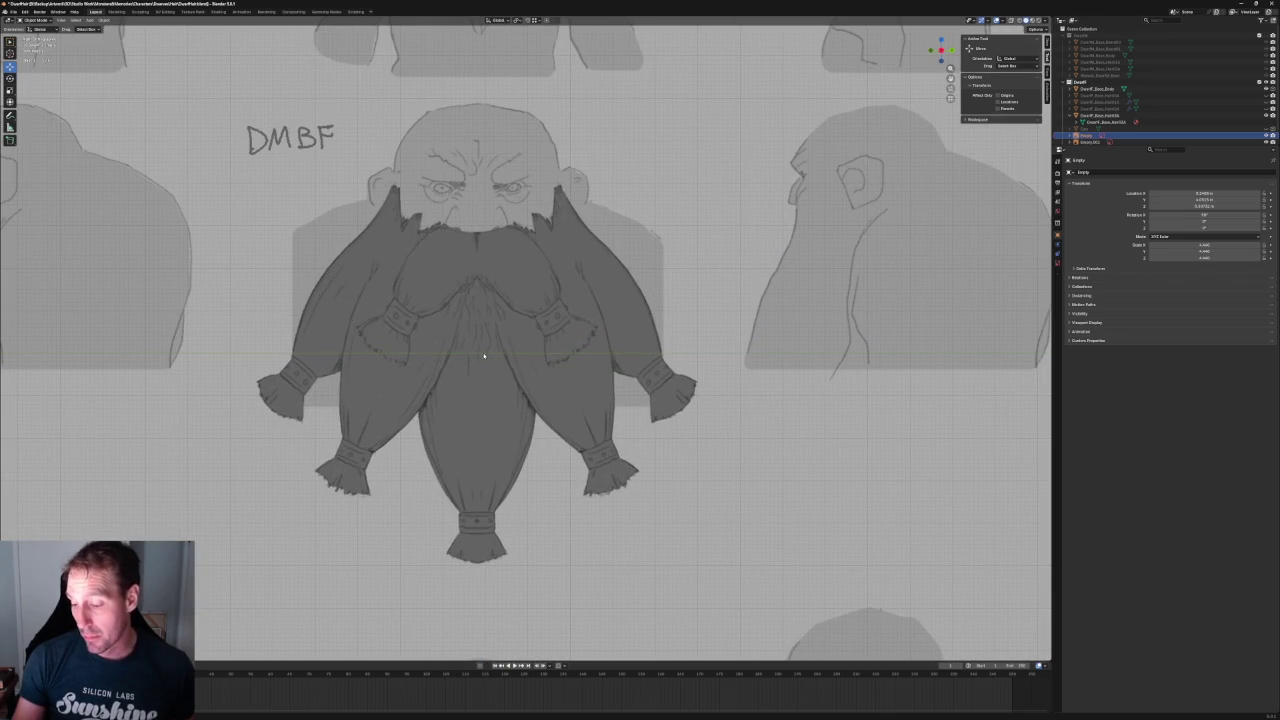
scroll(484, 356, down, 1)
scroll(484, 356, down, 5)
shift+middle_drag(260, 340, 655, 340)
scroll(655, 340, up, 1)
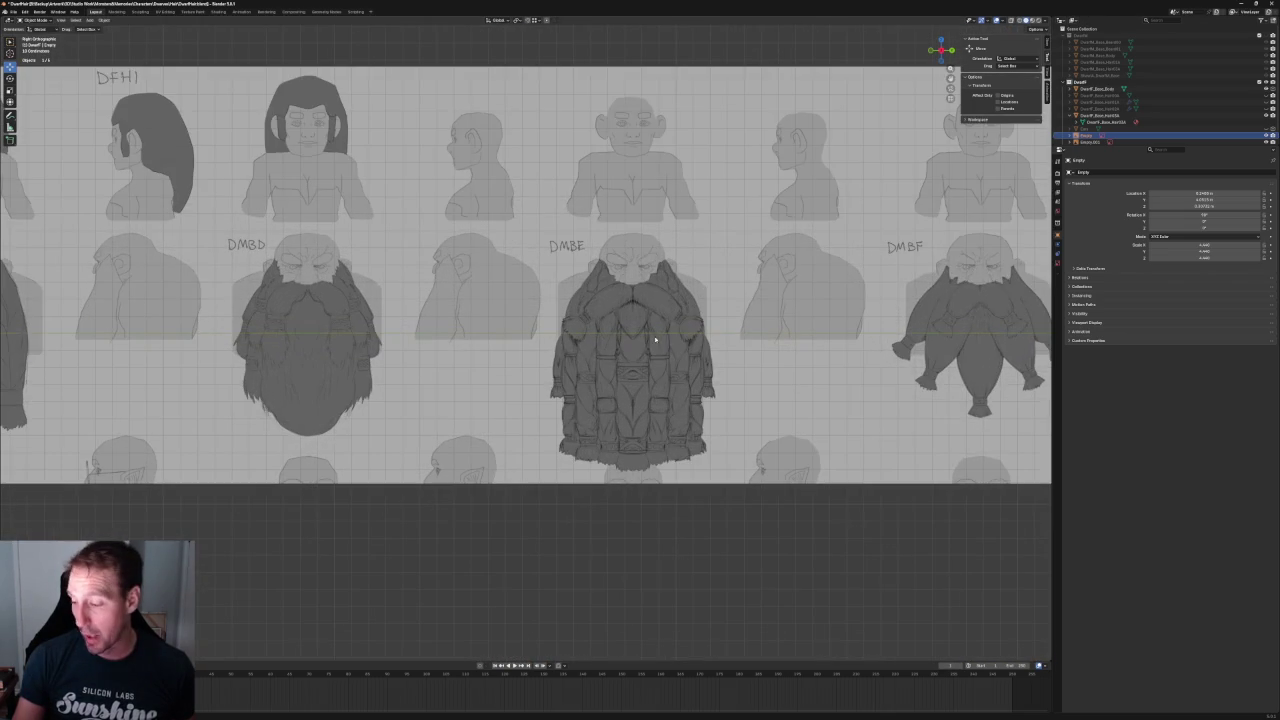
shift+middle_drag(265, 283, 627, 295)
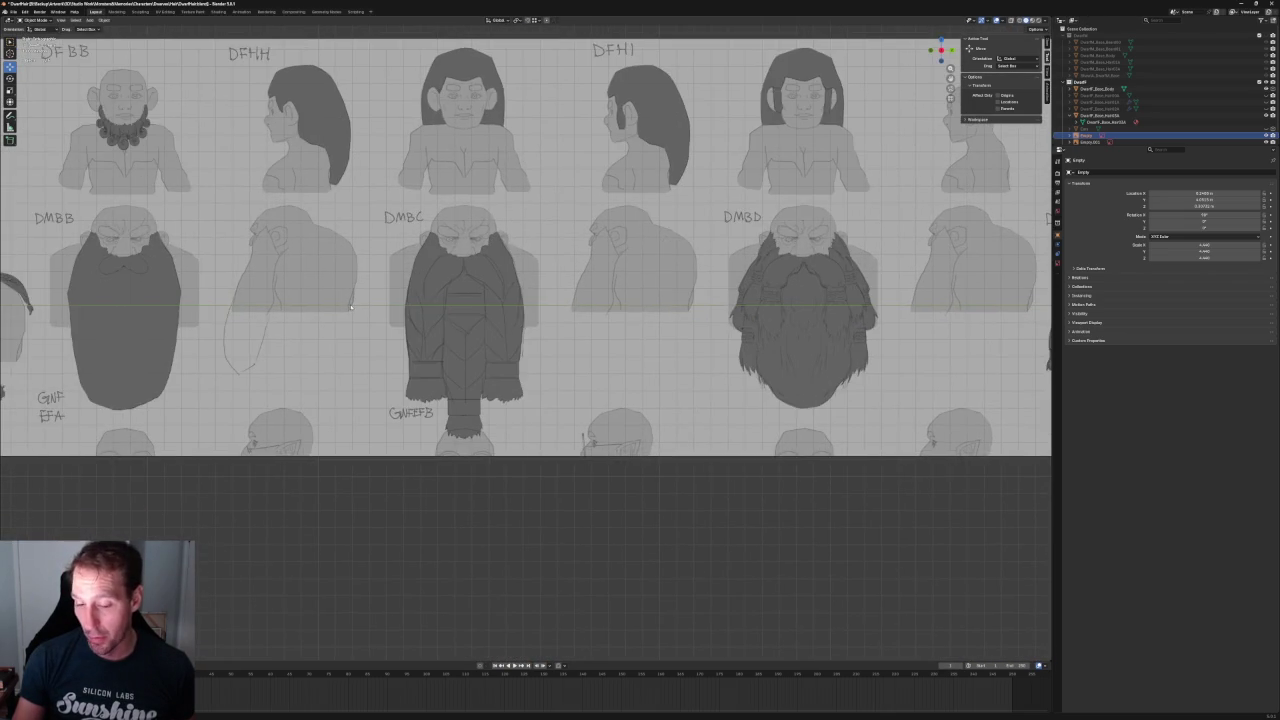
shift+middle_drag(350, 307, 623, 323)
shift+middle_drag(300, 320, 640, 318)
scroll(643, 318, down, 3)
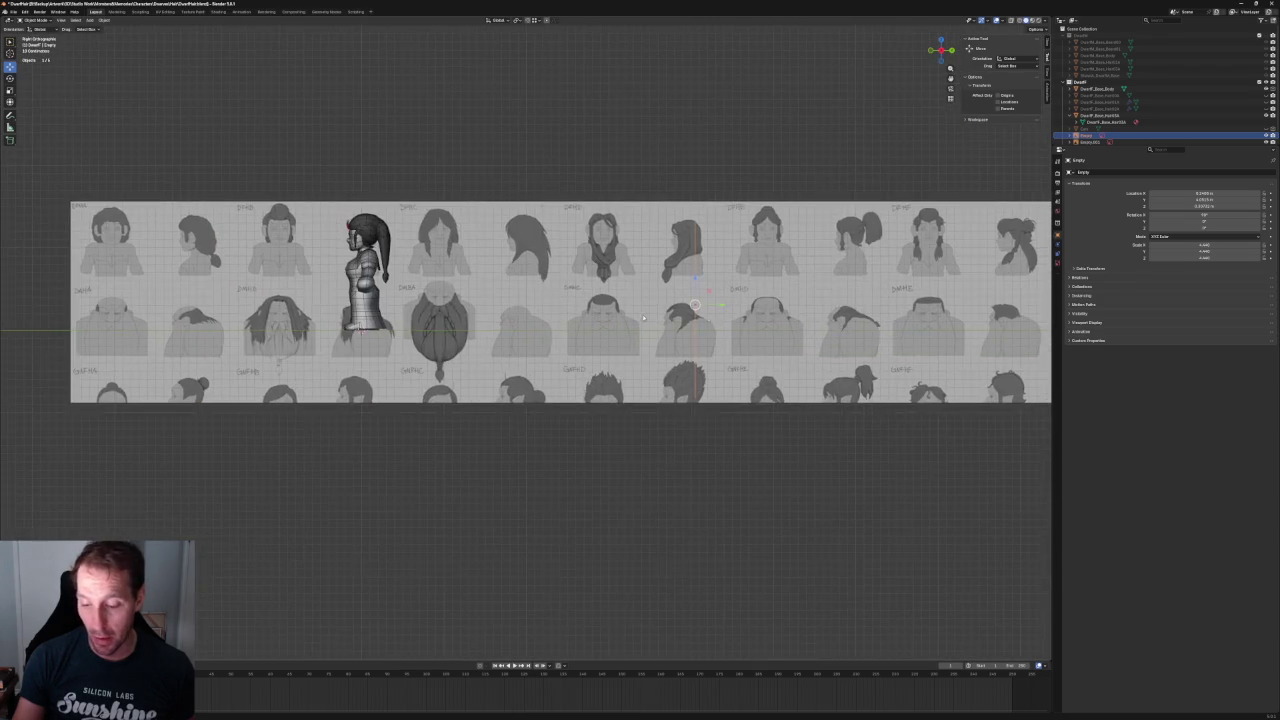
scroll(479, 322, up, 5)
shift+middle_drag(479, 322, 479, 321)
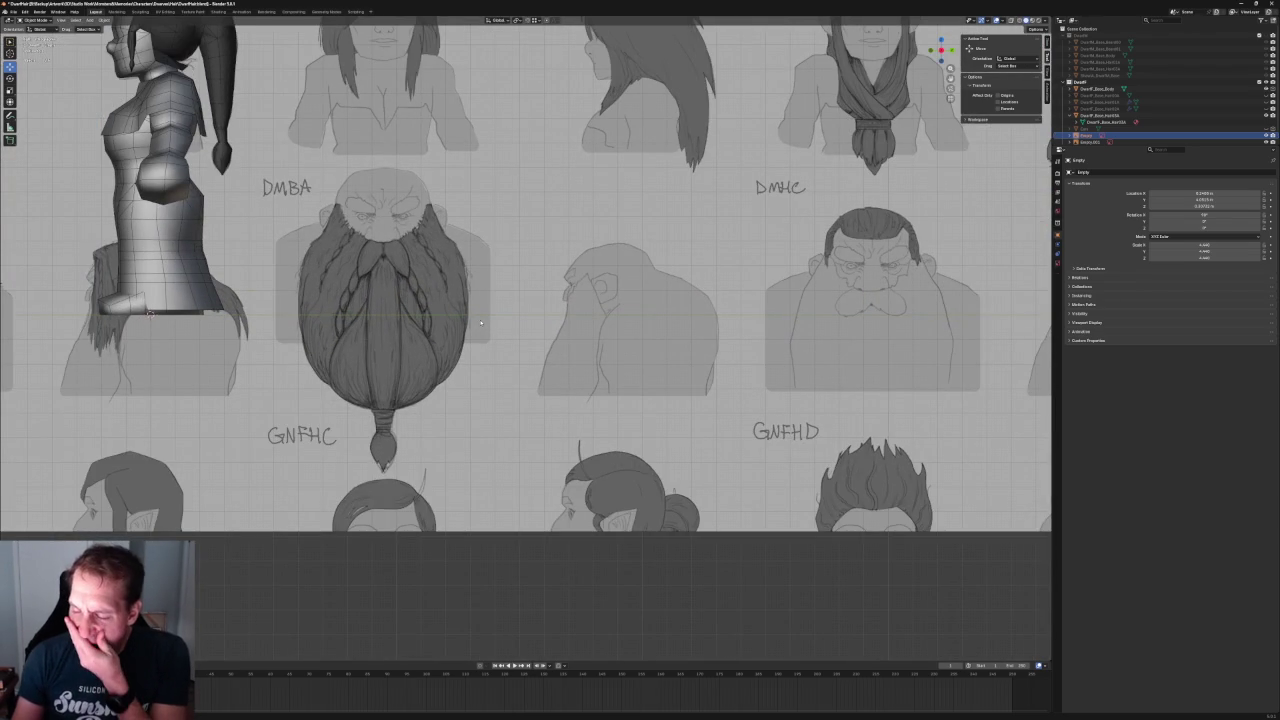
scroll(480, 322, up, 2)
scroll(287, 273, up, 2)
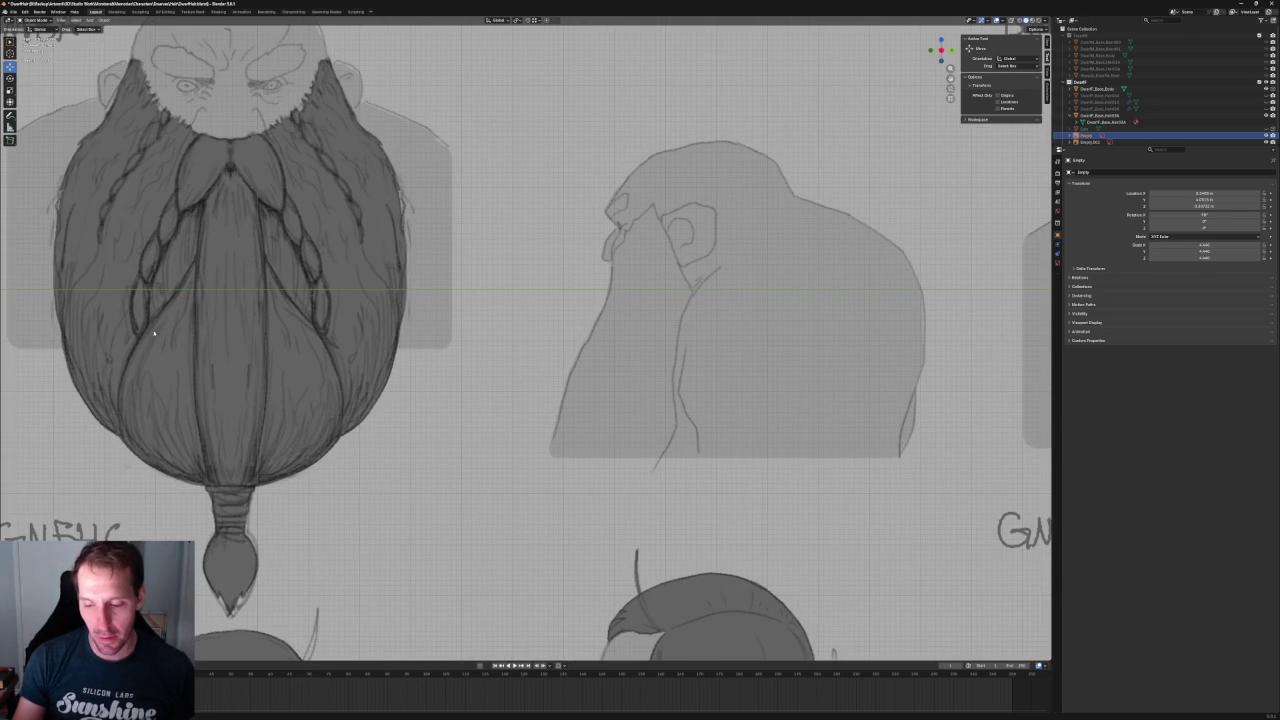
scroll(314, 403, down, 3)
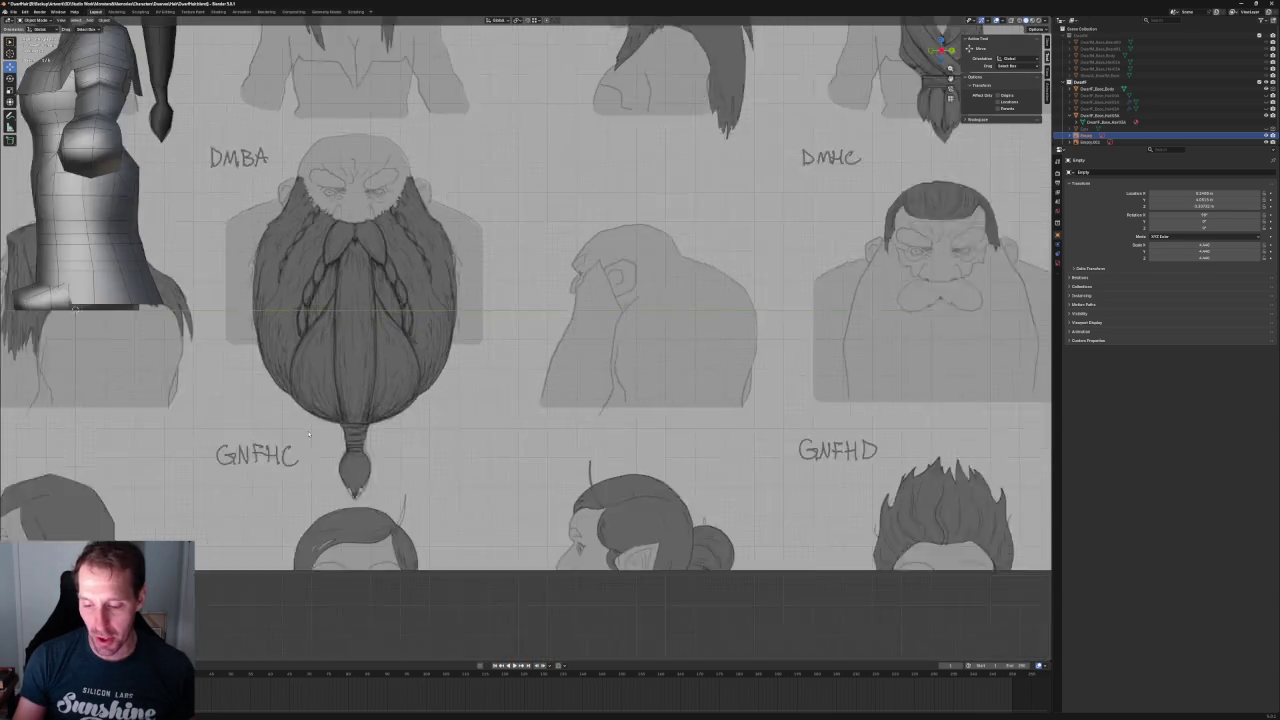
shift+middle_drag(506, 399, 634, 397)
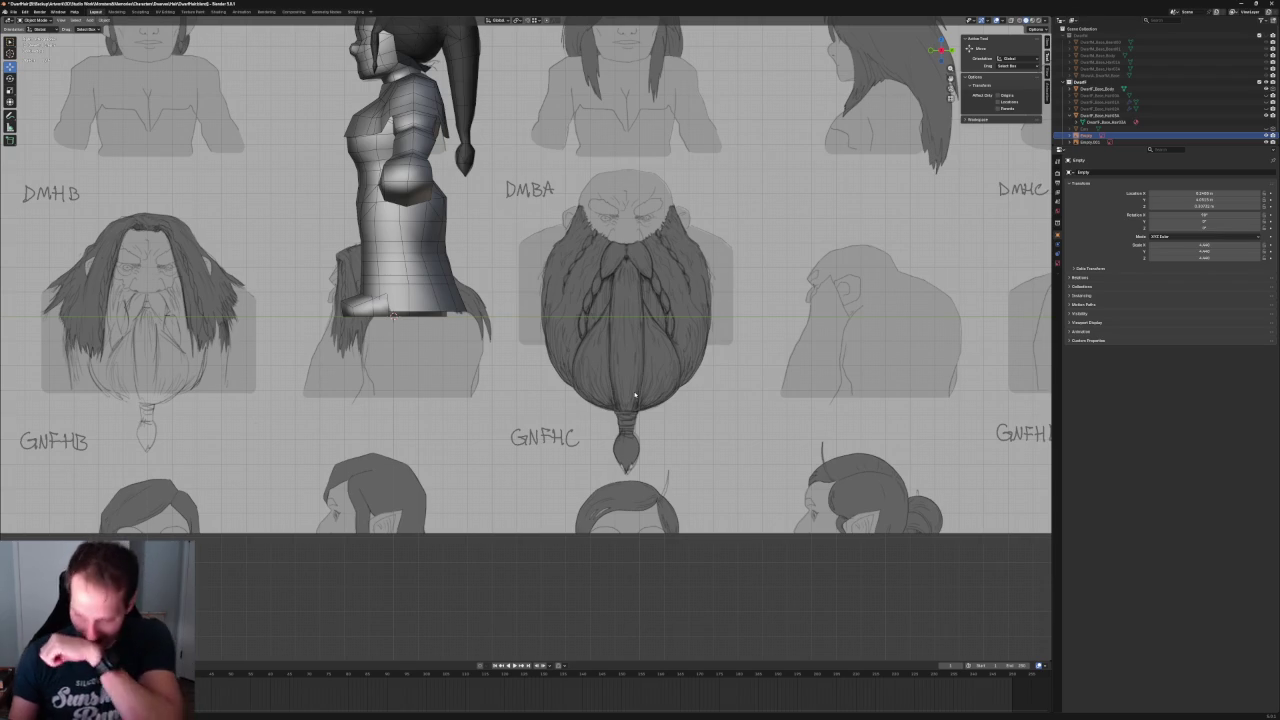
scroll(690, 372, up, 3)
scroll(690, 372, up, 2)
shift+middle_drag(686, 366, 457, 314)
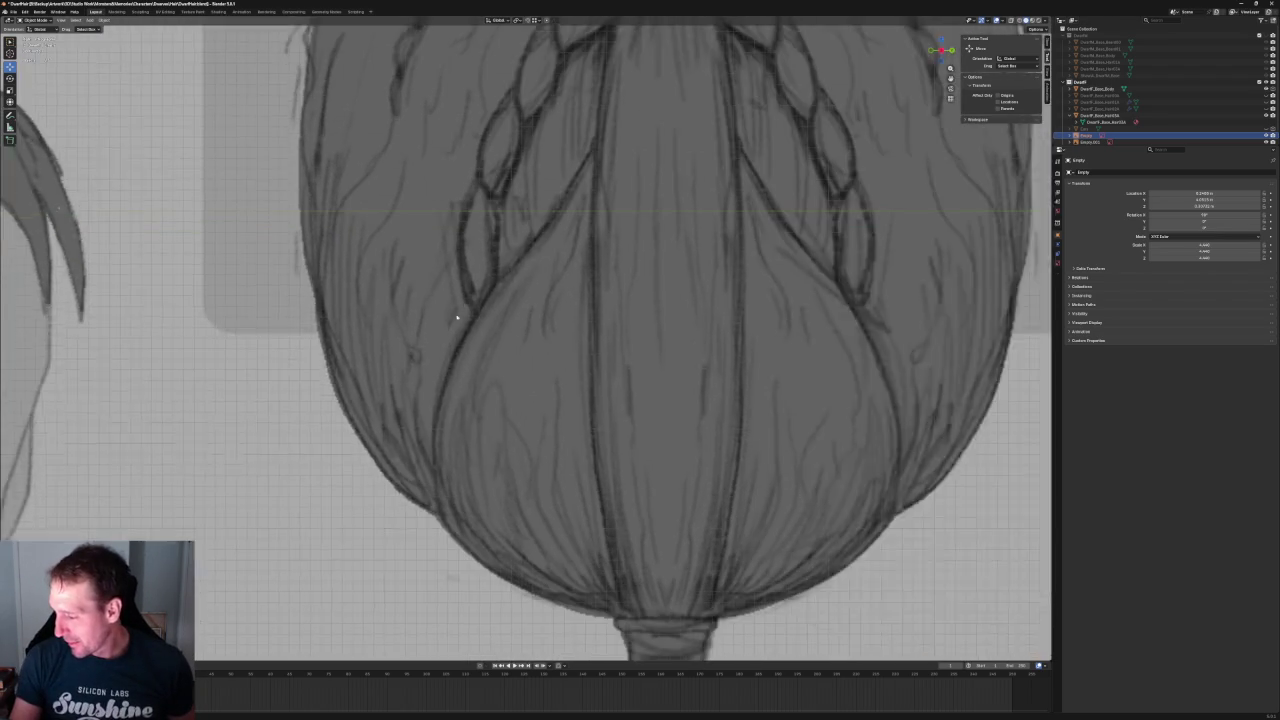
scroll(421, 322, down, 6)
scroll(327, 329, up, 1)
shift+middle_drag(327, 329, 497, 346)
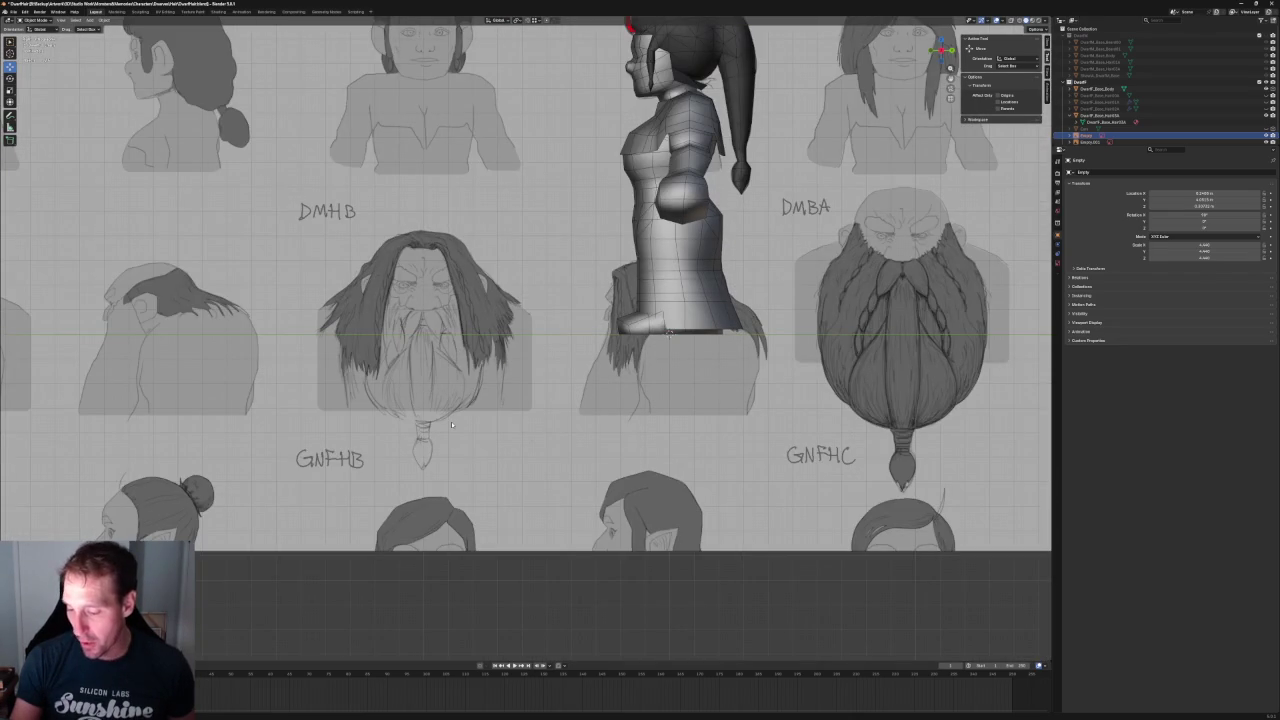
scroll(451, 424, down, 5)
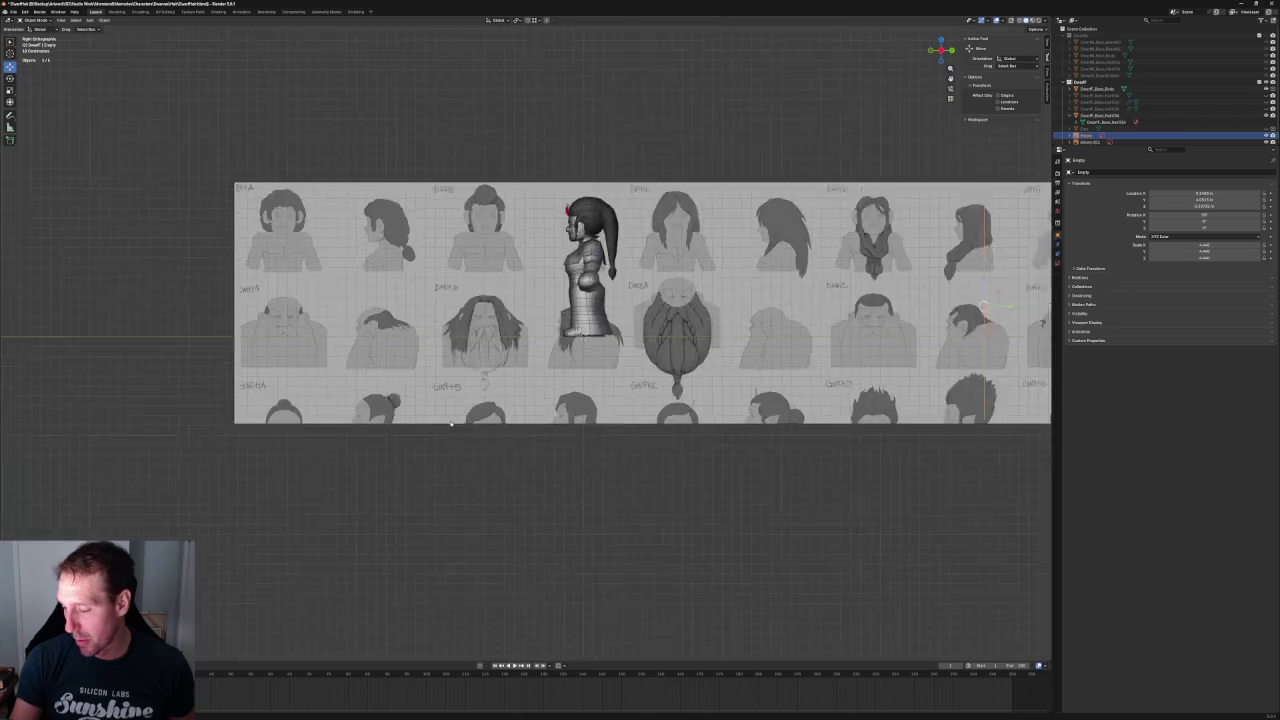
scroll(405, 341, down, 3)
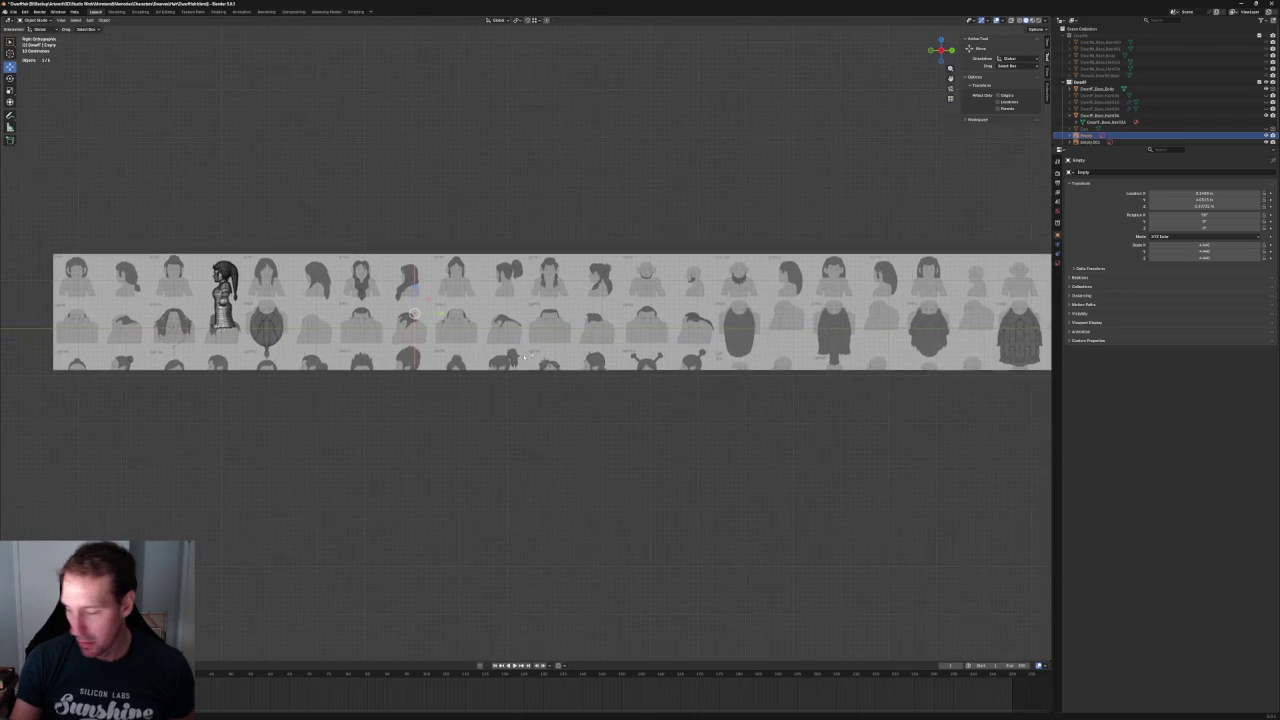
ctrl+scroll(560, 350, down, 2)
ctrl+scroll(680, 337, down, 3)
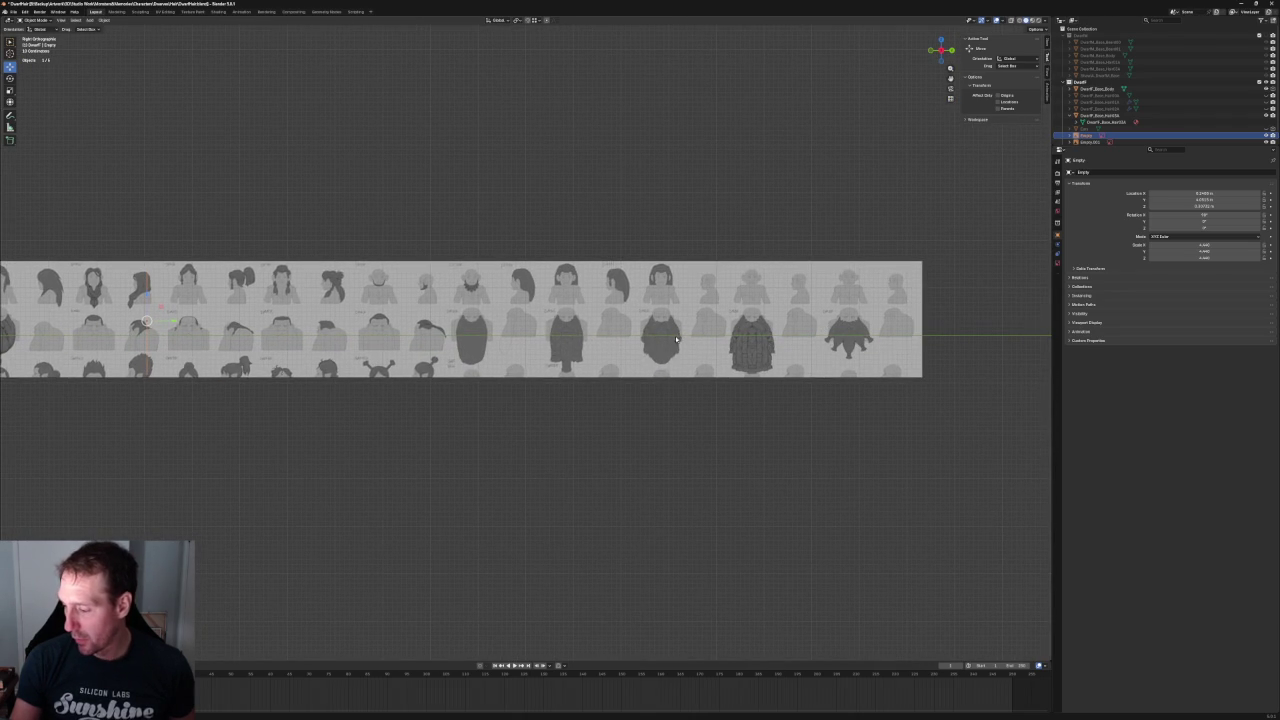
ctrl+scroll(569, 335, up, 3)
ctrl+scroll(650, 400, up, 3)
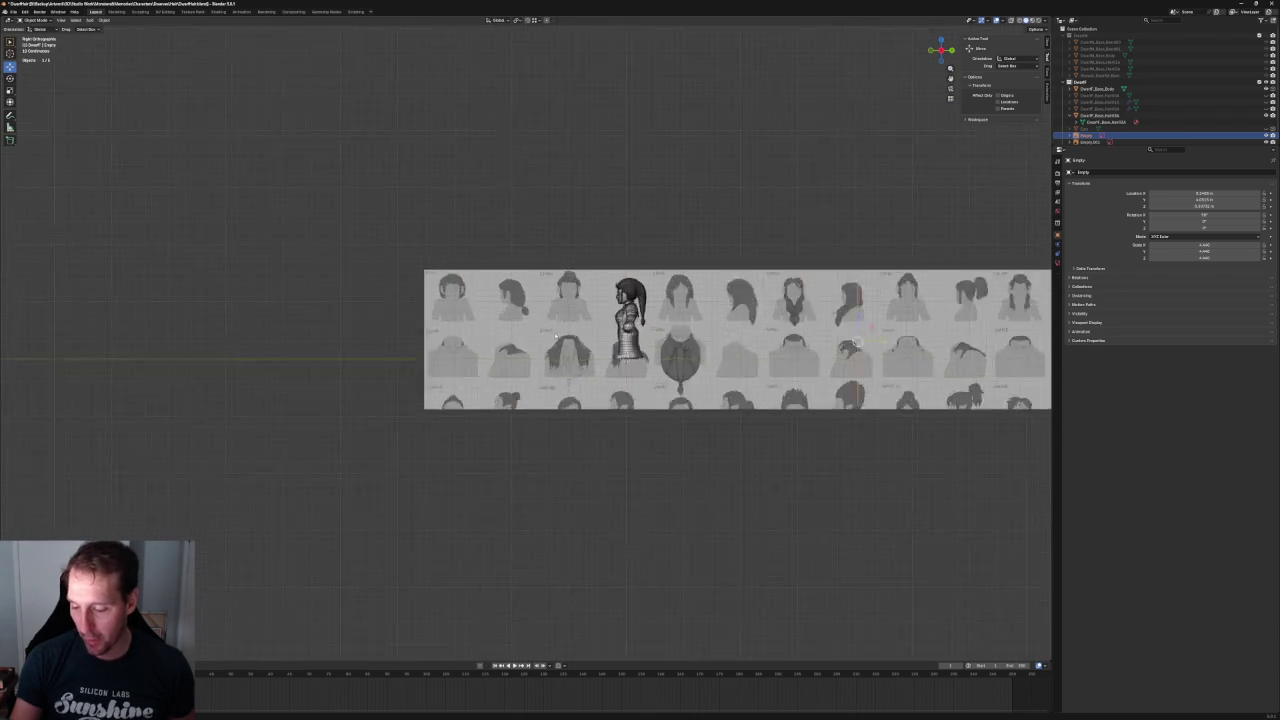
scroll(750, 472, up, 6)
scroll(750, 472, up, 3)
shift+middle_drag(613, 426, 453, 310)
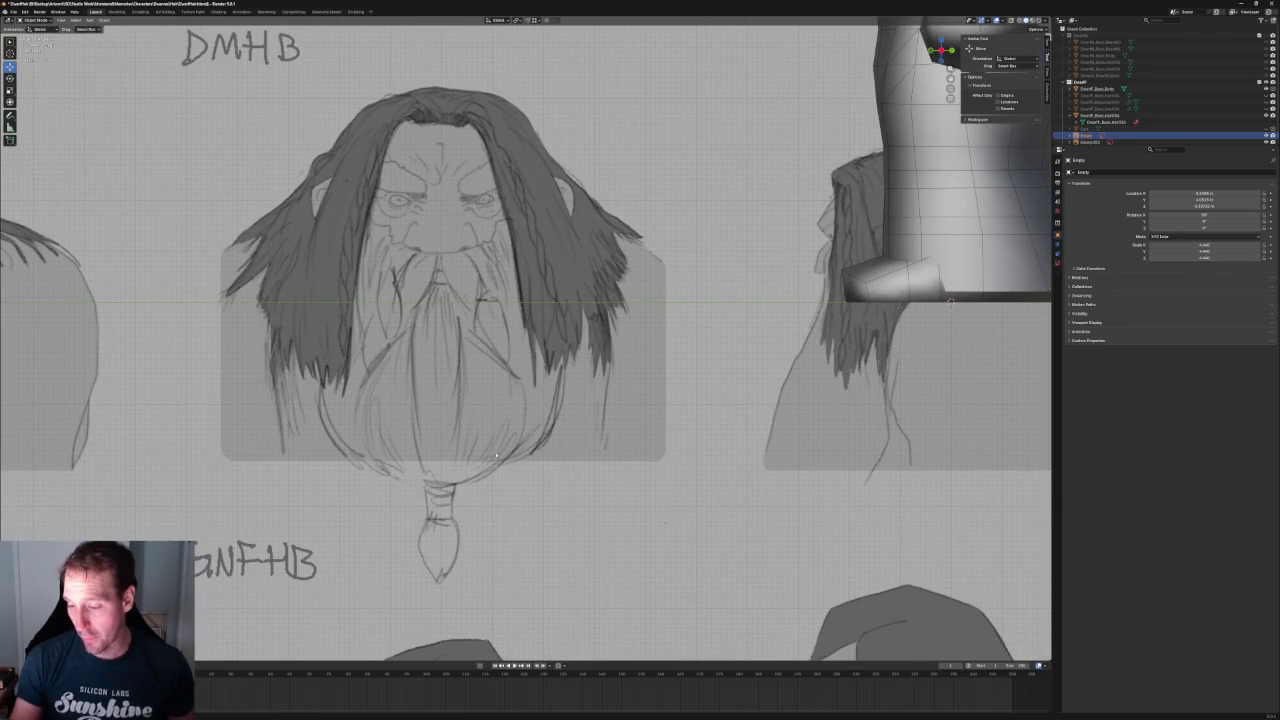
scroll(446, 277, down, 3)
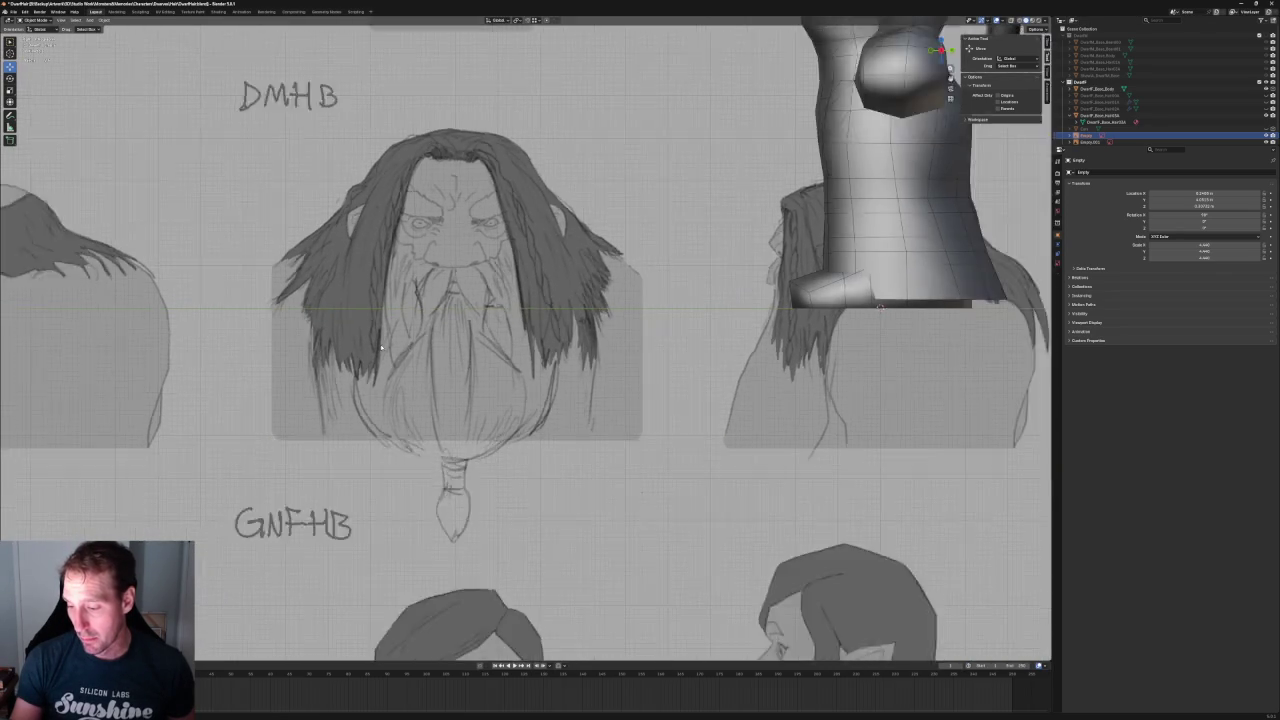
scroll(626, 388, down, 3)
scroll(669, 260, up, 2)
shift+middle_drag(900, 330, 669, 260)
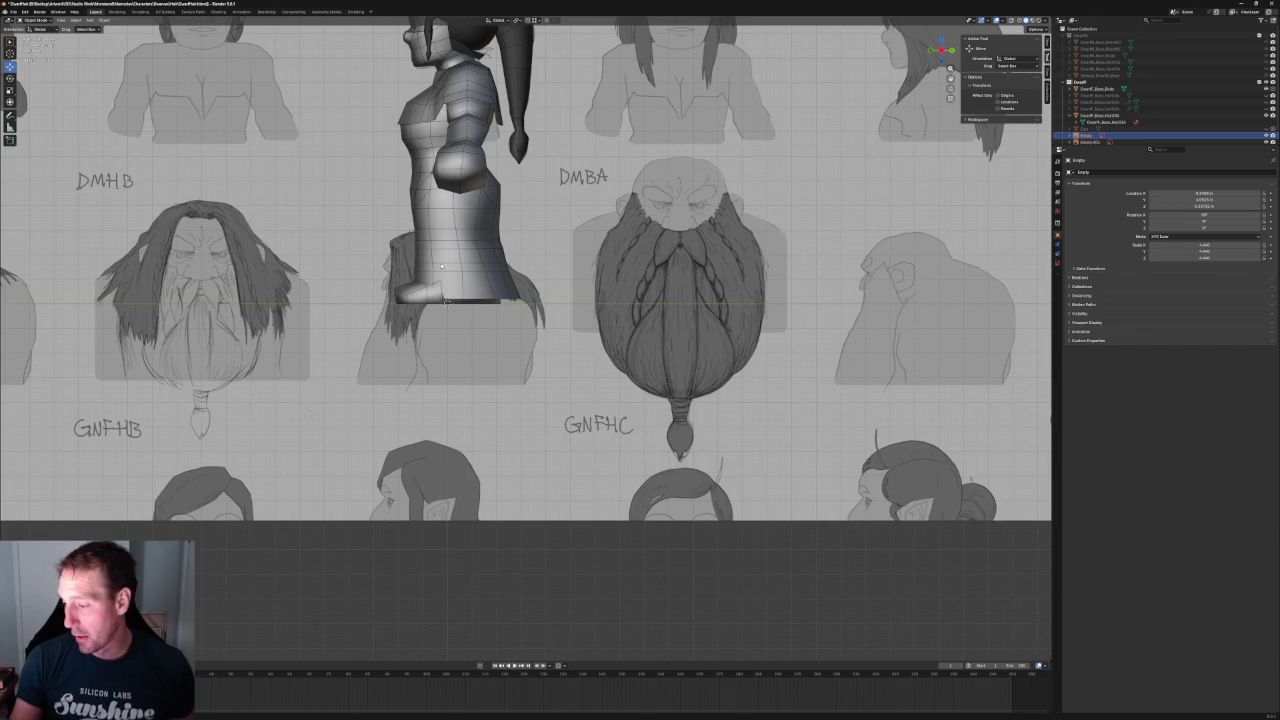
shift+middle_drag(441, 266, 825, 260)
shift+middle_drag(387, 251, 550, 251)
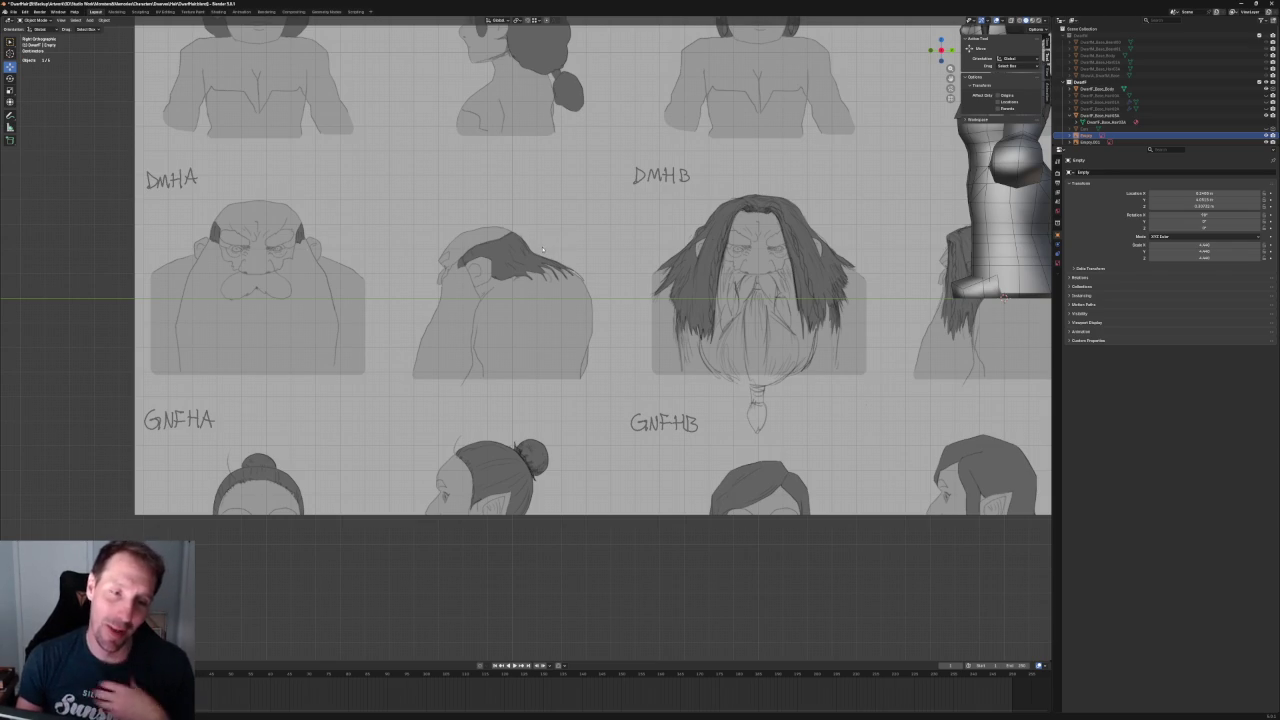
scroll(543, 249, down, 5)
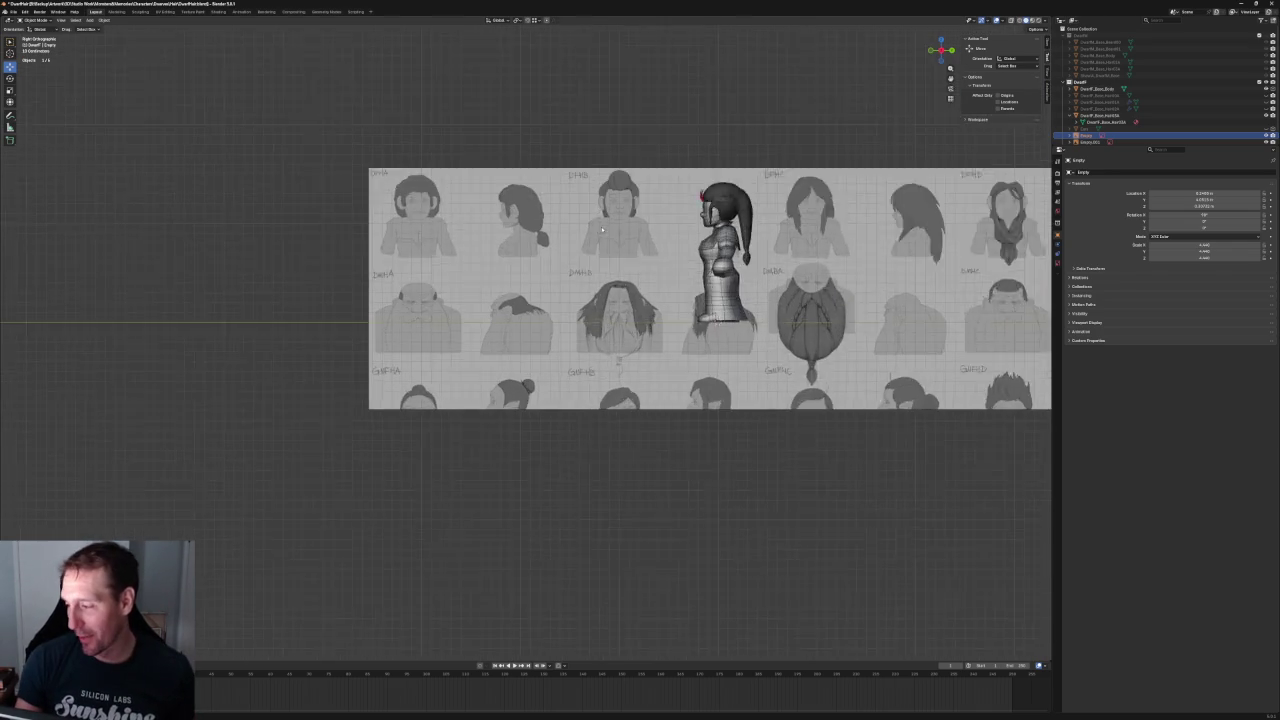
scroll(602, 229, up, 1)
scroll(570, 236, up, 2)
scroll(524, 246, up, 2)
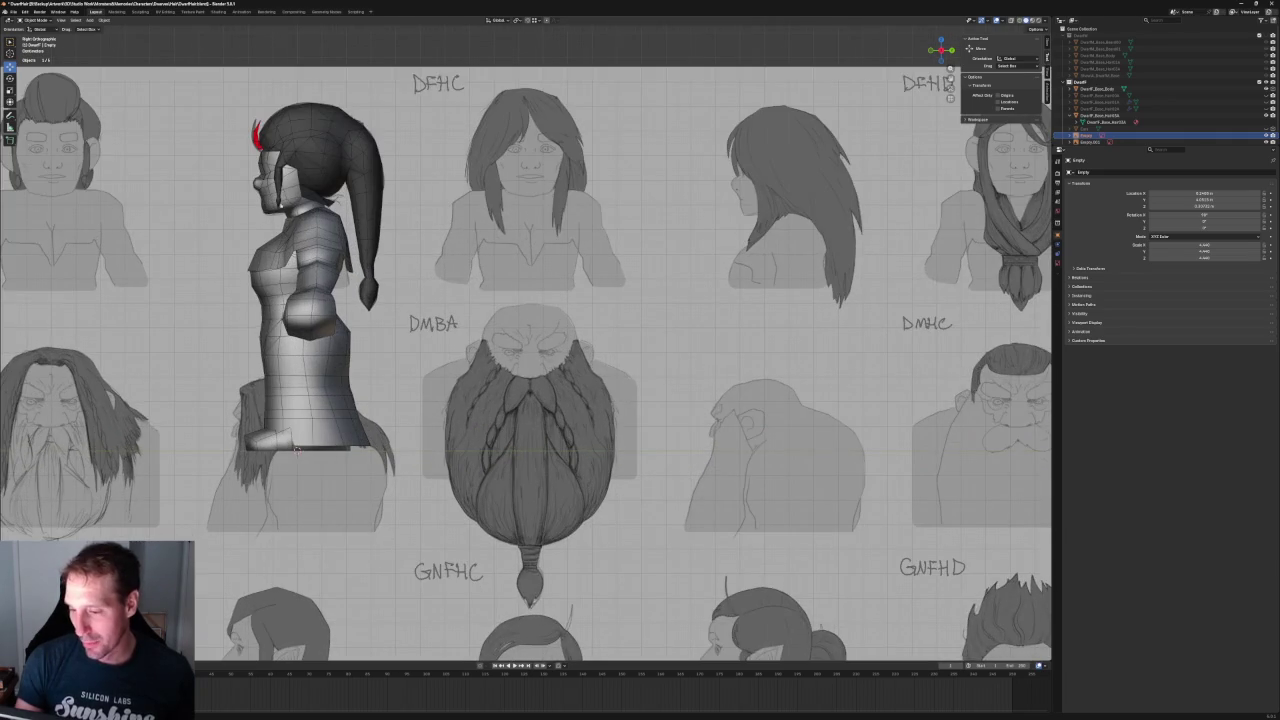
scroll(296, 449, up, 3)
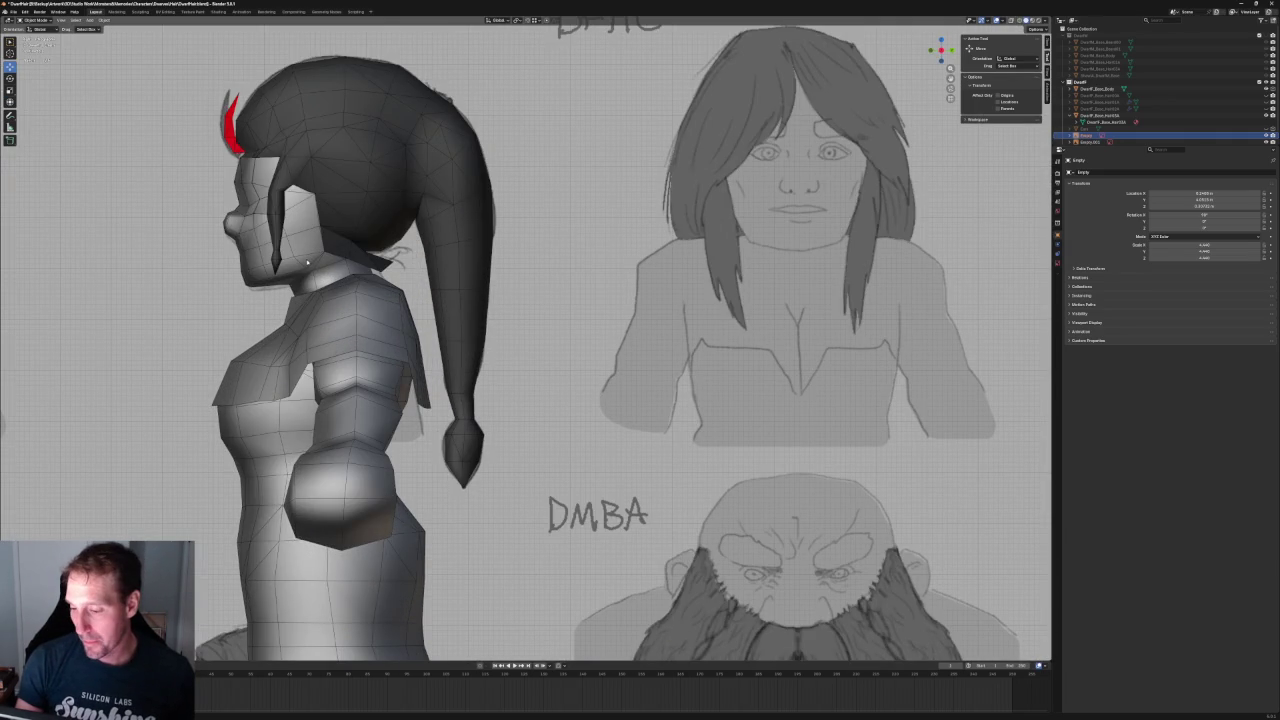
- Select the dwarf body mesh and zoom out to see it against the reference sheet
click(307, 262)
scroll(330, 275, up, 5)
scroll(296, 208, down, 2)
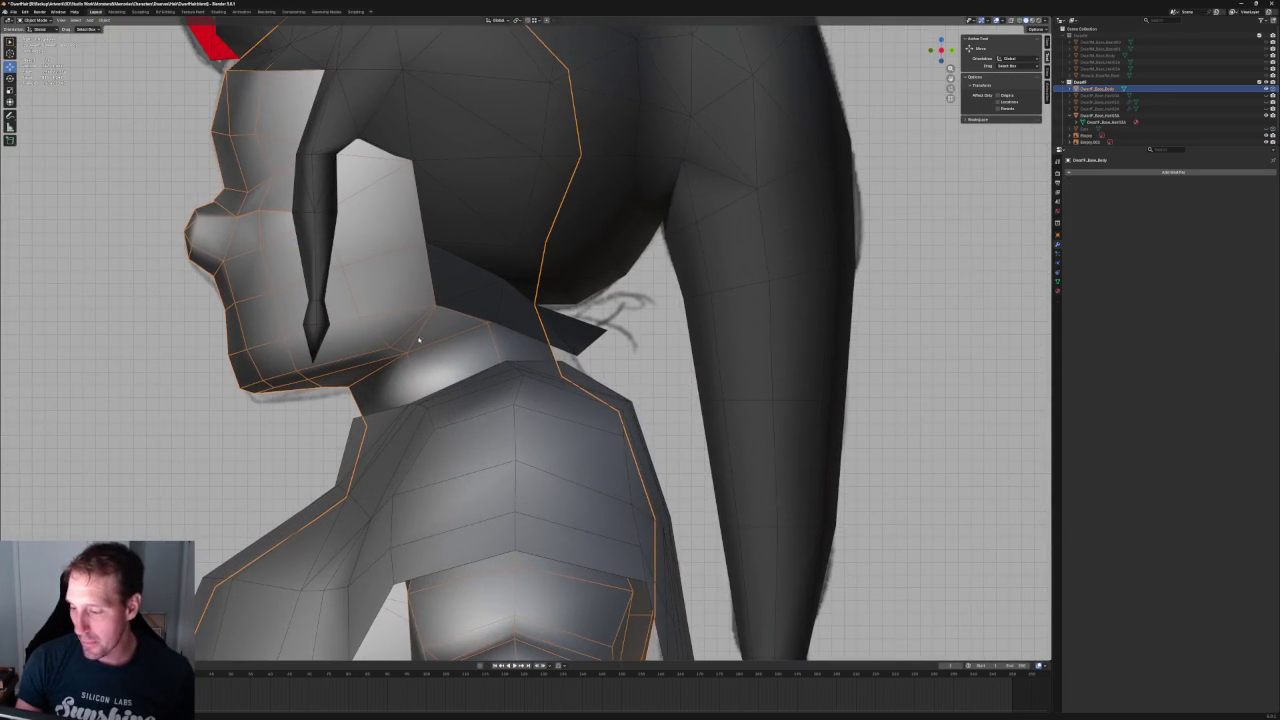
scroll(380, 280, down, 2)
scroll(441, 326, down, 1)
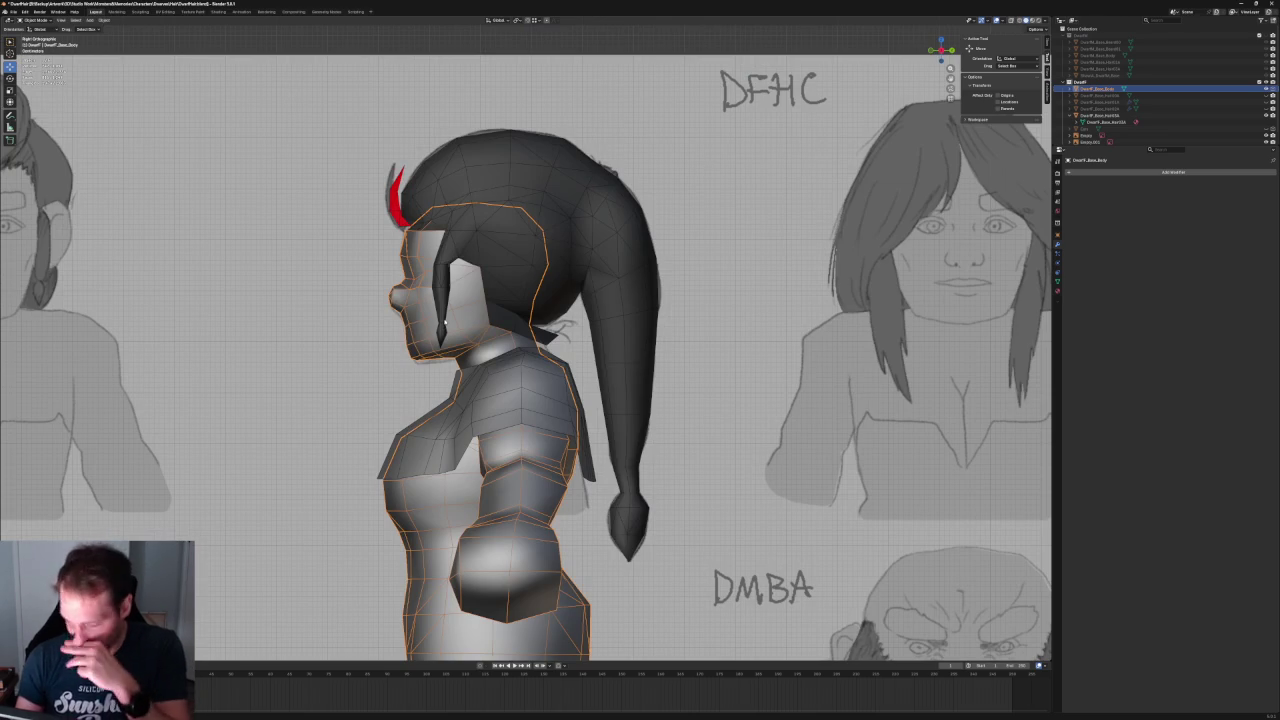
scroll(460, 320, down, 2)
scroll(500, 320, down, 2)
scroll(552, 319, down, 2)
scroll(535, 319, down, 1)
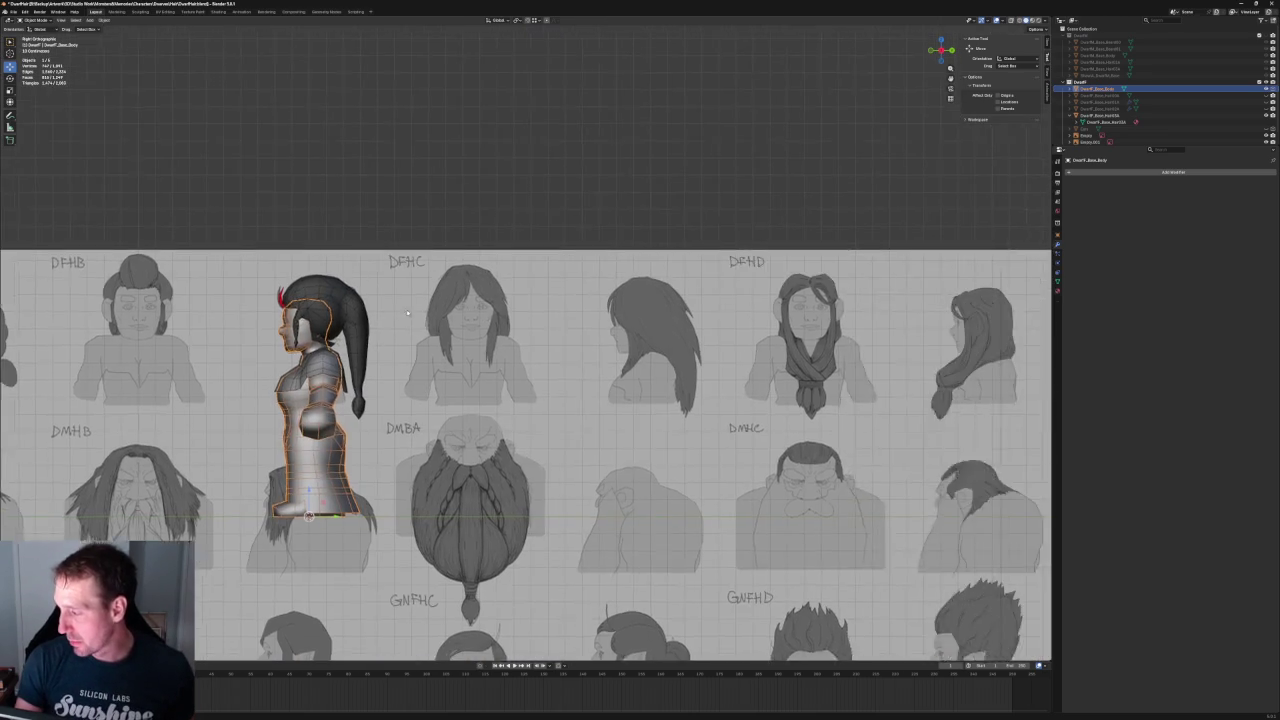
scroll(505, 318, down, 1)
scroll(478, 318, down, 2)
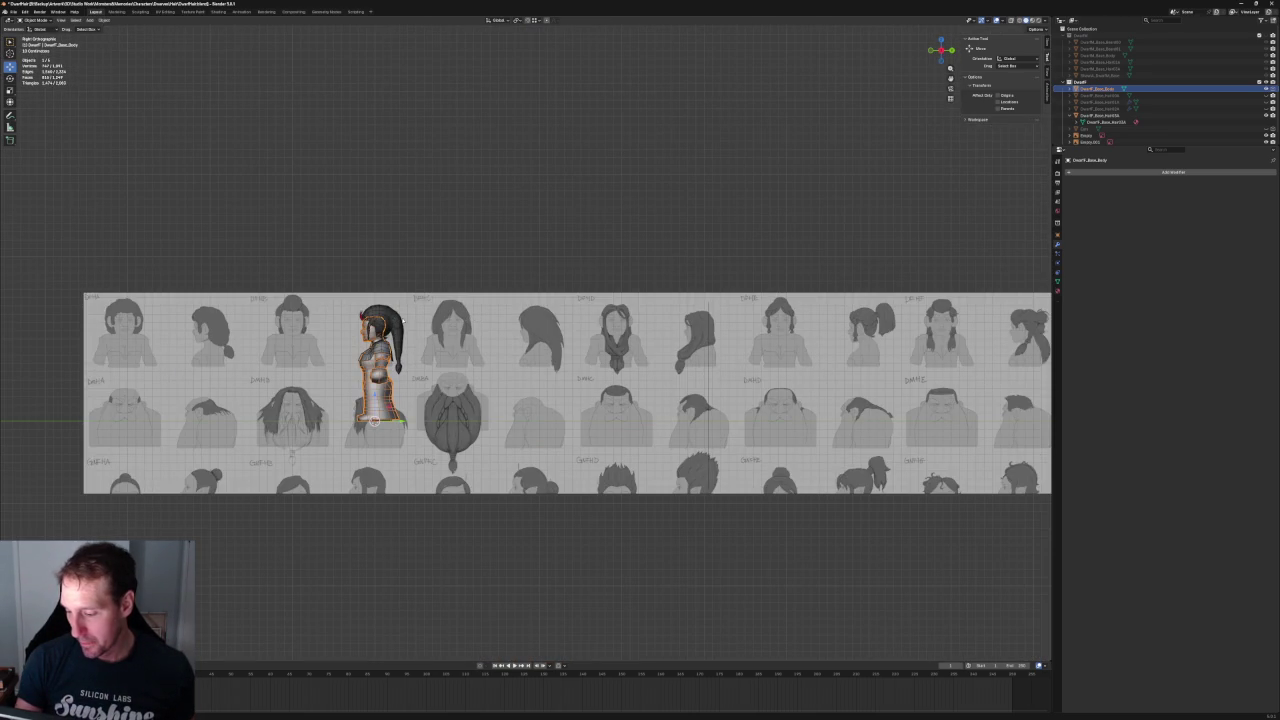
shift+middle_drag(803, 336, 528, 318)
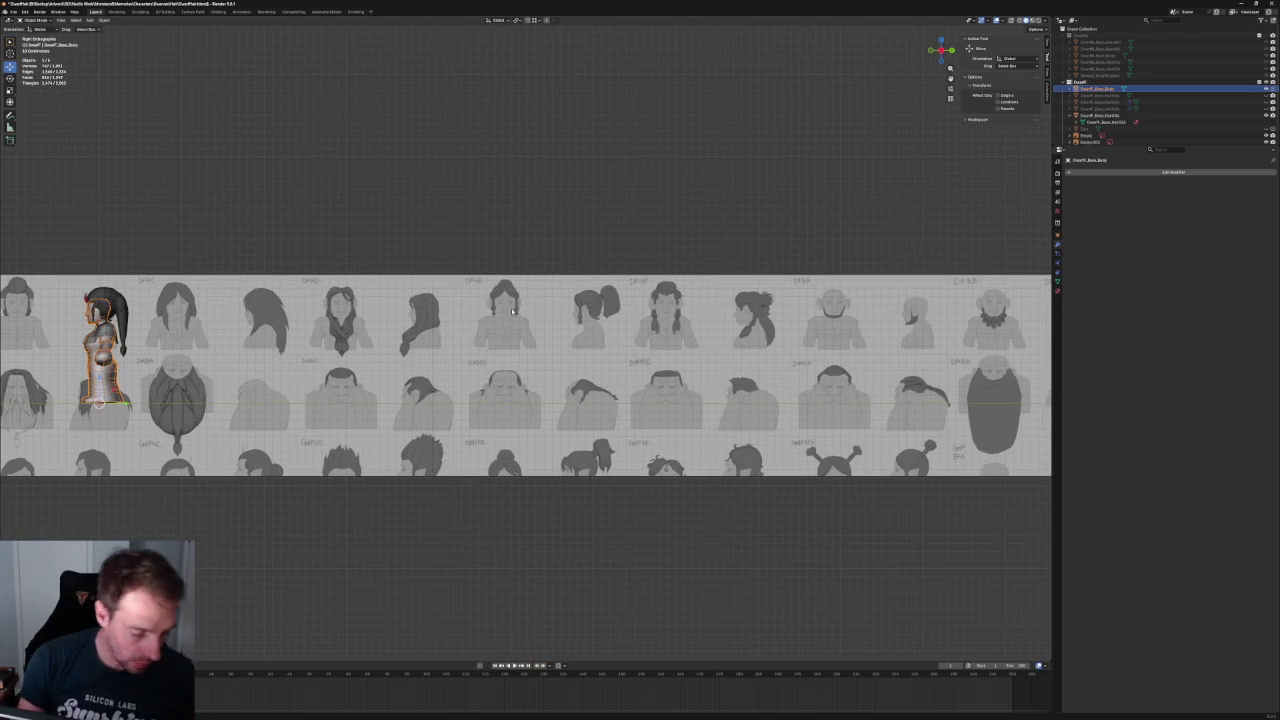
- Slide the reference image sideways along one axis twice, until DFBB and DMBB sit beside the character
click(698, 349)
key(g)
key(y)
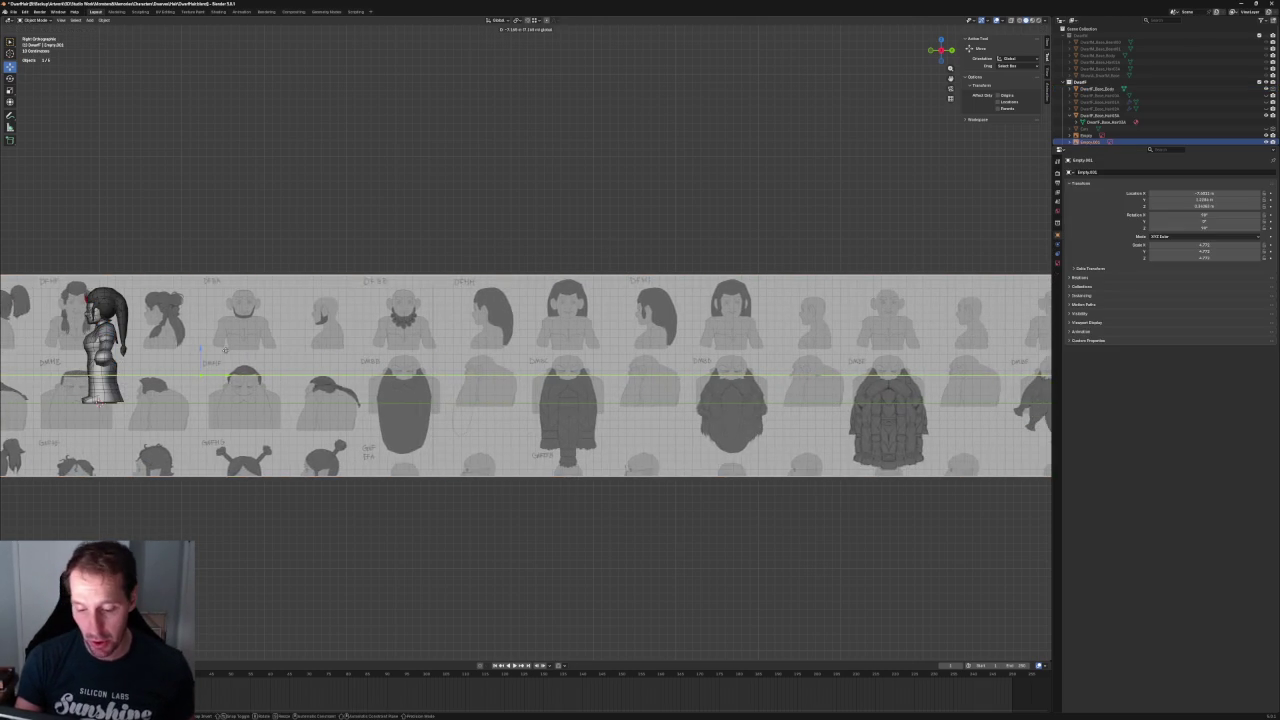
click(11, 341)
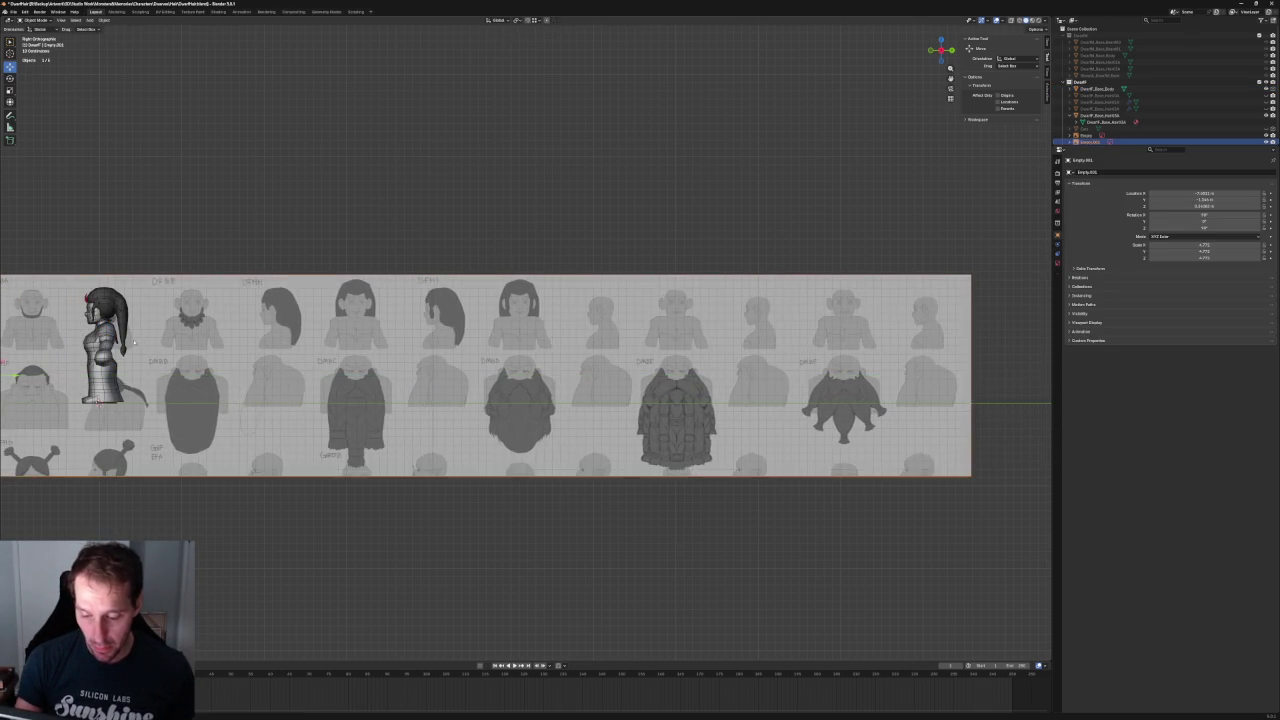
key(KP_Decimal)
scroll(484, 362, up, 3)
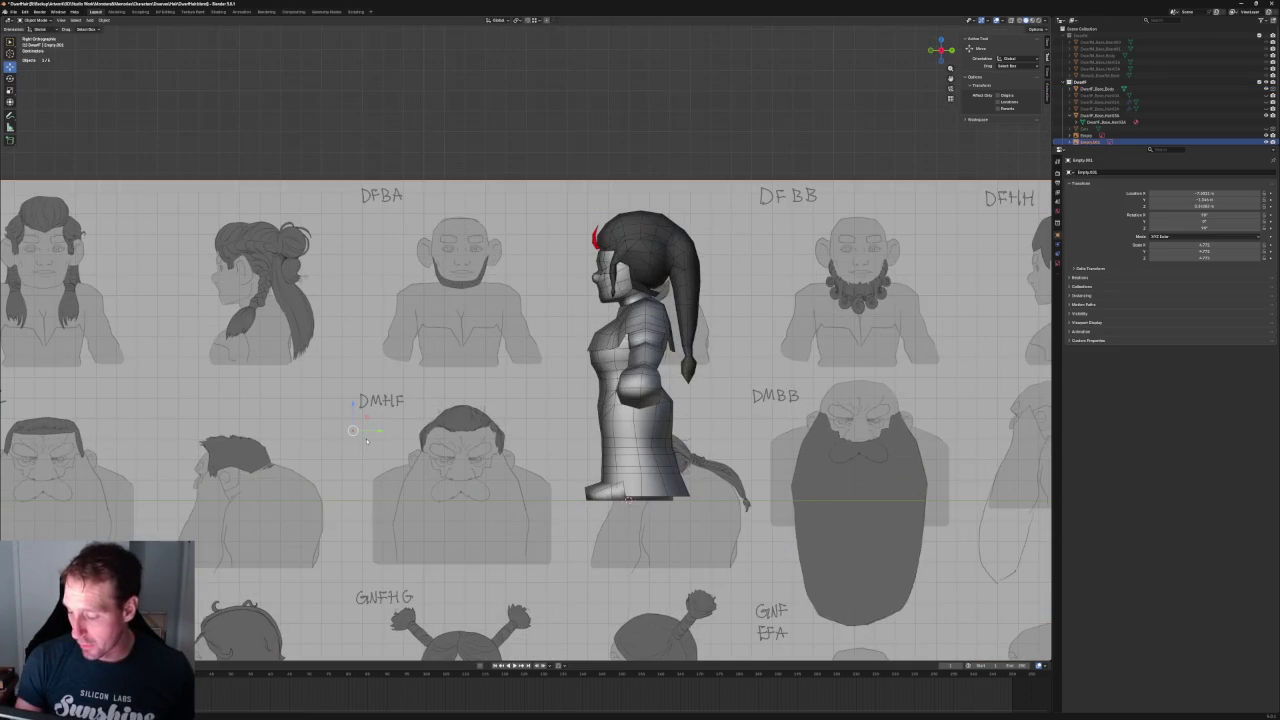
key(g)
key(y)
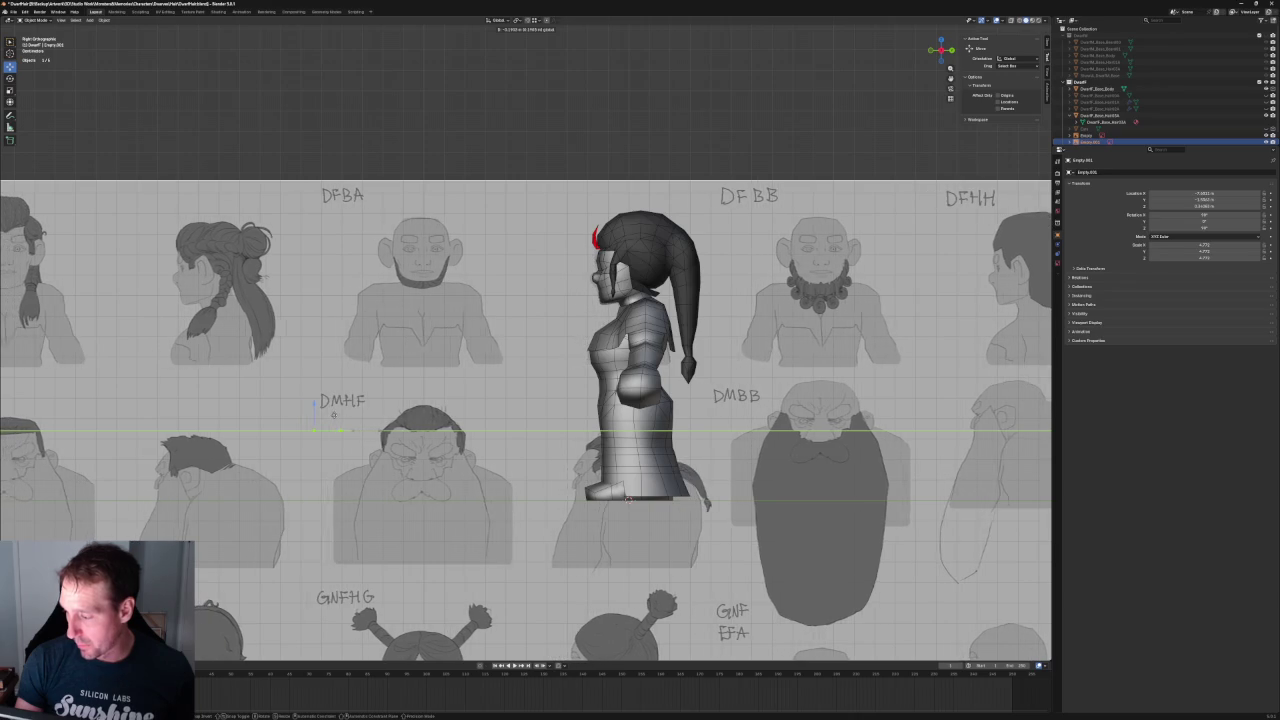
click(628, 498)
scroll(655, 125, up, 5)
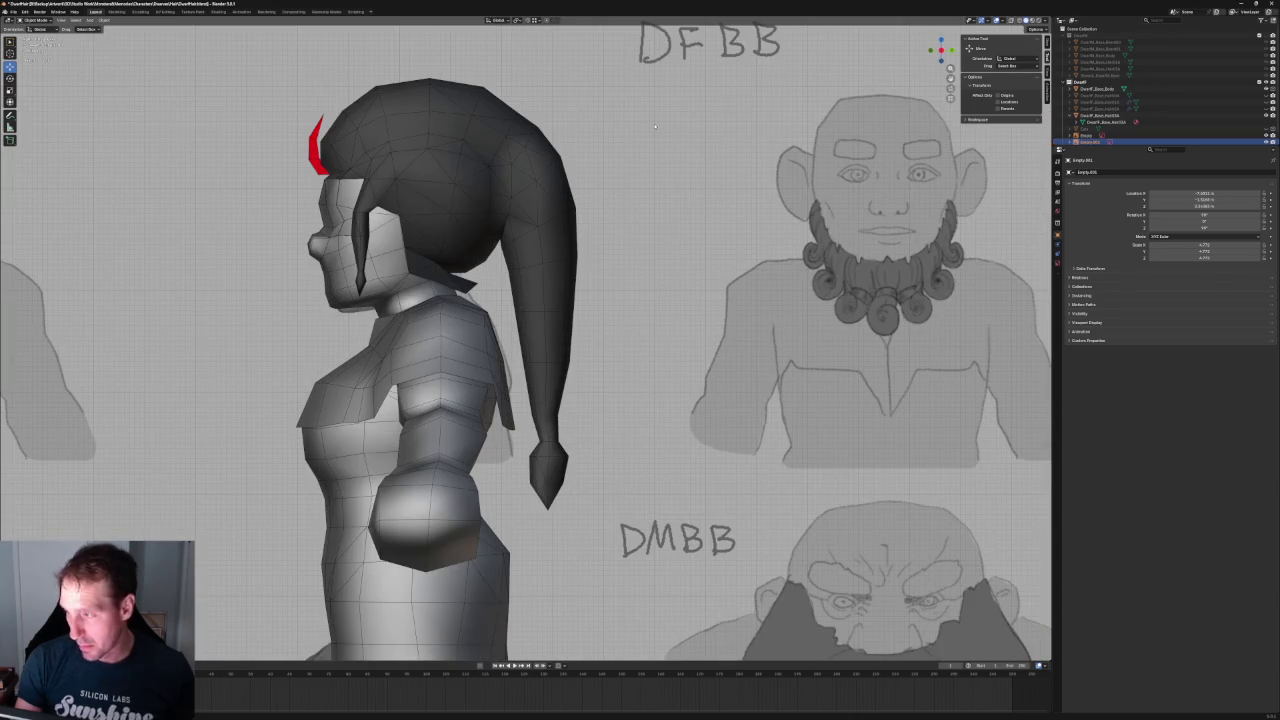
- With X-ray on, move the reference so the sketched beard lines up with the jaw
click(1019, 19)
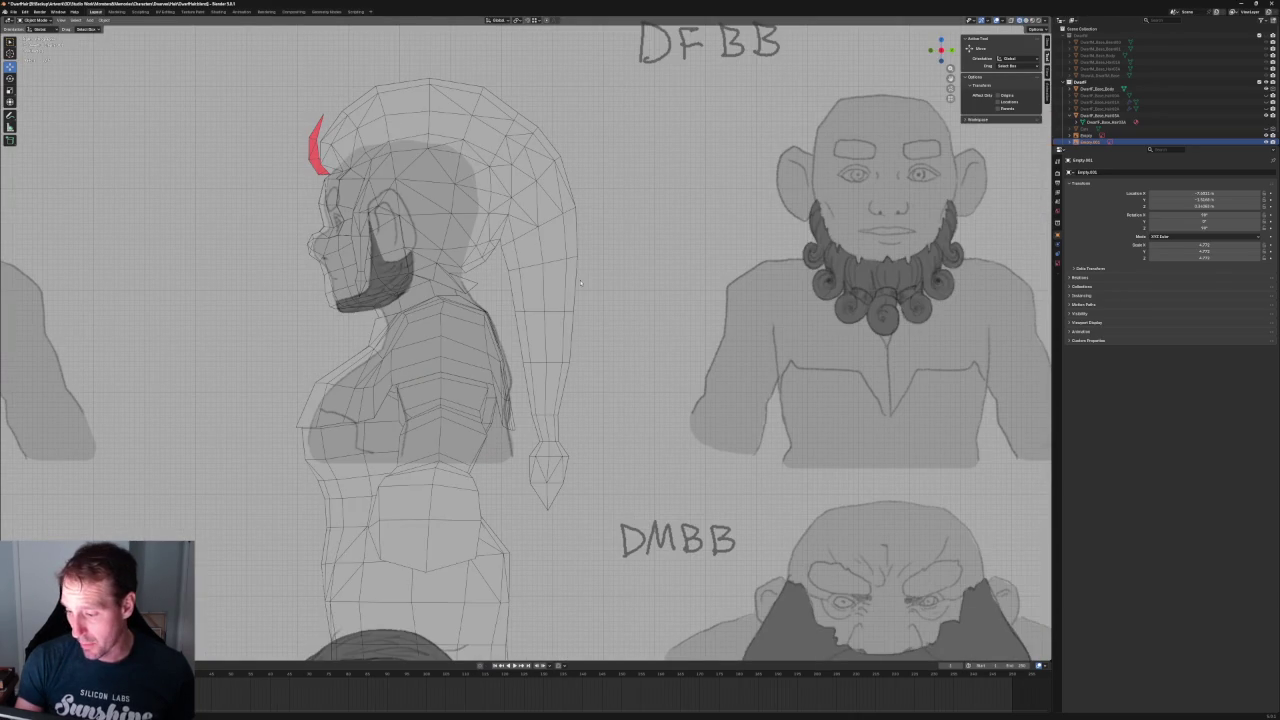
key(g)
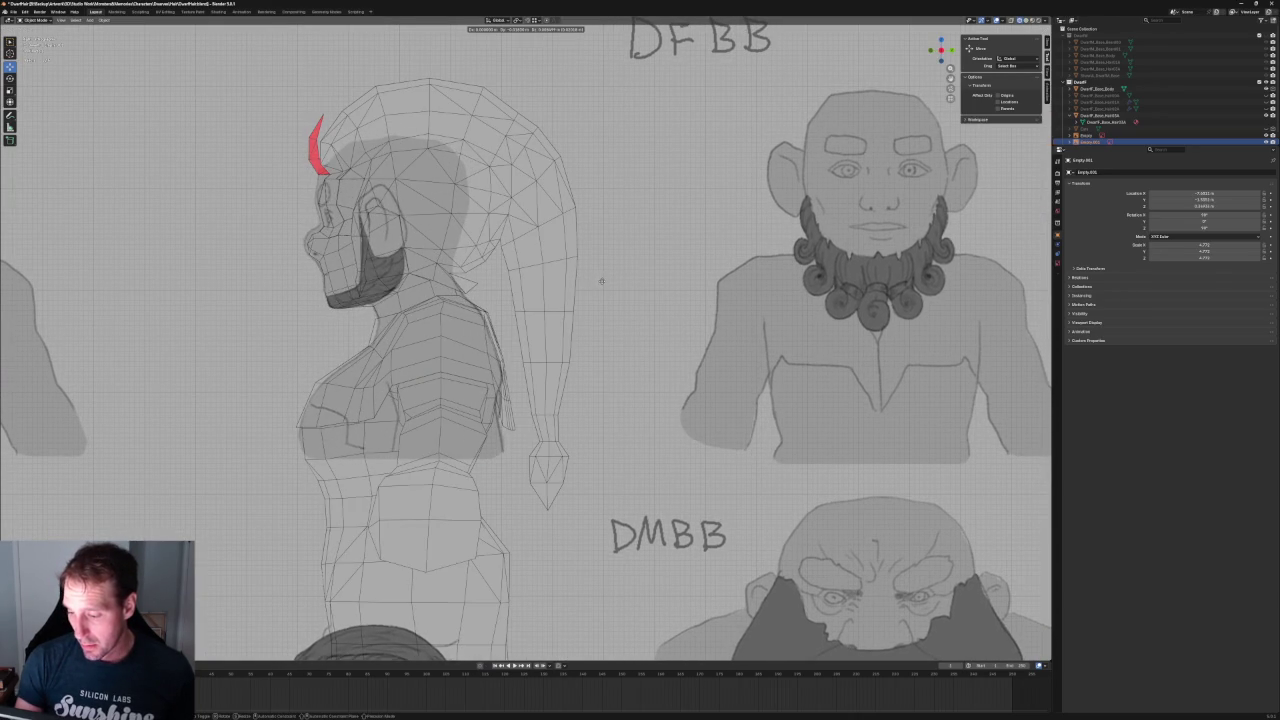
click(605, 282)
scroll(339, 228, up, 2)
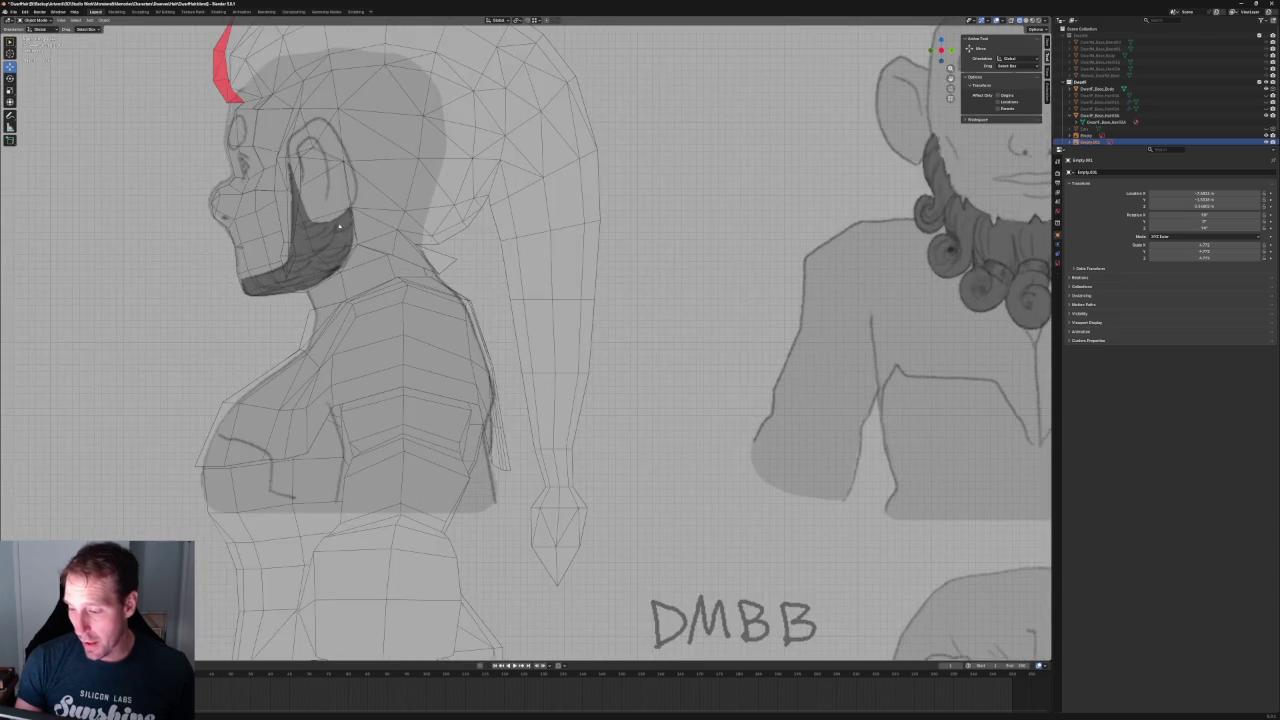
scroll(339, 228, up, 2)
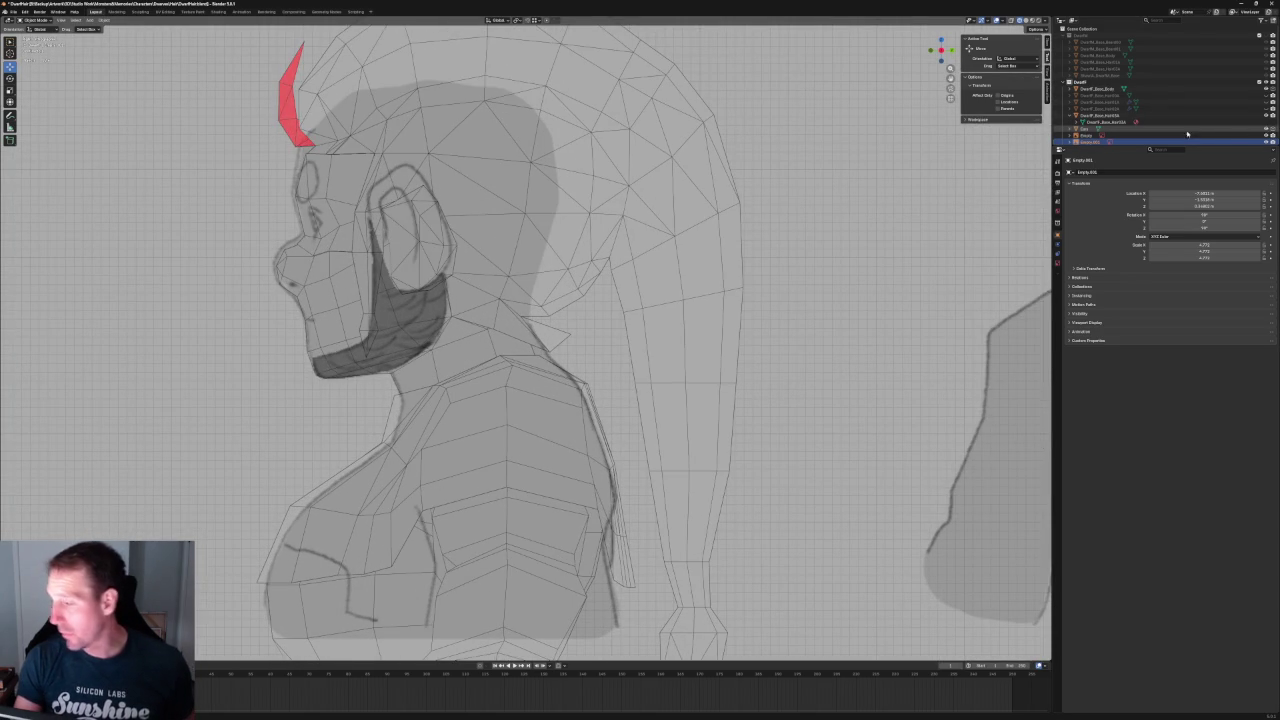
scroll(407, 310, up, 3)
scroll(407, 310, down, 2)
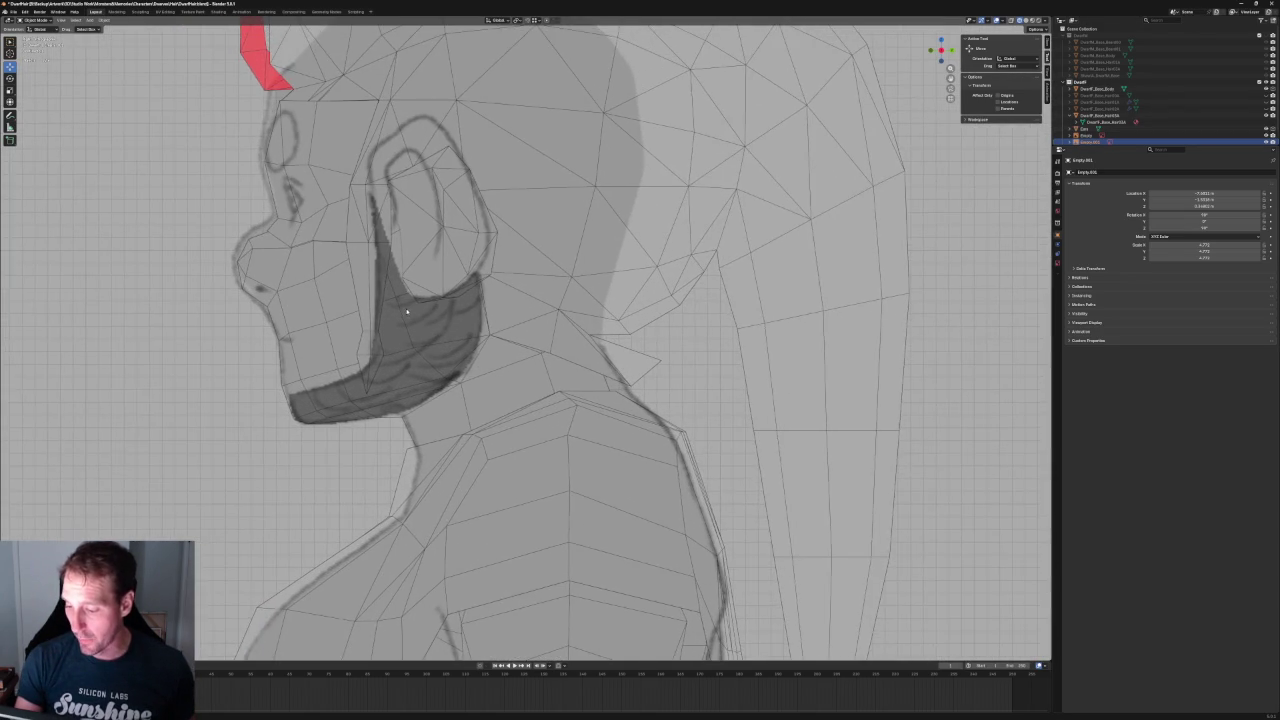
scroll(407, 310, up, 2)
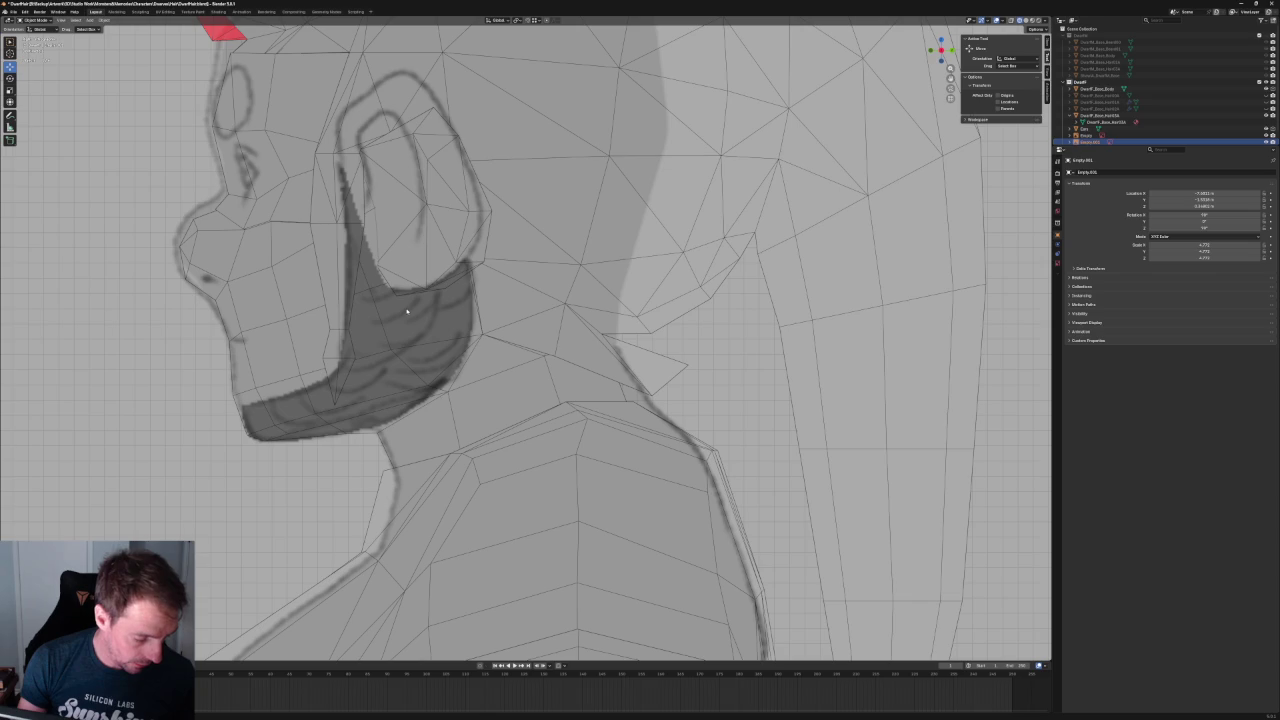
scroll(440, 298, down, 5)
- Return to solid shading without X-ray and put the body mesh into Edit Mode
key(shift+z)
click(1013, 21)
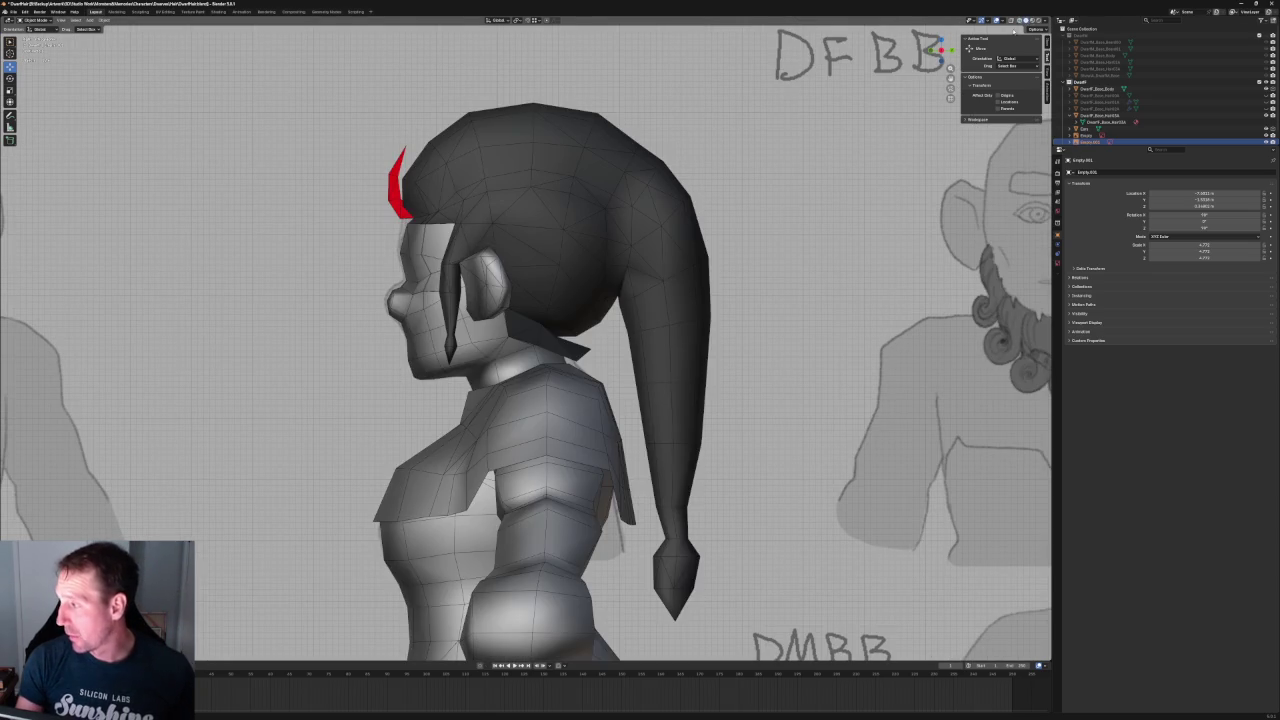
click(478, 362)
scroll(479, 355, up, 3)
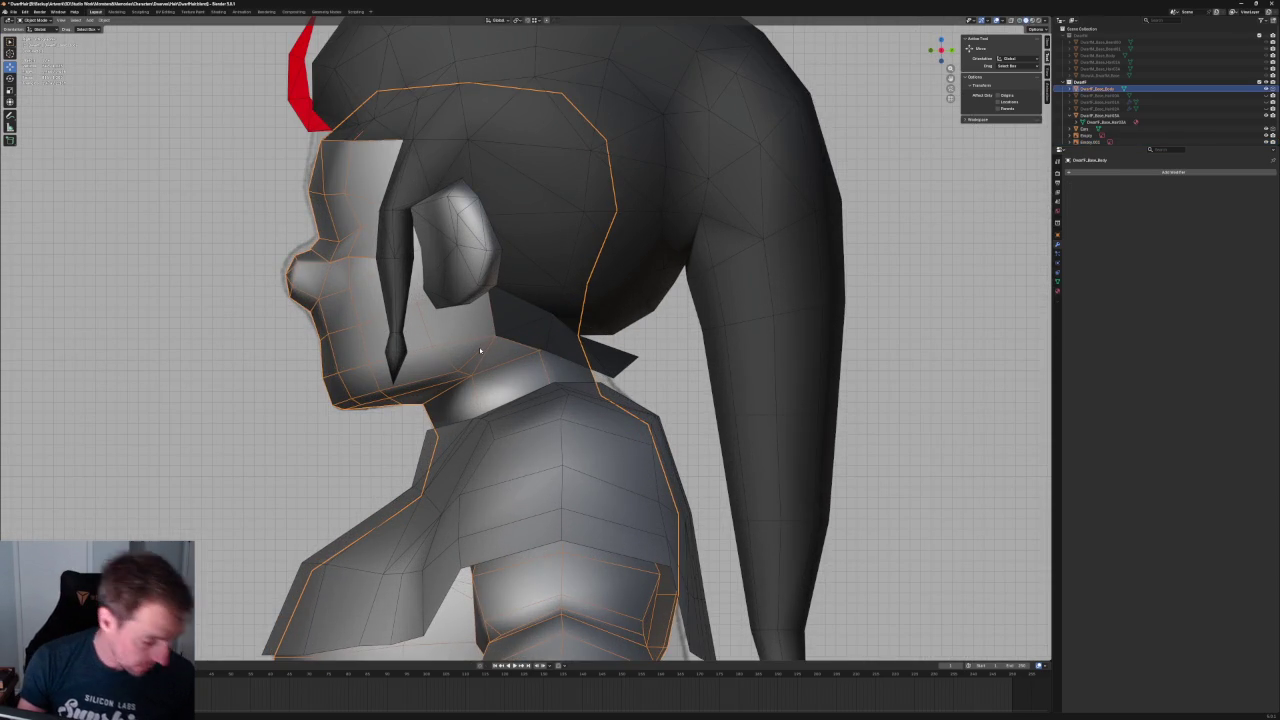
key(Tab)
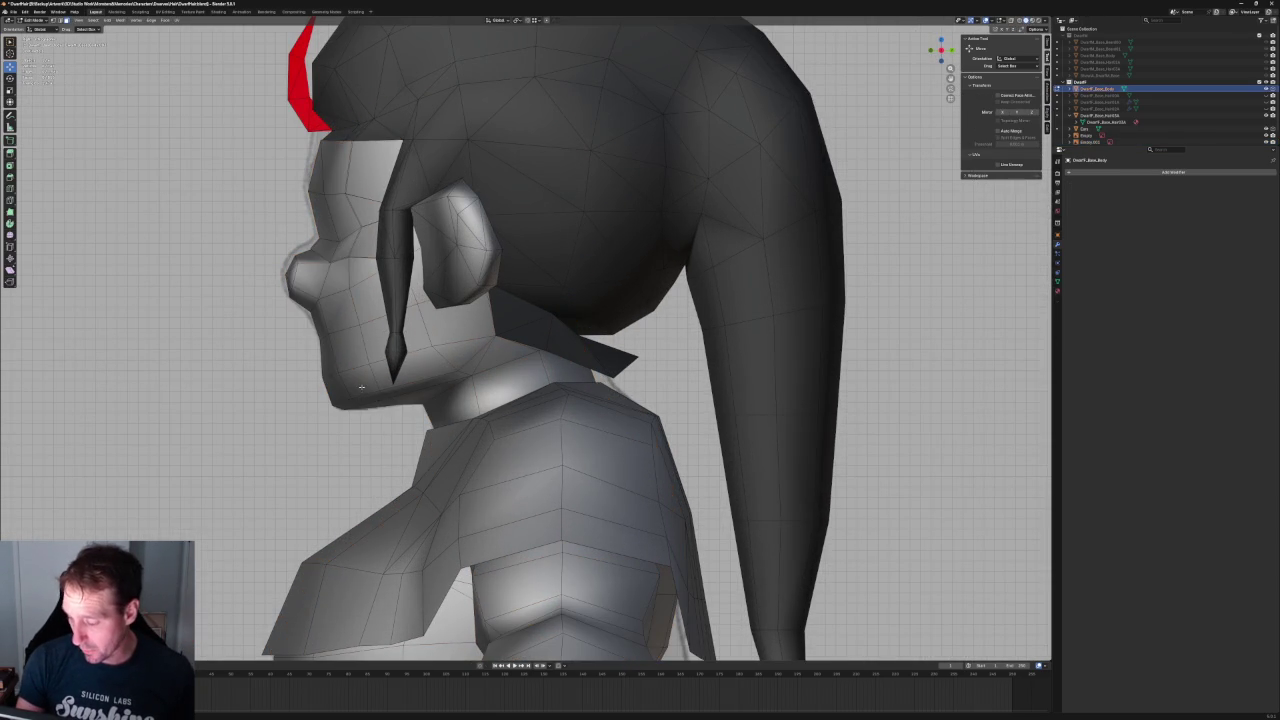
- Select the chin, jaw and cheek faces, using X-ray to reach the hidden ones
click(361, 387)
shift+click(408, 383)
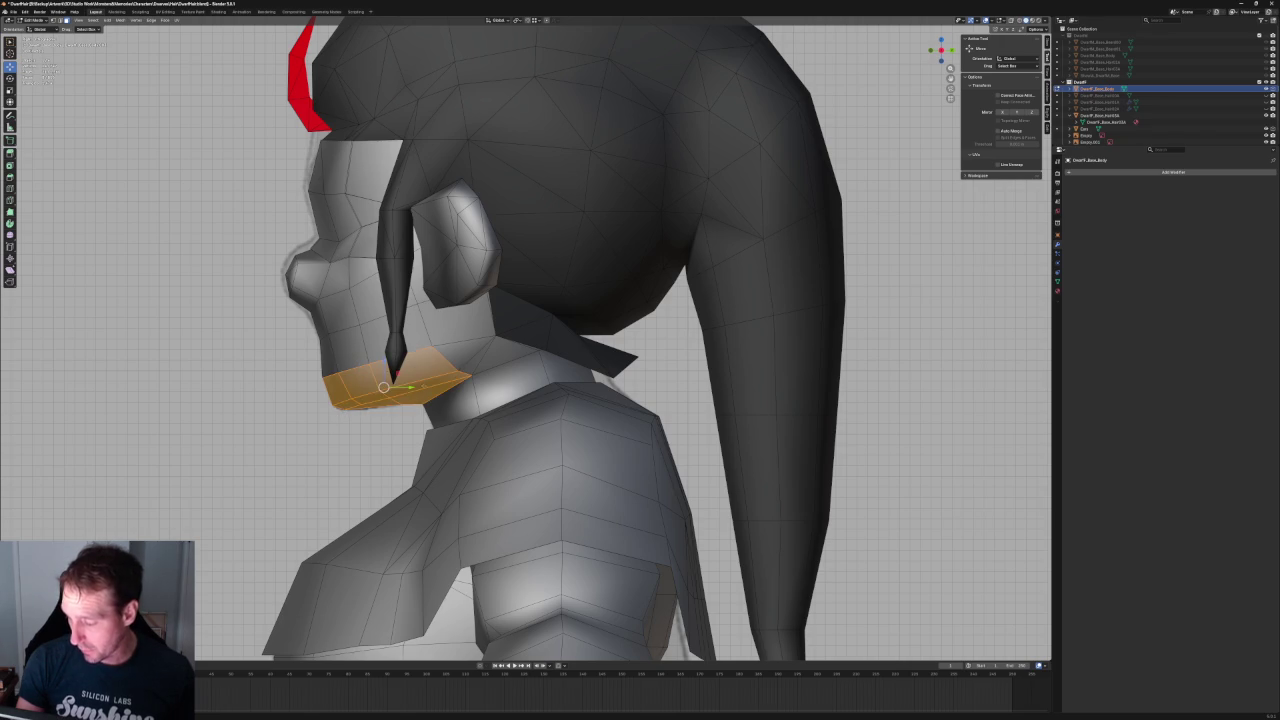
shift+click(462, 330)
key(alt+z)
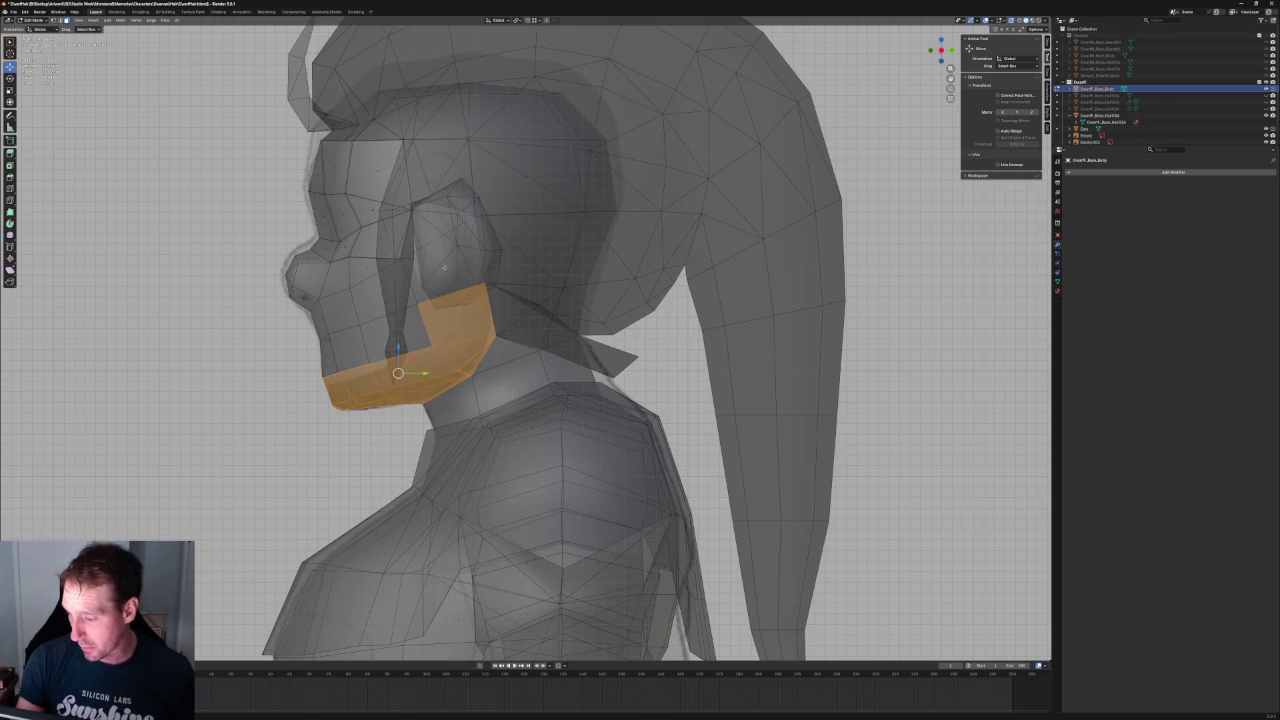
shift+click(455, 254)
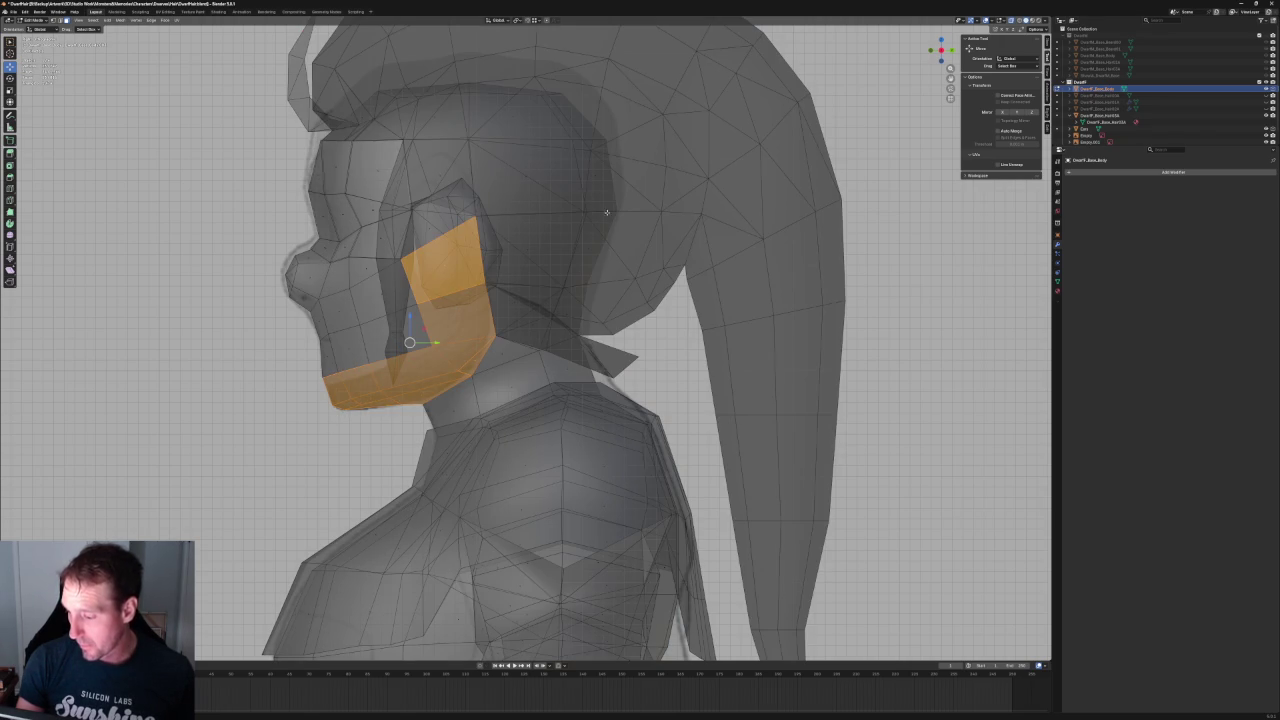
key(ctrl+z)
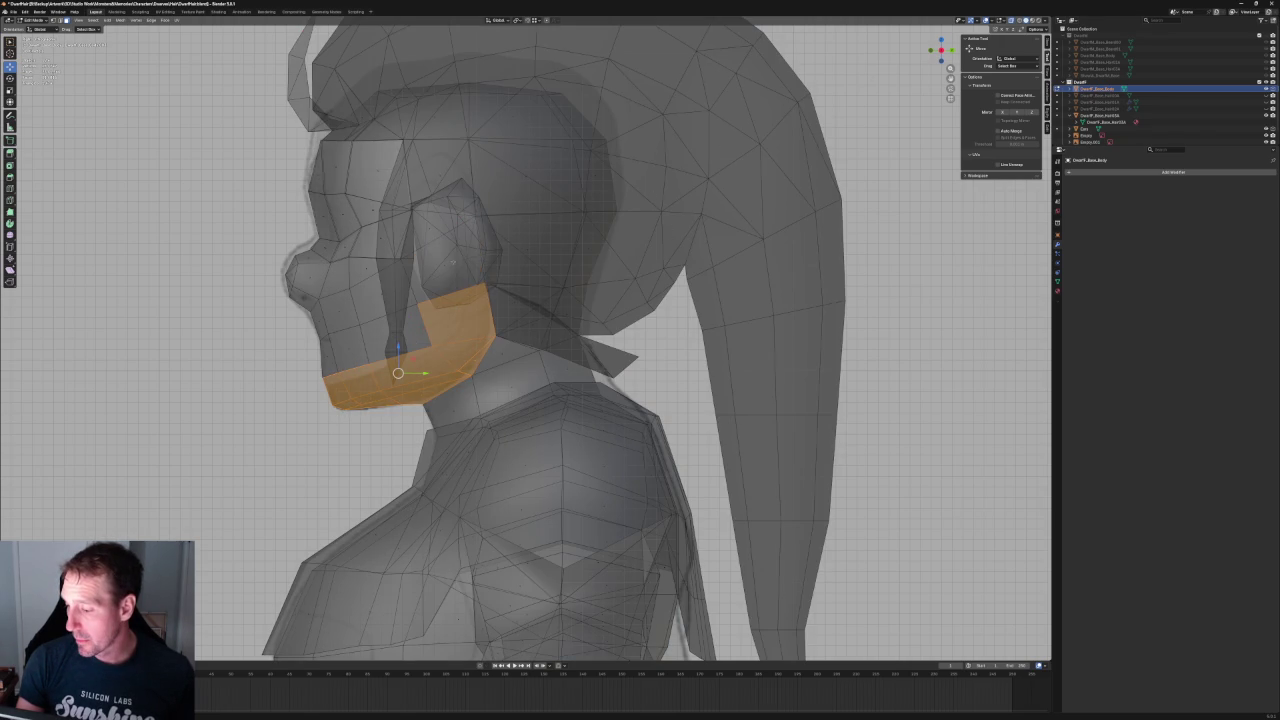
key(ctrl+shift+z)
- Show the mesh as wireframe over the sketch and orbit back to a side view of the head
key(shift+z)
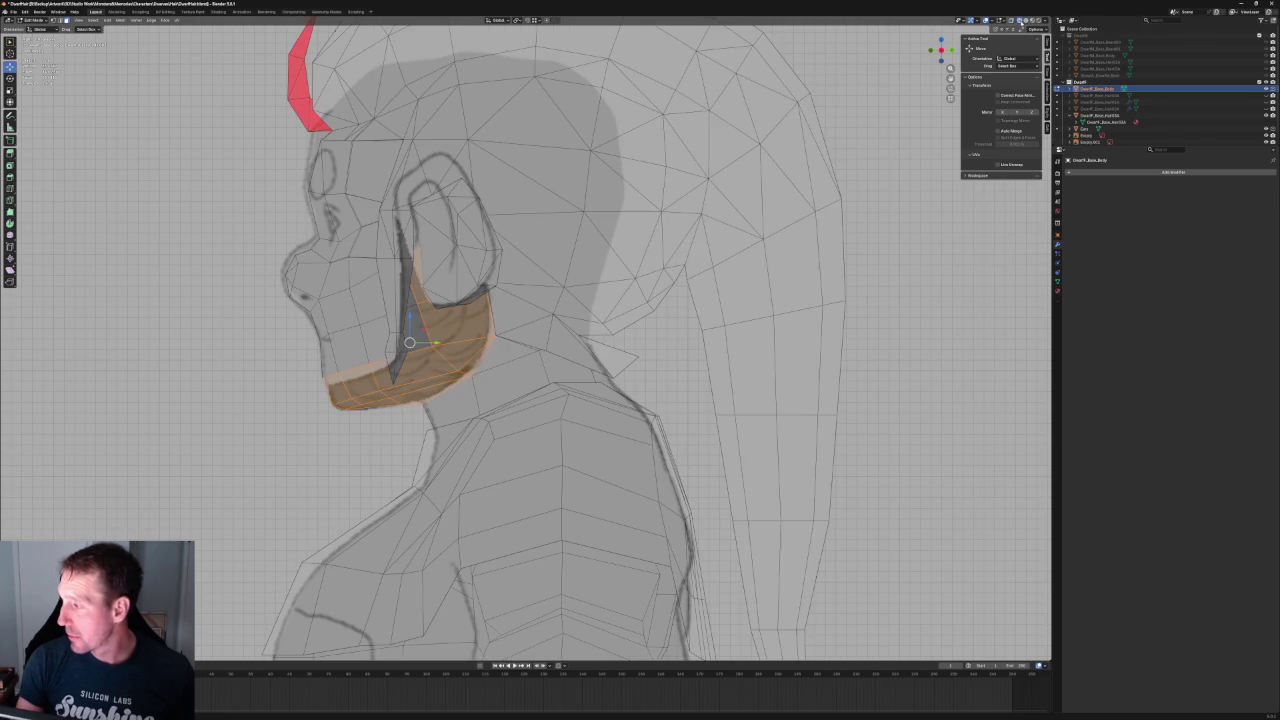
scroll(411, 292, down, 10)
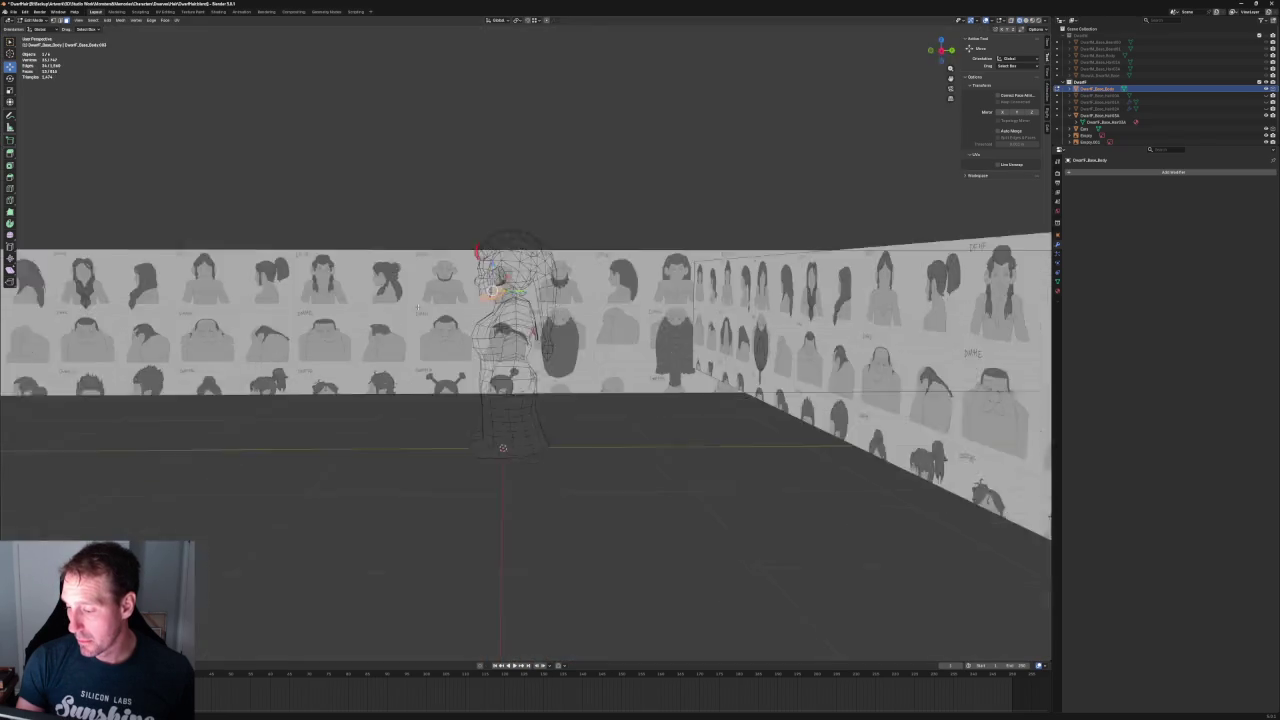
mouse_move(411, 292)
middle_down()
mouse_move(500, 350)
mouse_move(551, 273)
mouse_move(619, 282)
mouse_move(443, 297)
middle_up()
scroll(551, 273, up, 6)
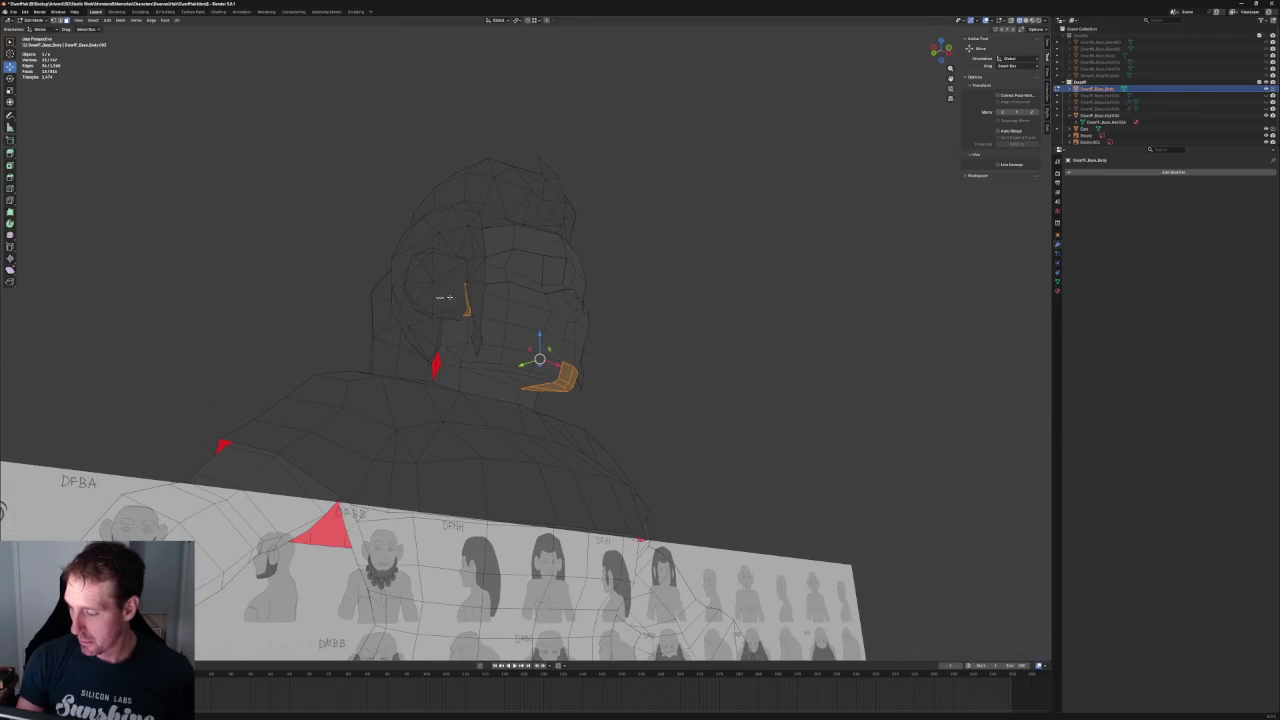
middle_drag(542, 293, 584, 358)
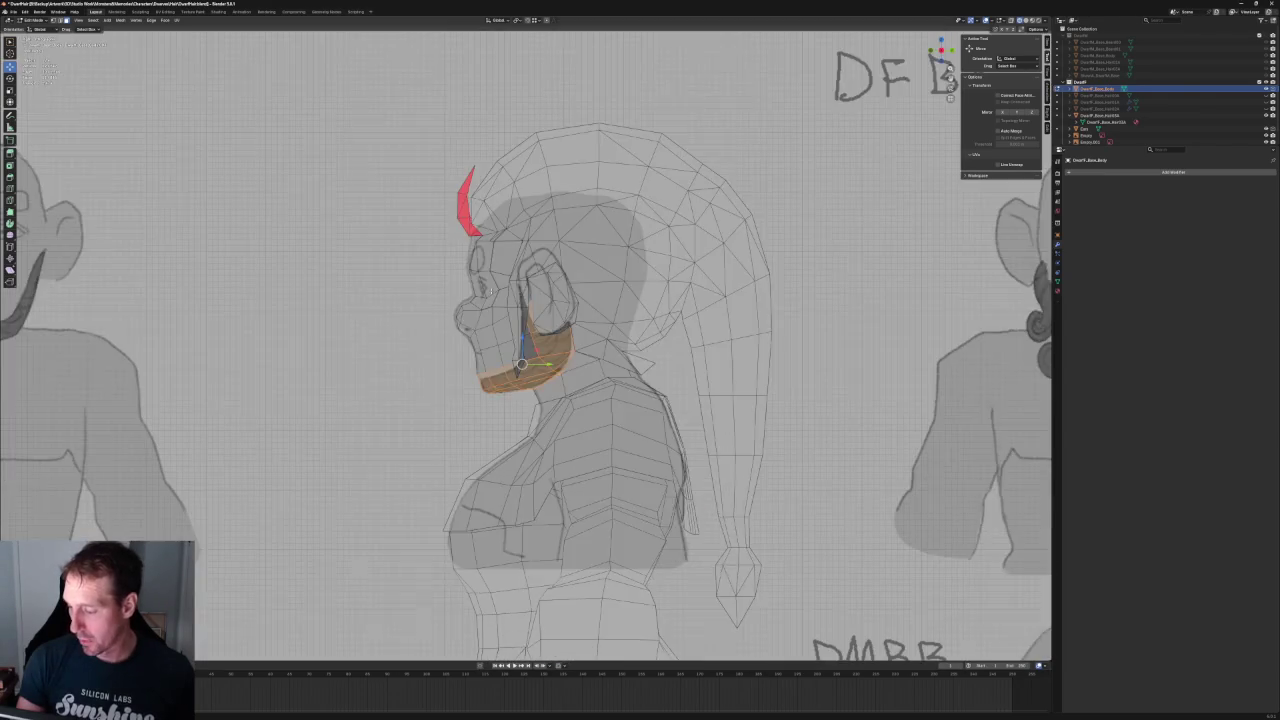
scroll(584, 358, up, 5)
scroll(584, 358, up, 2)
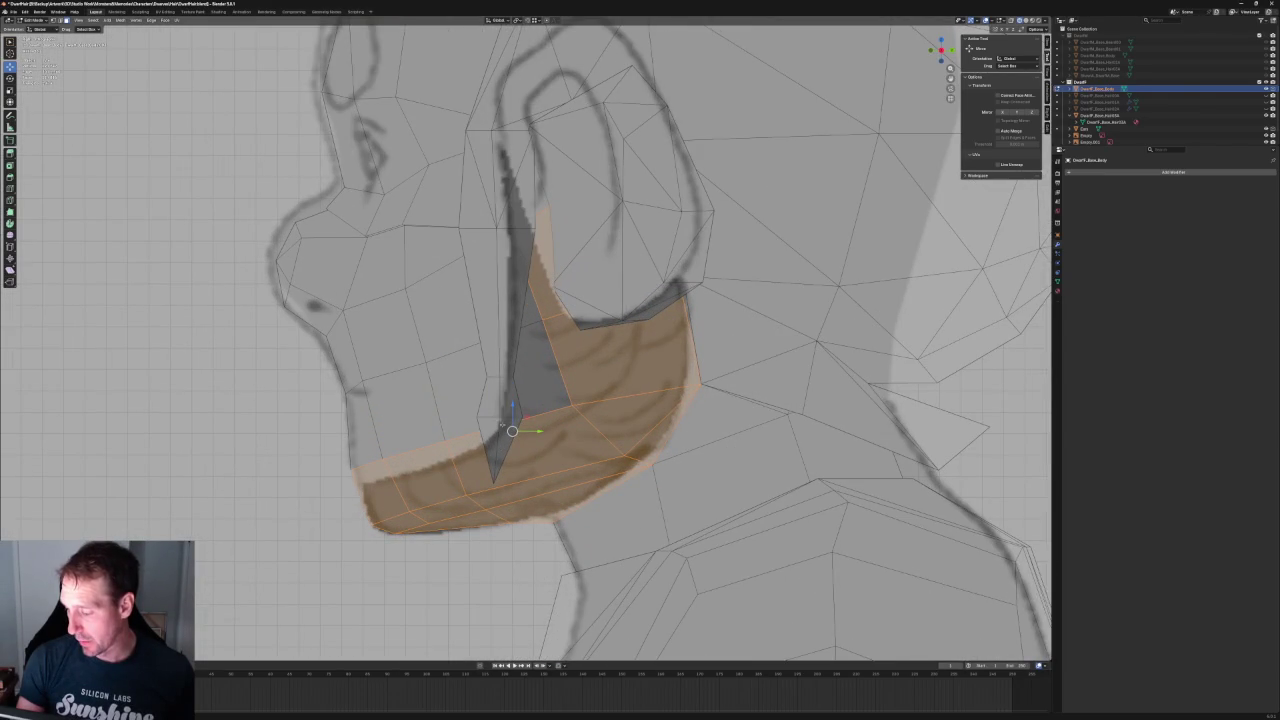
scroll(525, 342, down, 4)
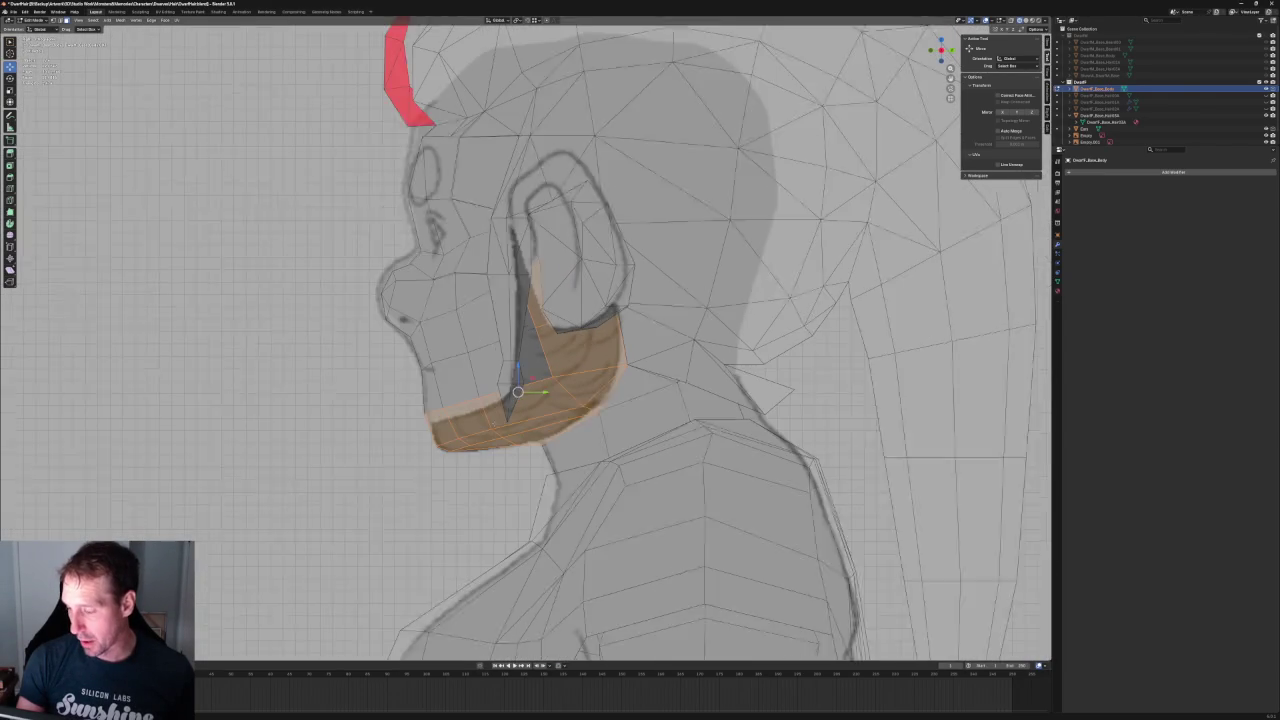
scroll(525, 342, down, 1)
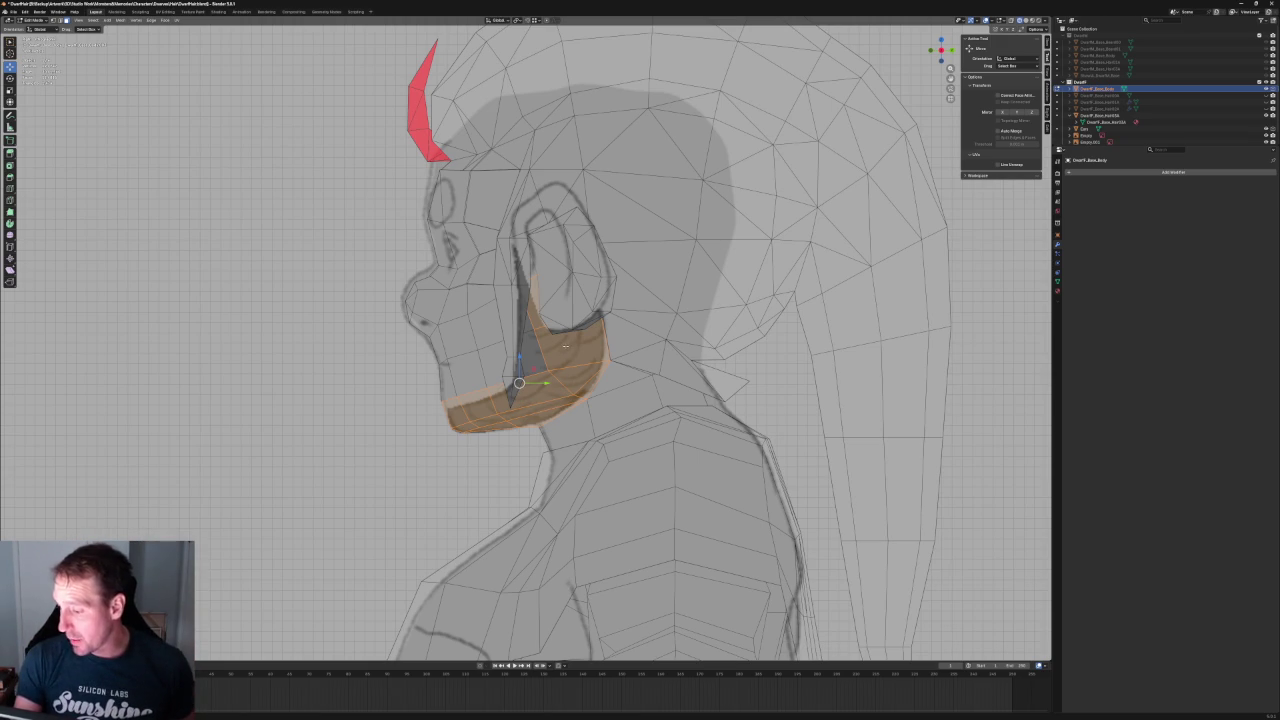
- Duplicate the jaw faces, place the copy in front of the face, and separate it into a new object
key(g)
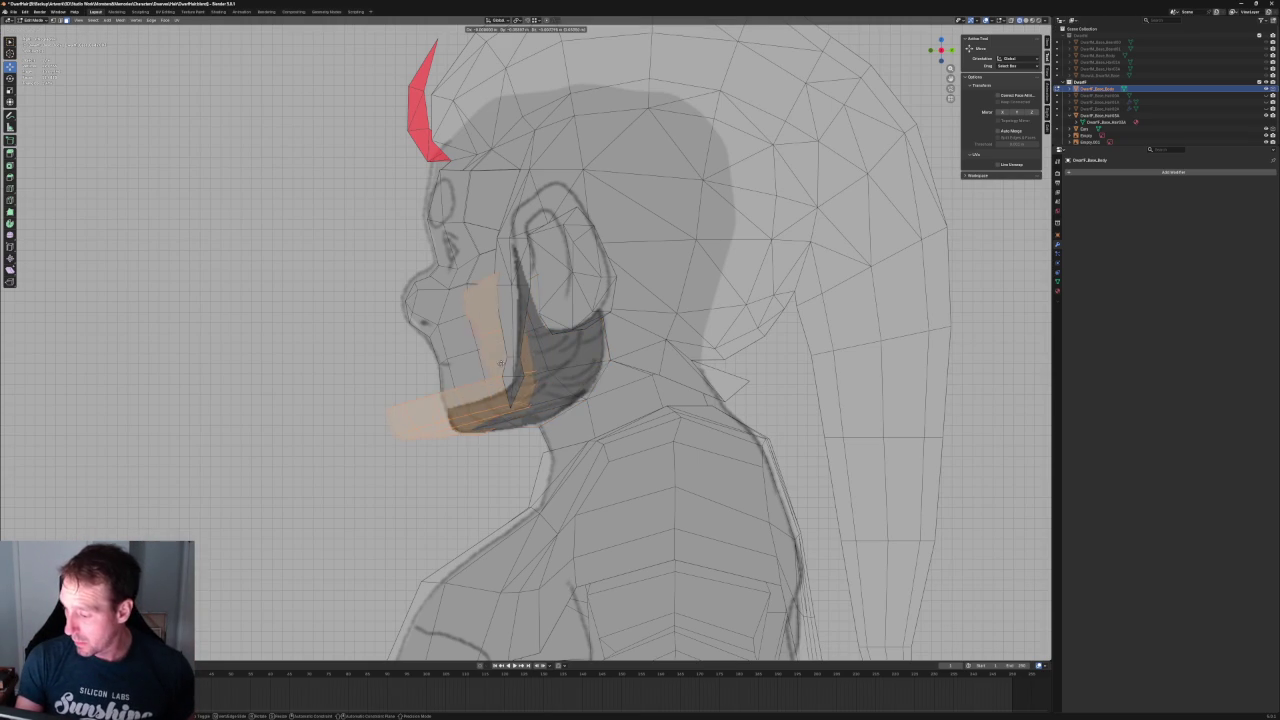
click(359, 381)
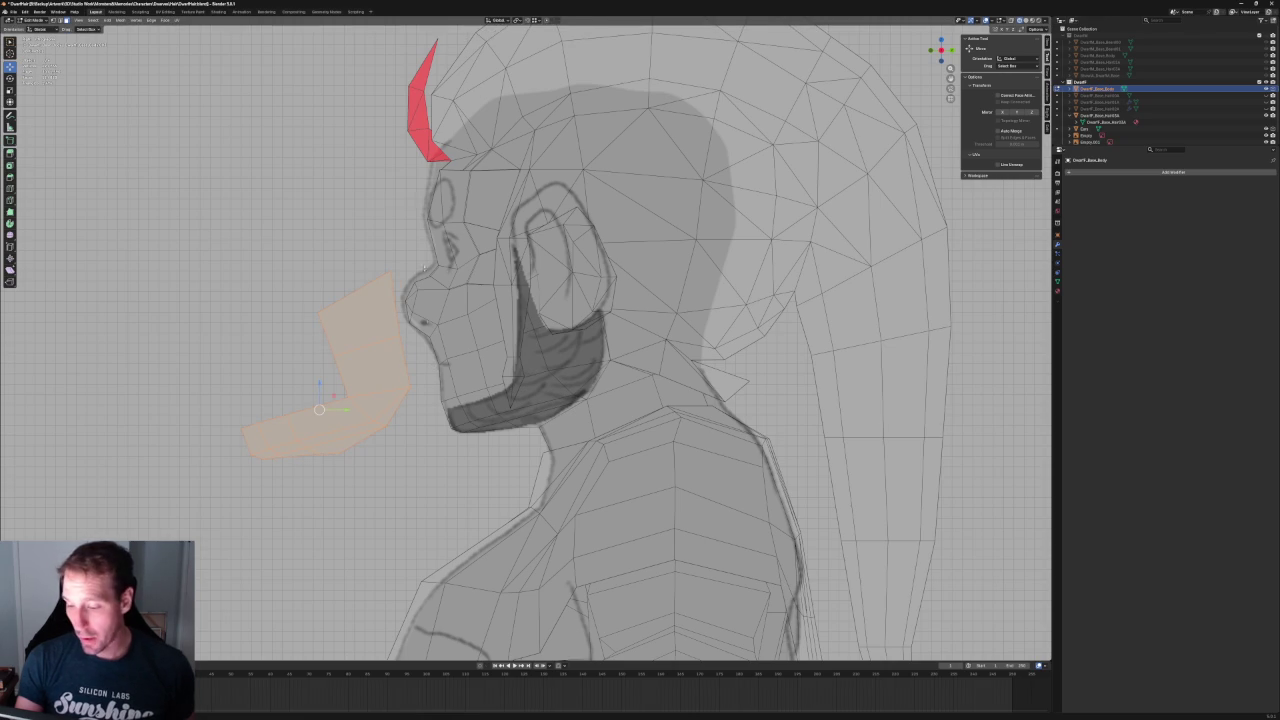
click(119, 21)
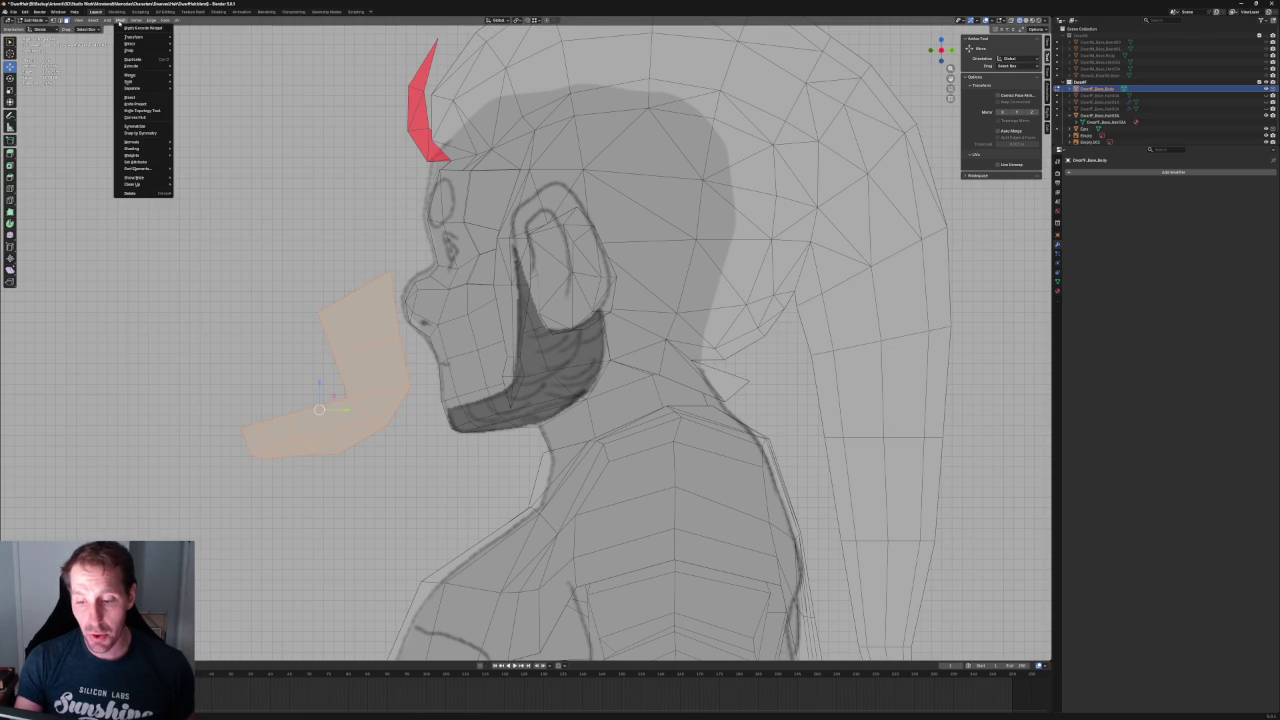
mouse_move(140, 88)
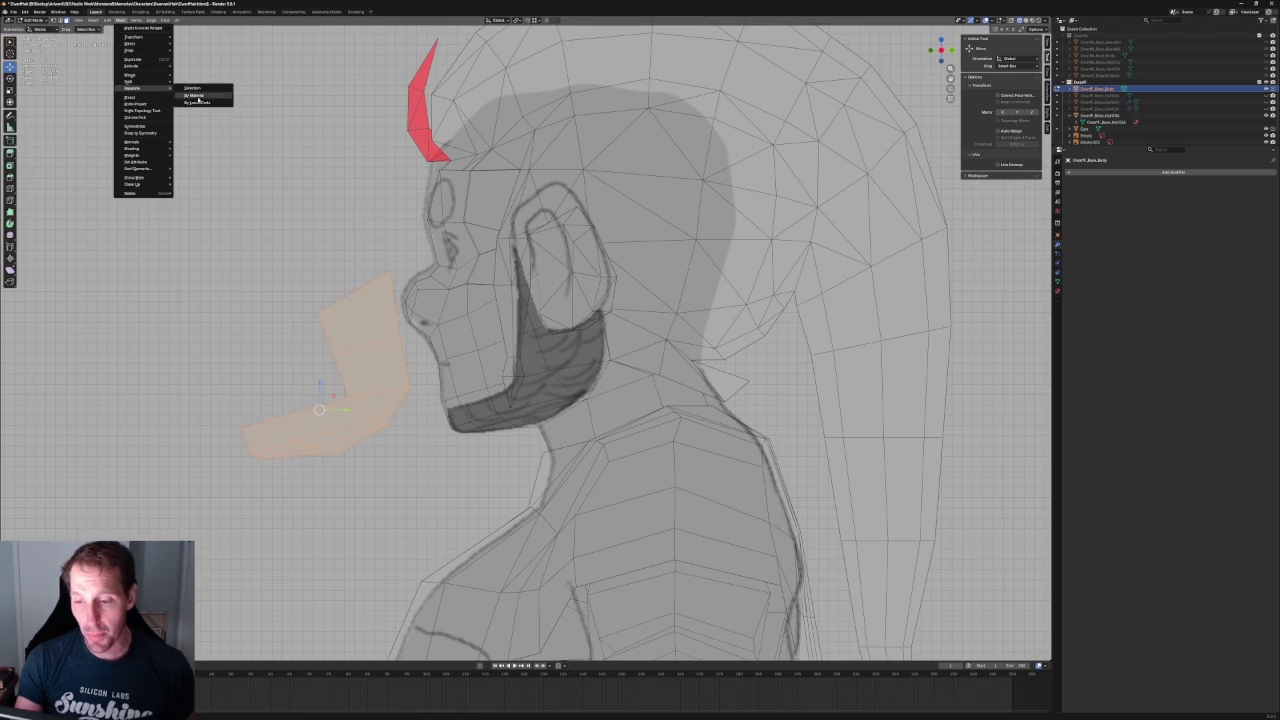
click(196, 96)
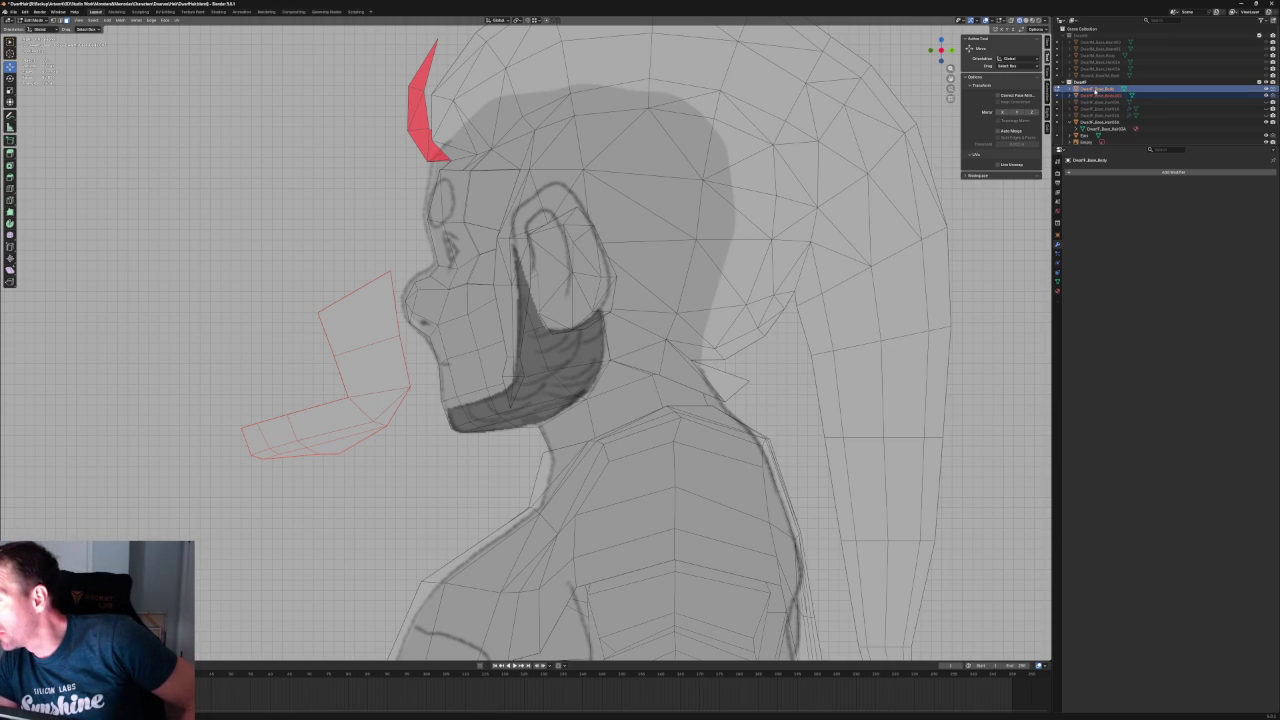
- In the Outliner, collapse Hat03A's children and rename the separated object to a Beard name
click(1097, 95)
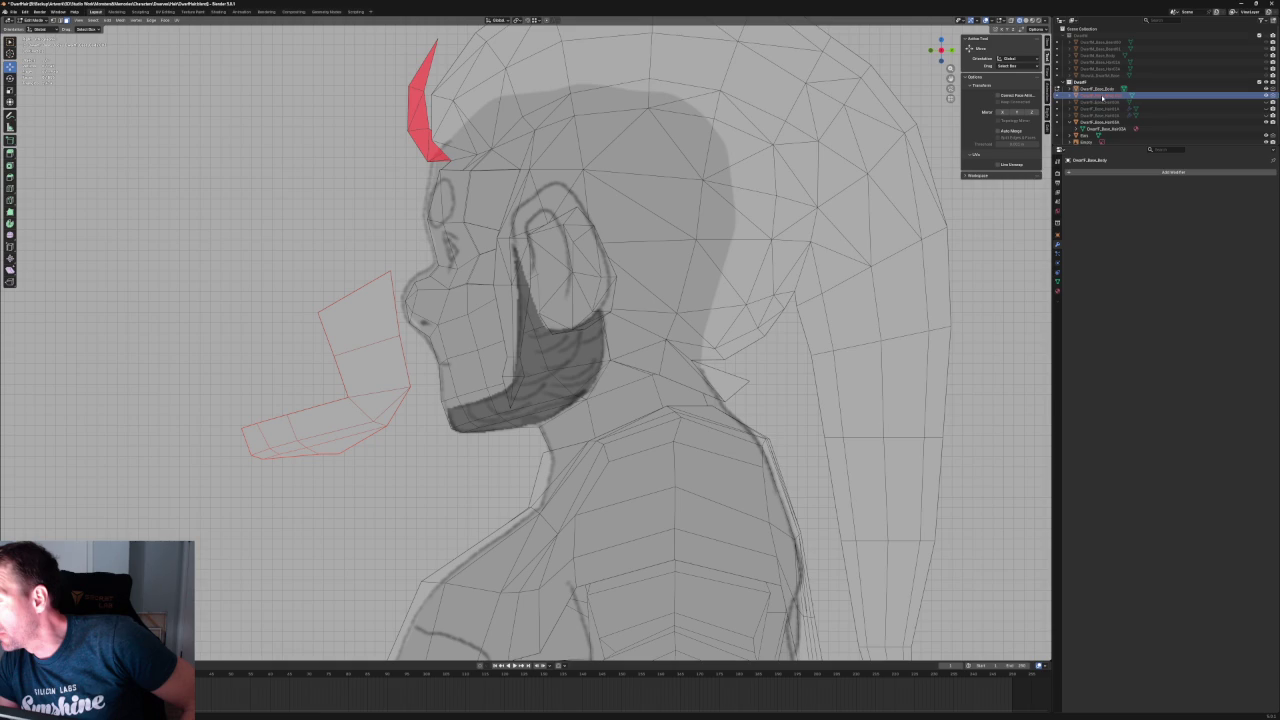
scroll(1103, 97, down, 1)
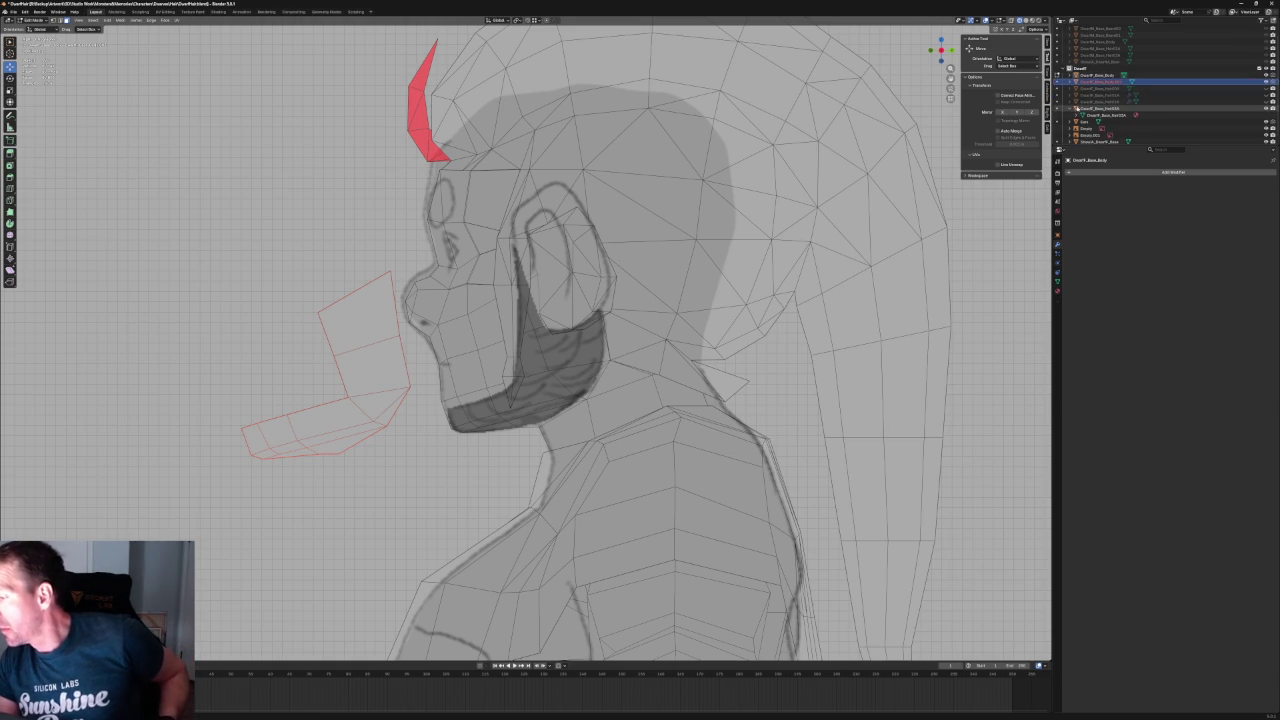
click(1076, 107)
double_click(1101, 86)
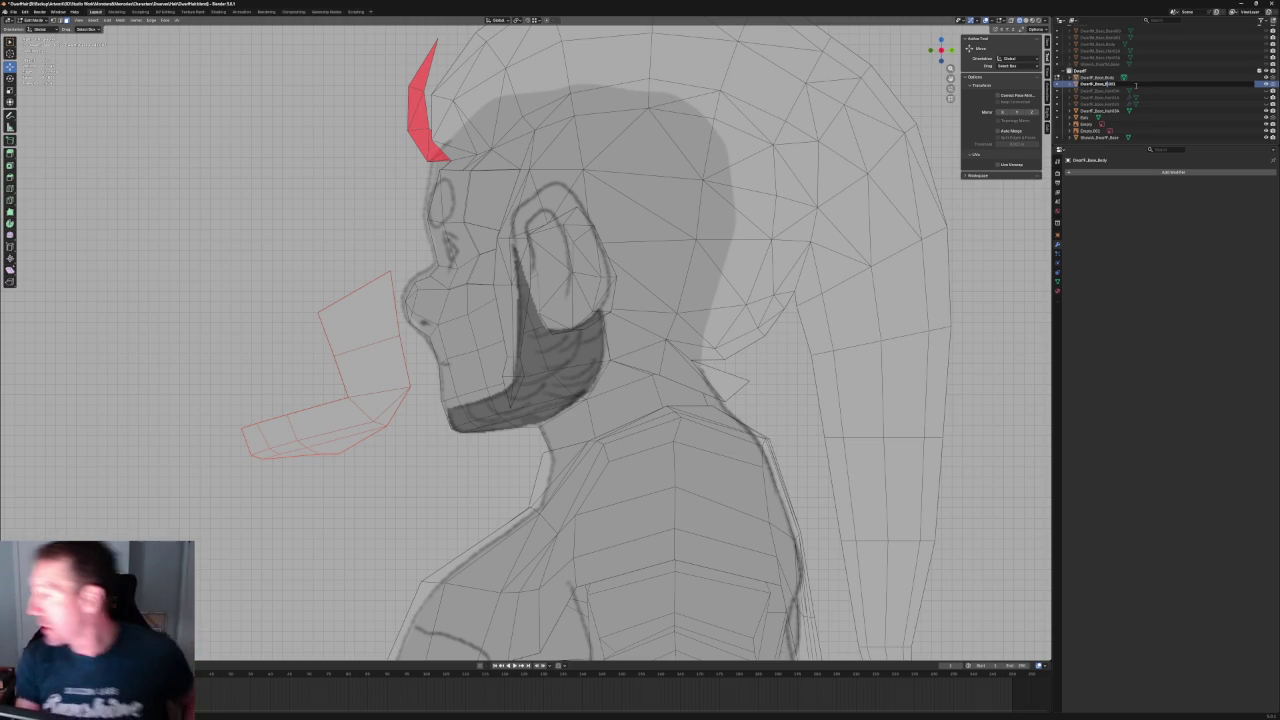
text(ardLow)
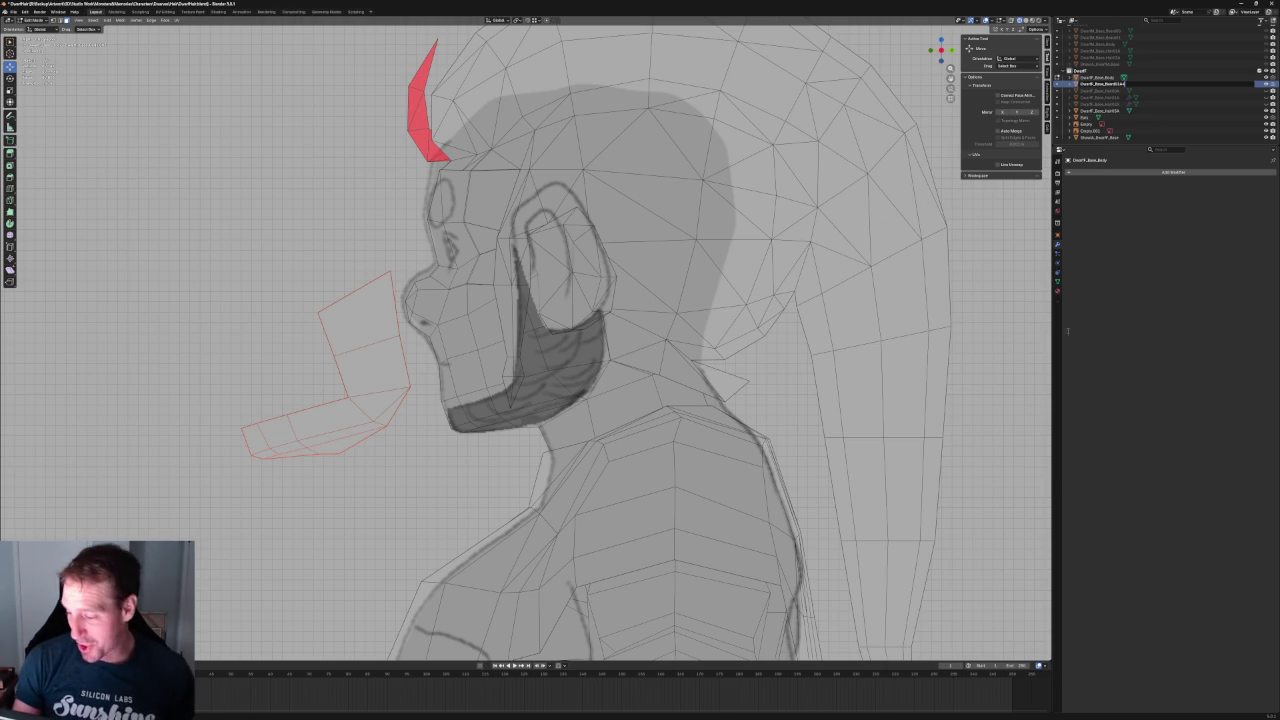
key(Return)
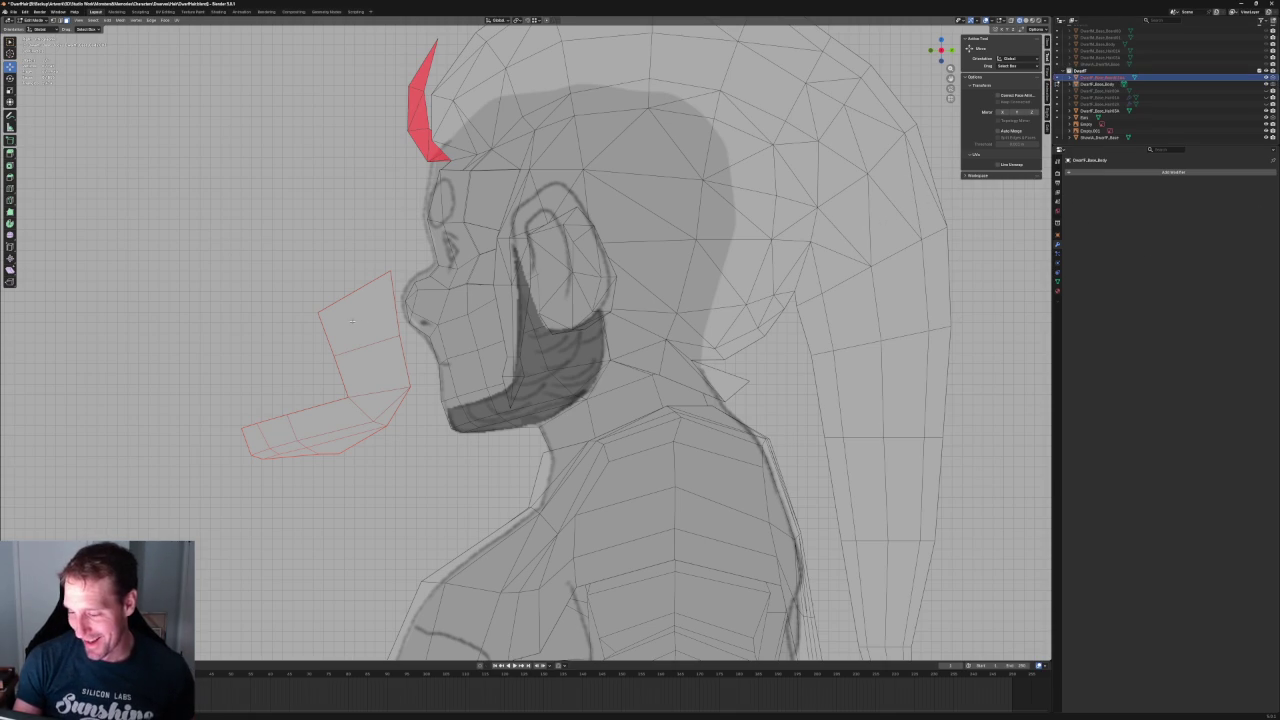
- Remove the beard object's old material slots in Object Mode, assign DwarfBeard, and re-enter Edit Mode
key(Tab)
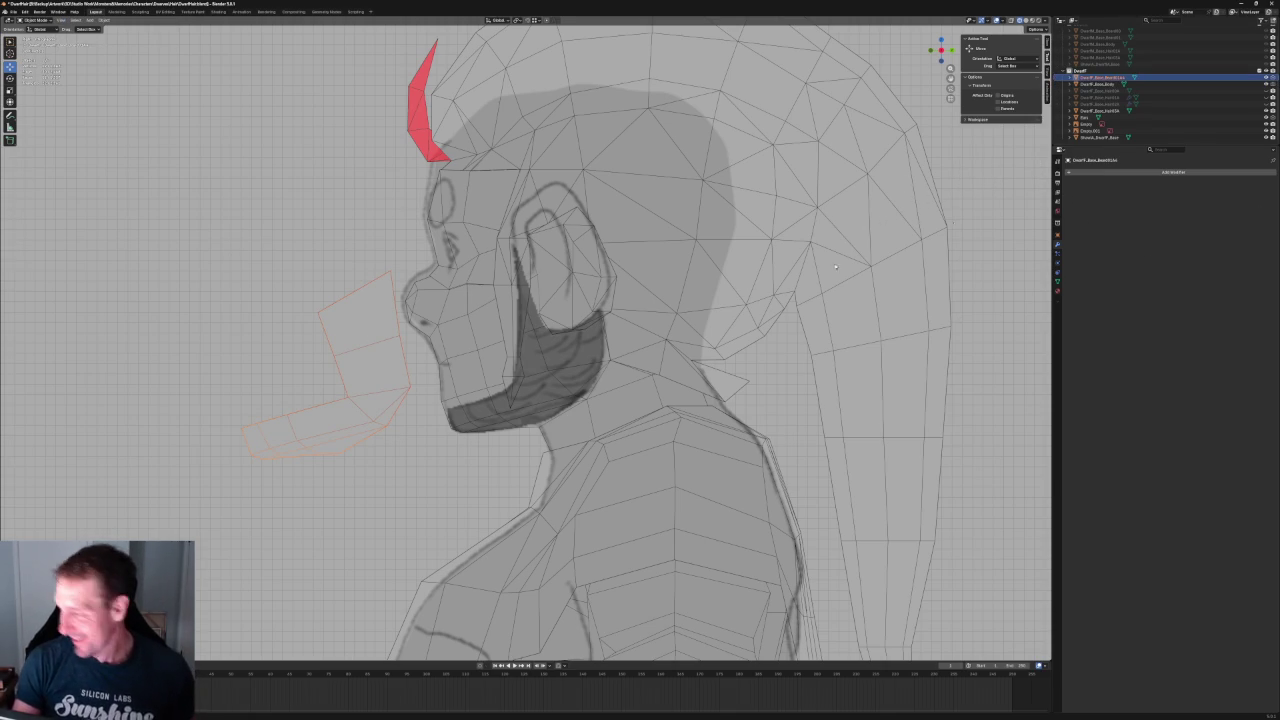
click(1057, 290)
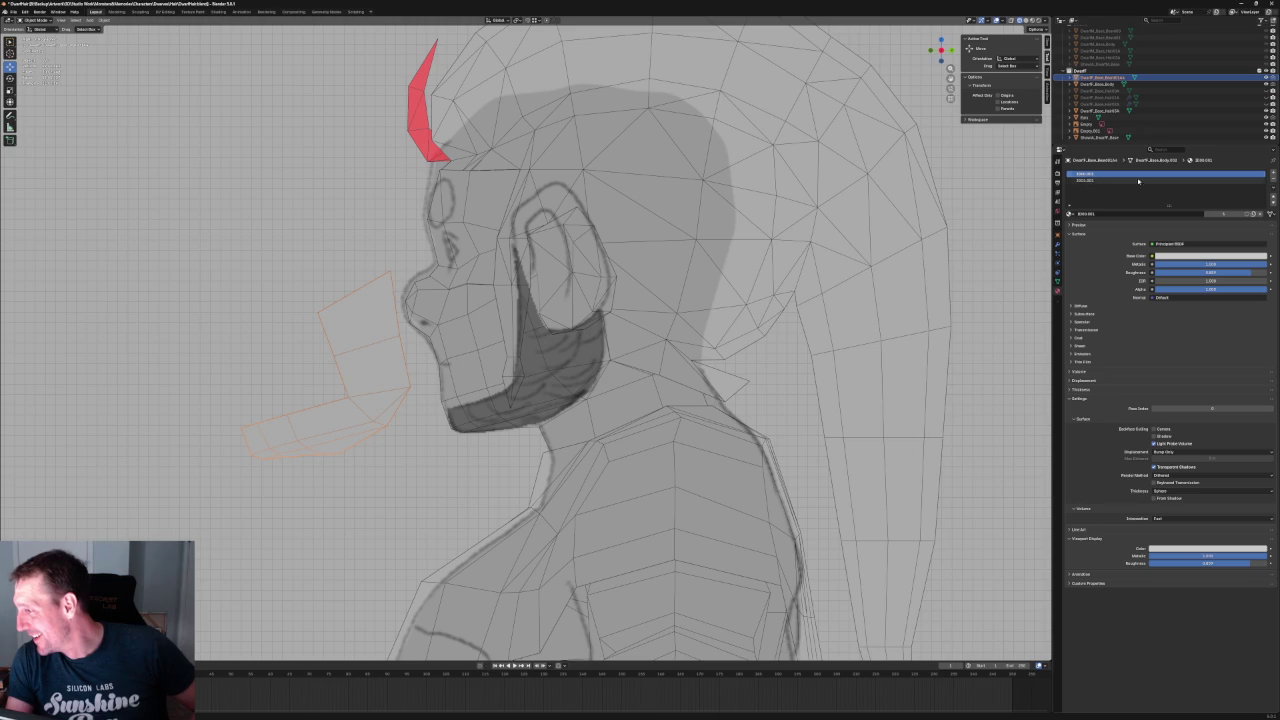
click(1273, 180)
click(1273, 180)
click(1069, 200)
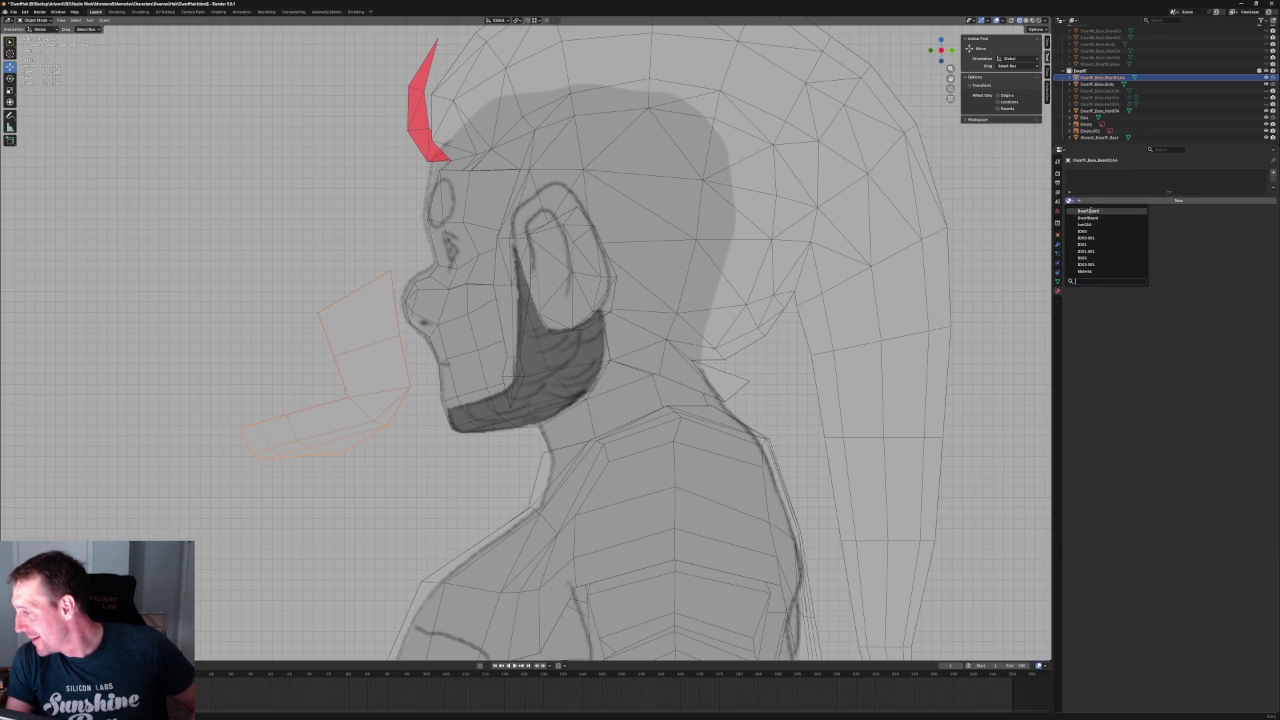
click(1088, 217)
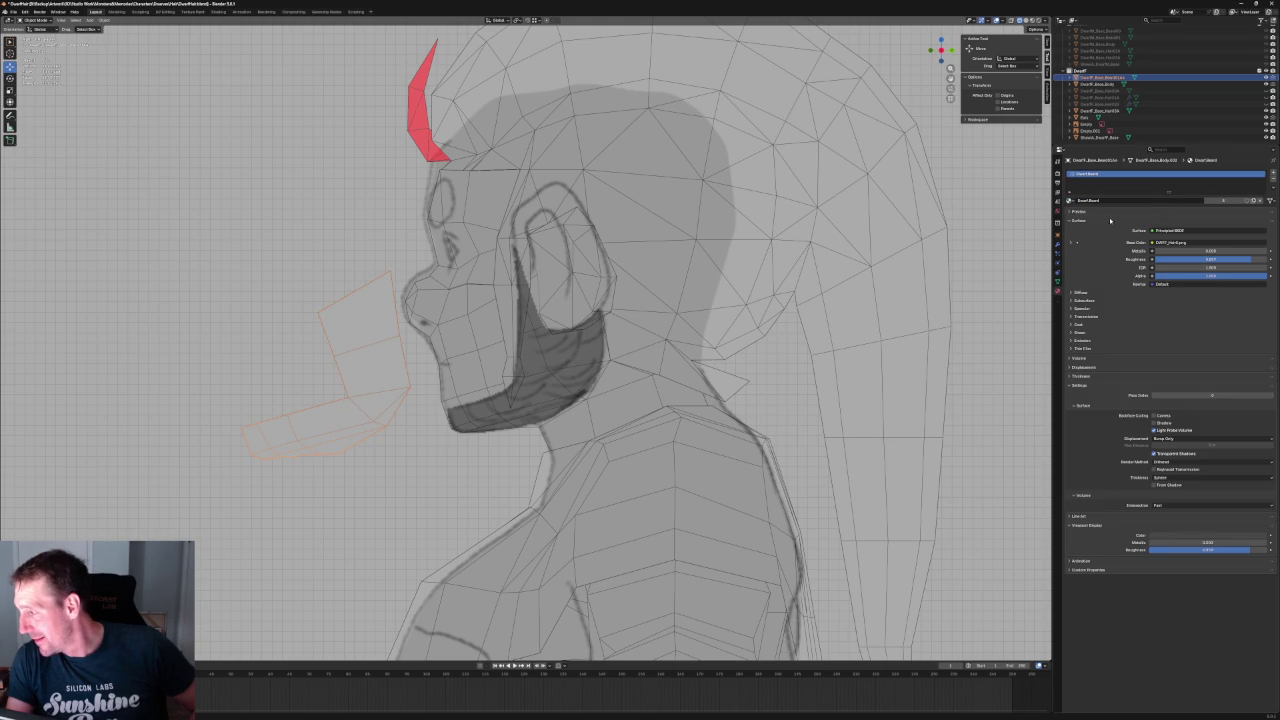
click(1071, 205)
click(1087, 220)
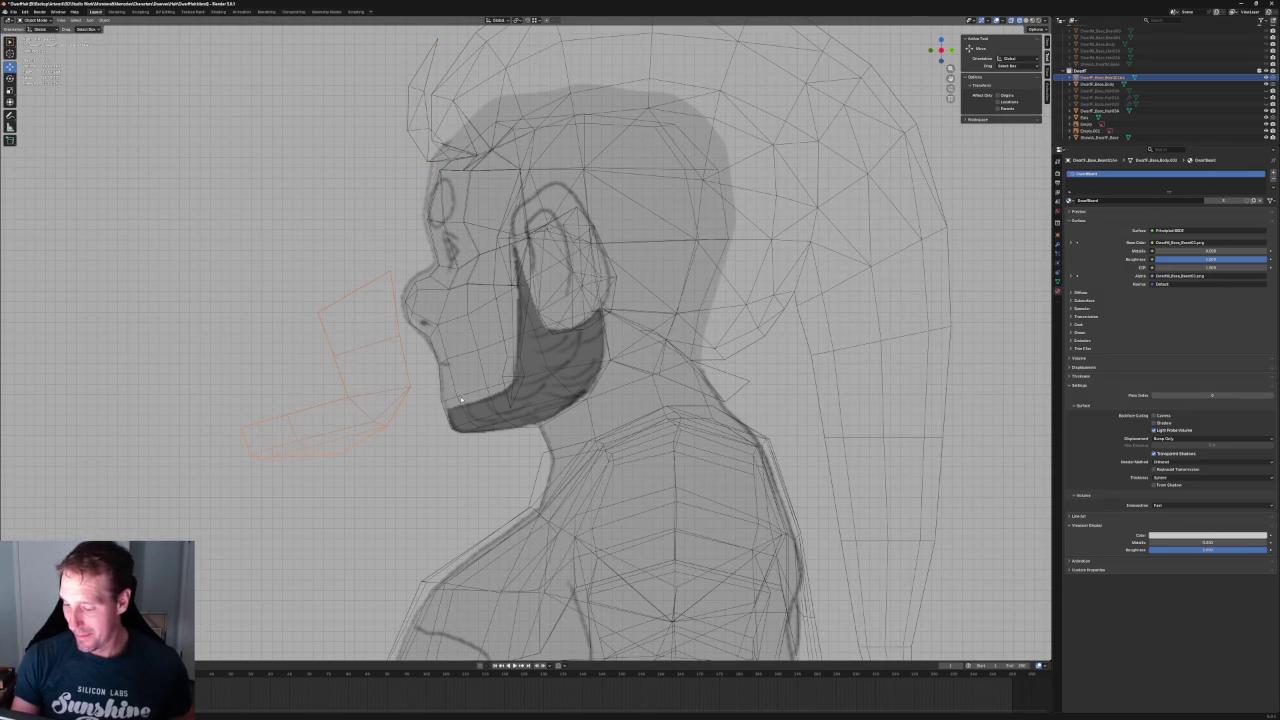
click(1071, 200)
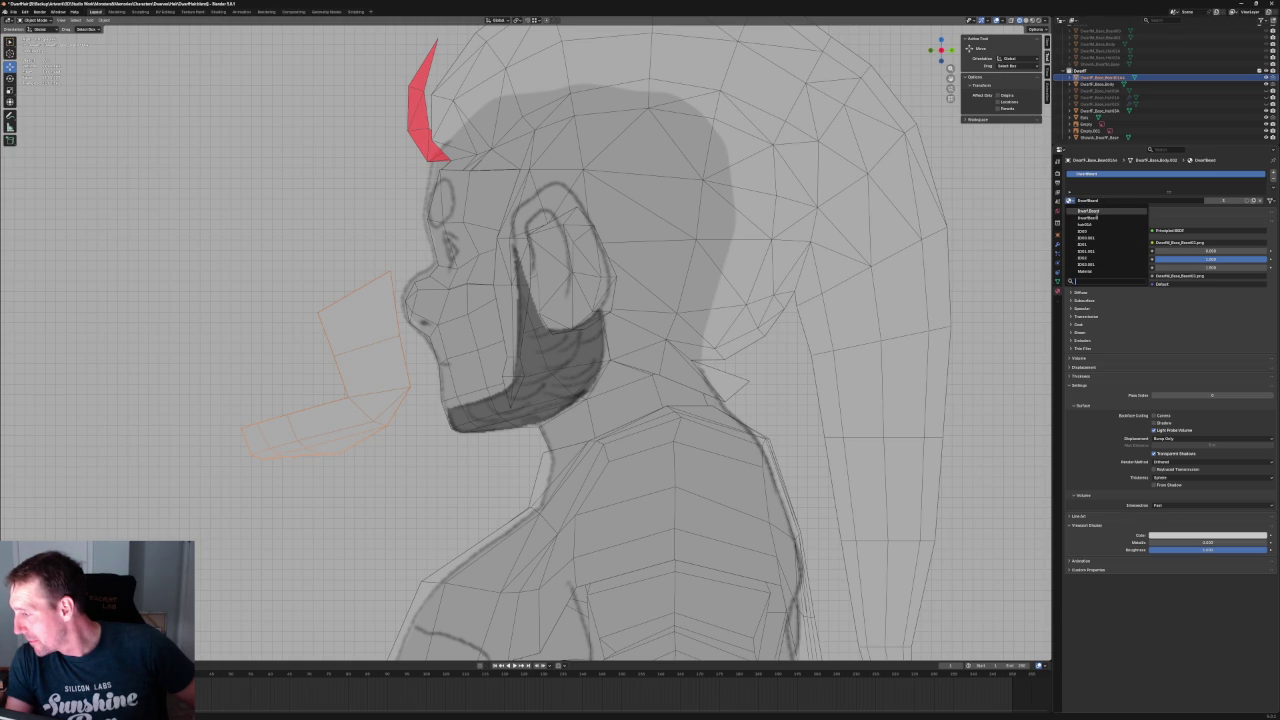
click(1095, 213)
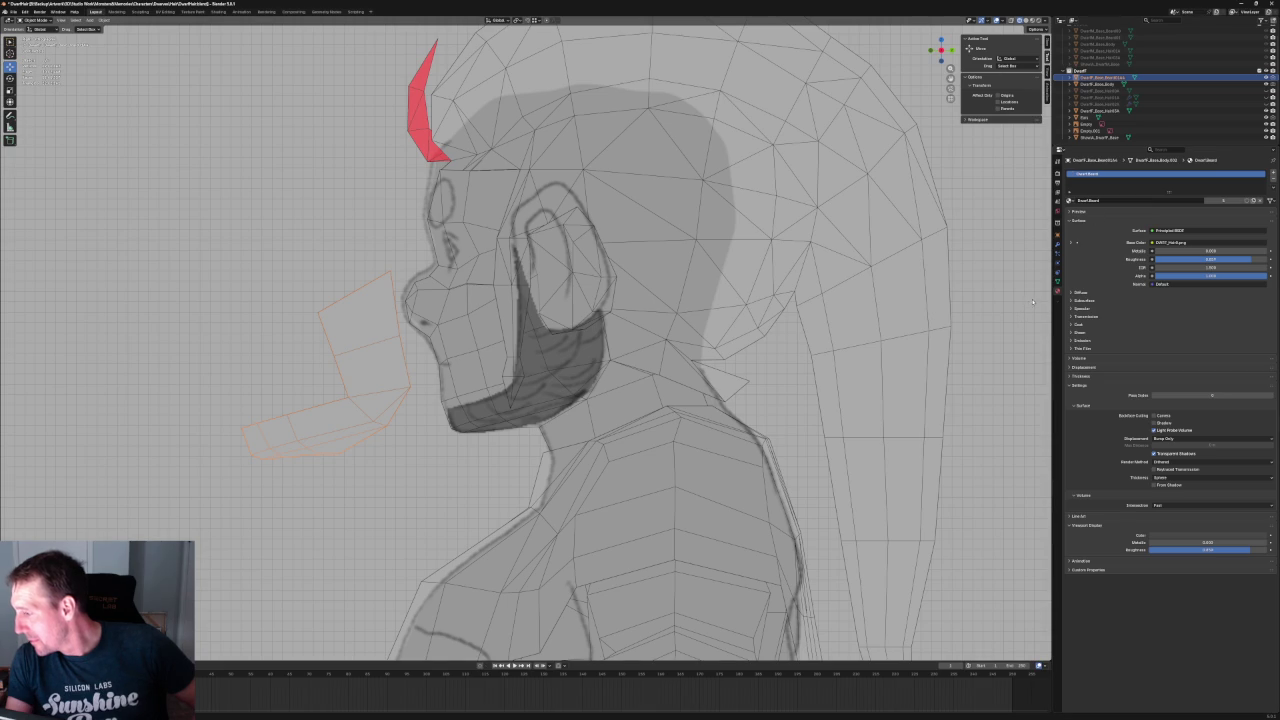
key(Tab)
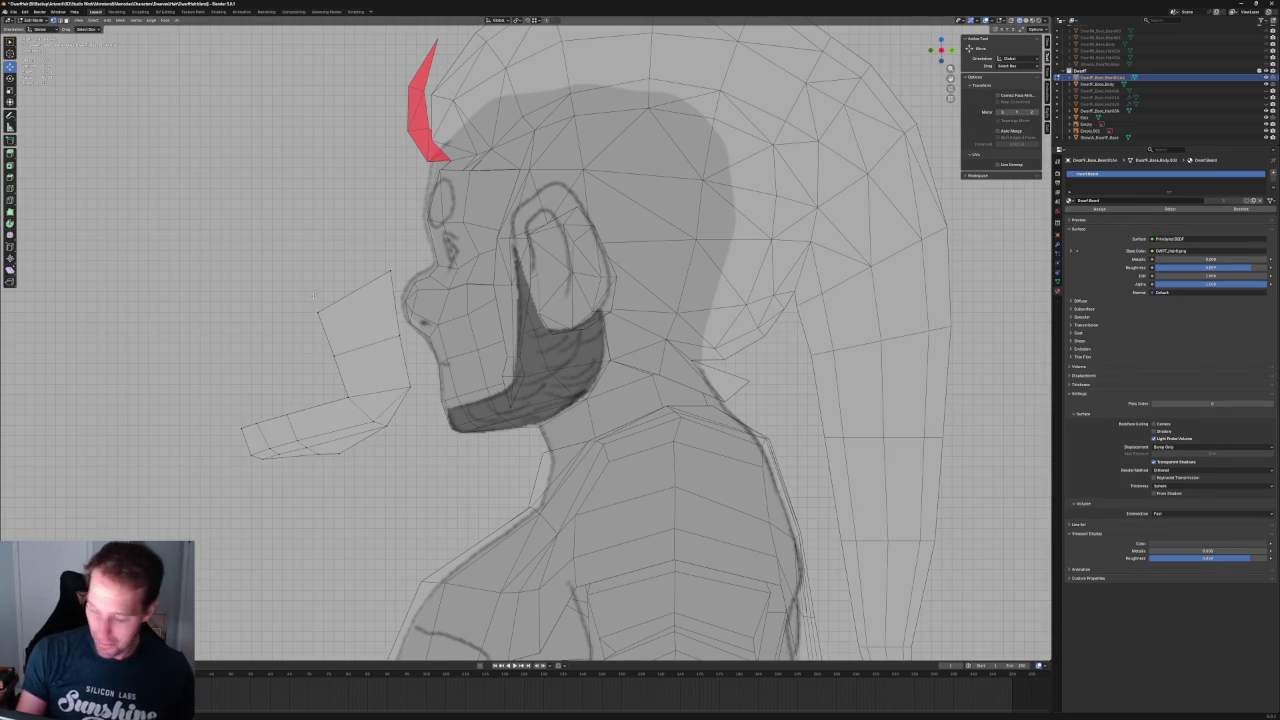
- Move the whole loose beard piece onto the dwarf's jaw
key(a)
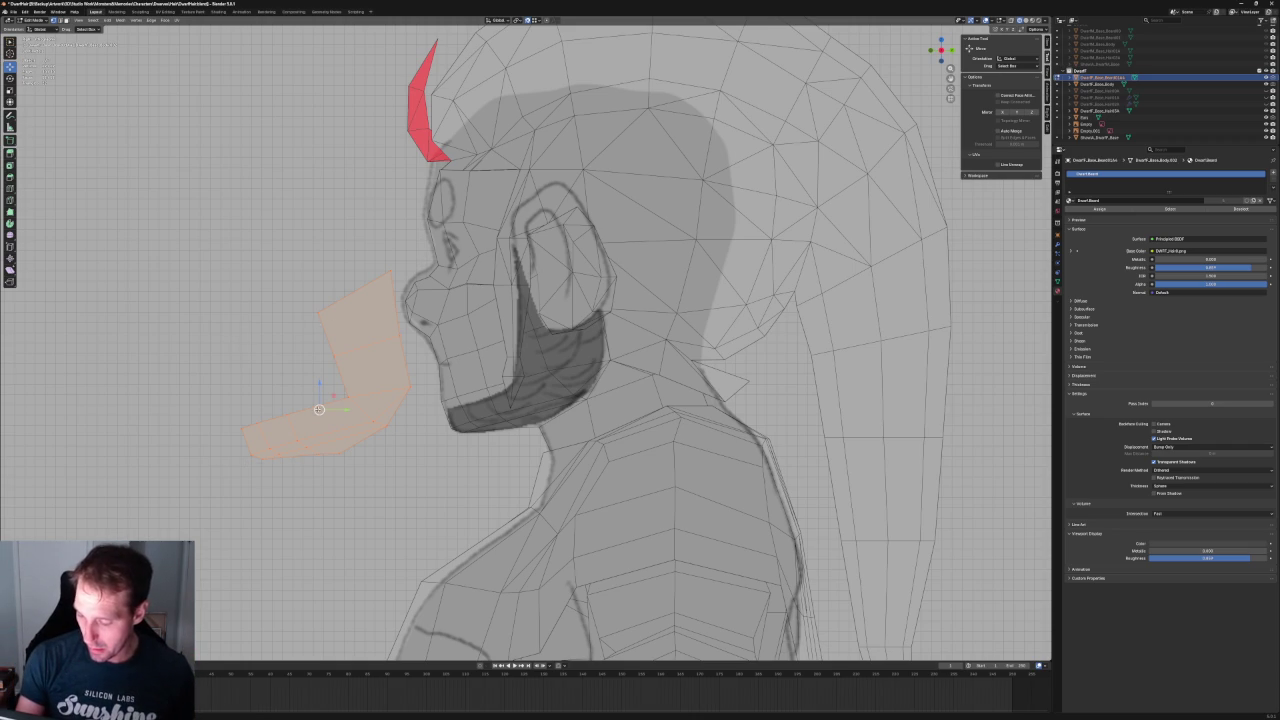
key(g)
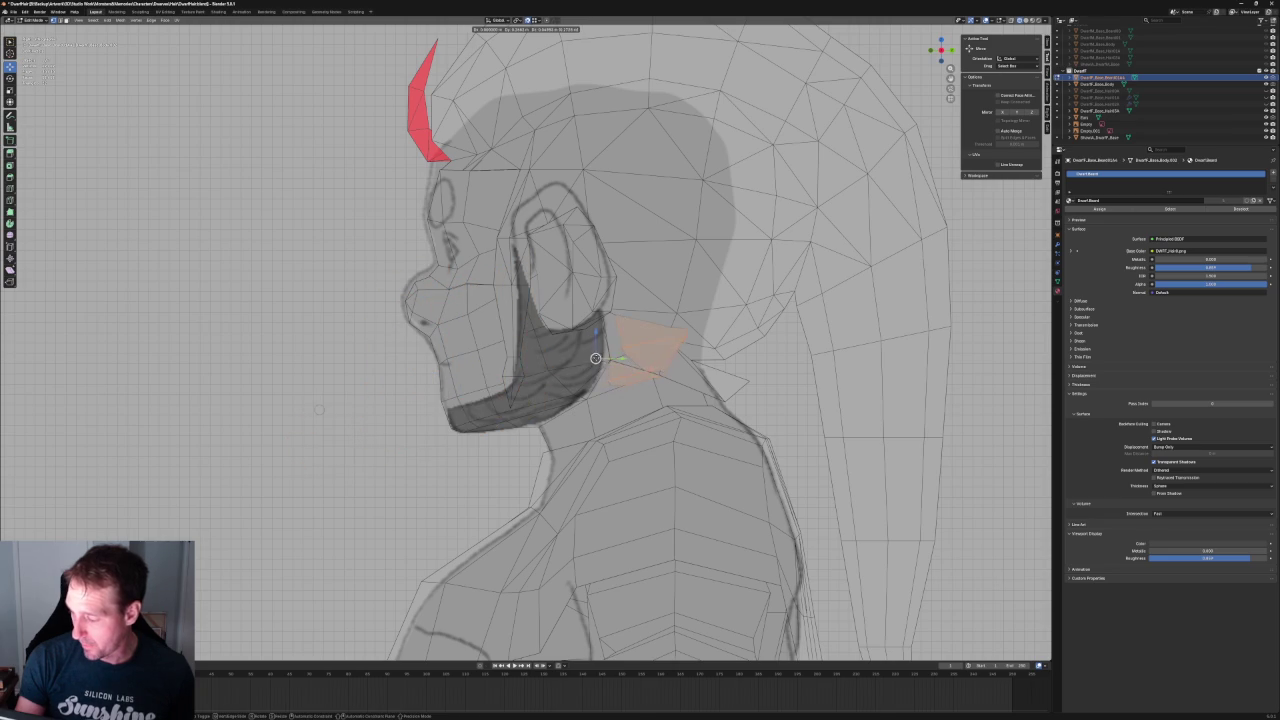
click(610, 357)
key(alt+a)
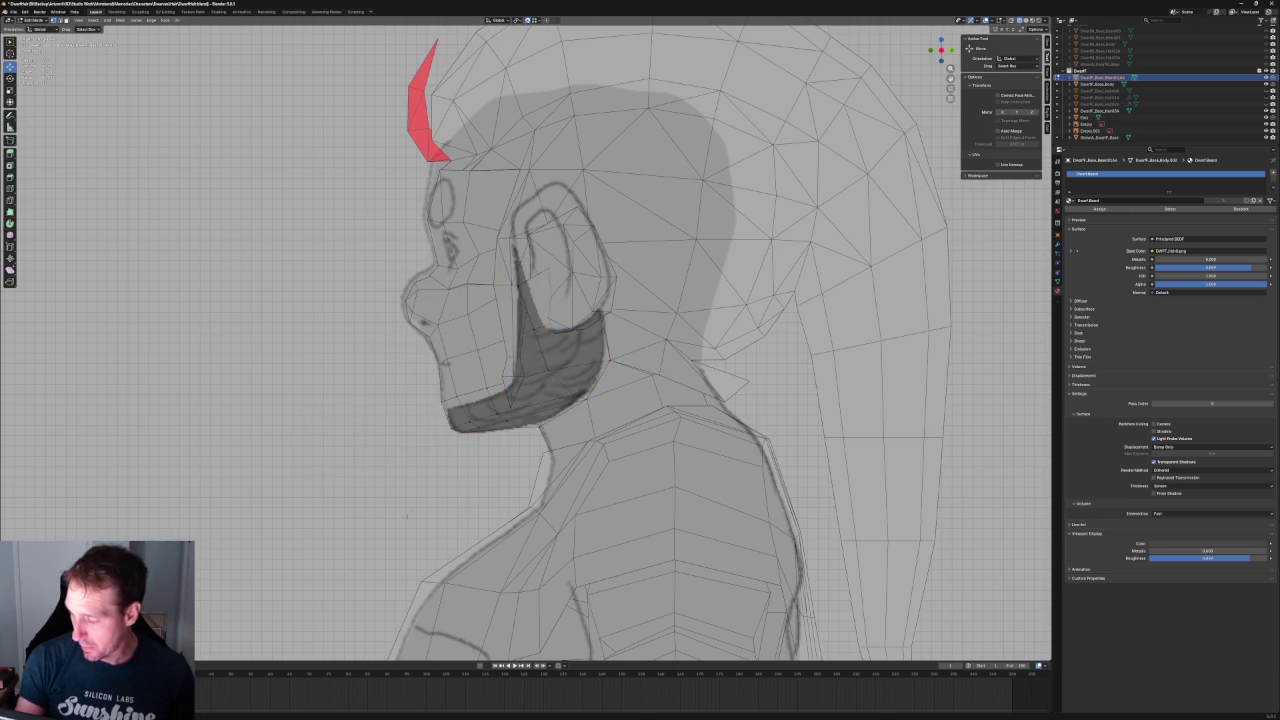
scroll(610, 357, down, 3)
scroll(610, 357, up, 4)
- Nudge the selected beard faces slightly, then try moving the front faces along Y and cancel
click(941, 50)
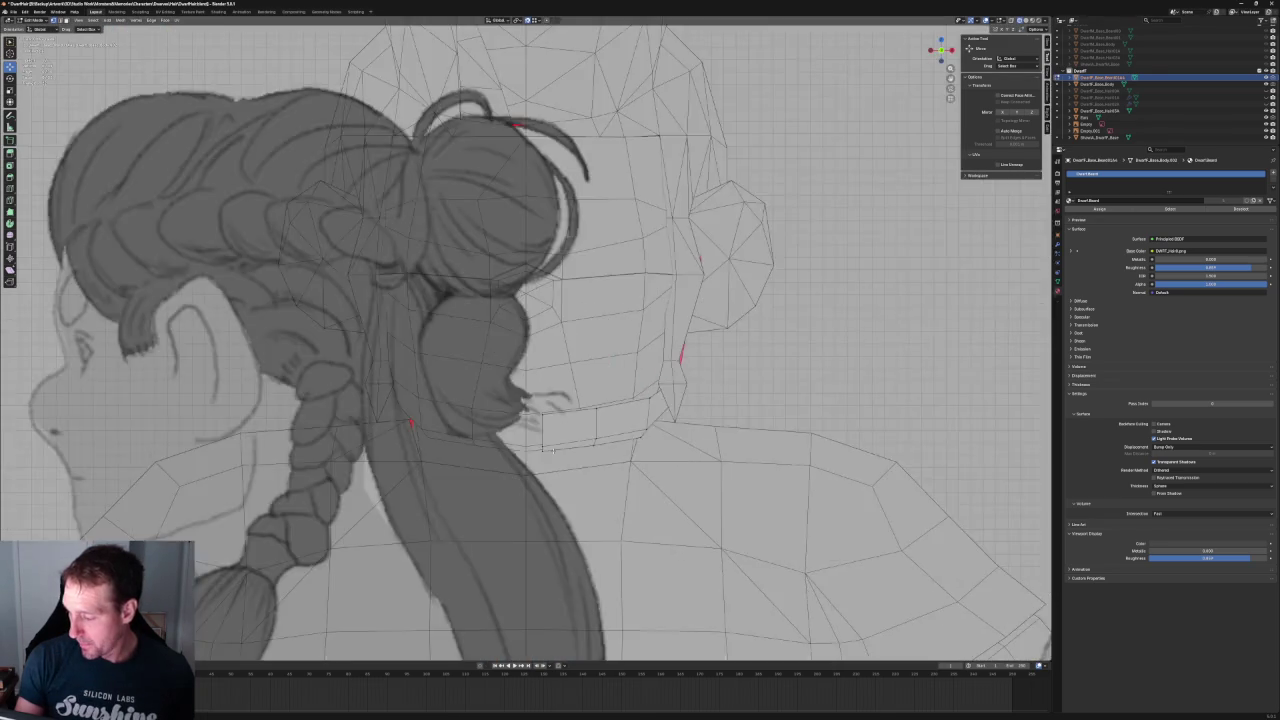
scroll(598, 411, up, 4)
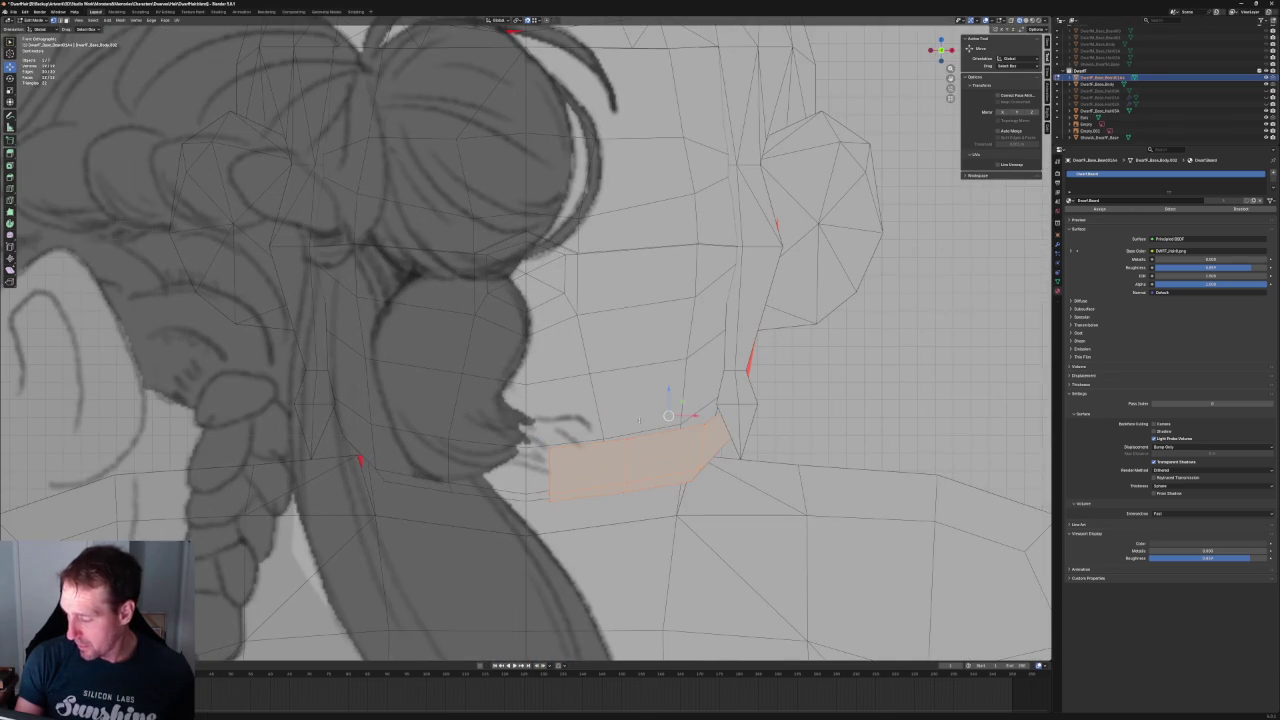
key(g)
click(640, 440)
mouse_move(640, 440)
middle_down()
mouse_move(662, 408)
mouse_move(514, 400)
mouse_move(536, 352)
middle_up()
key(KP_Decimal)
key(KP_3)
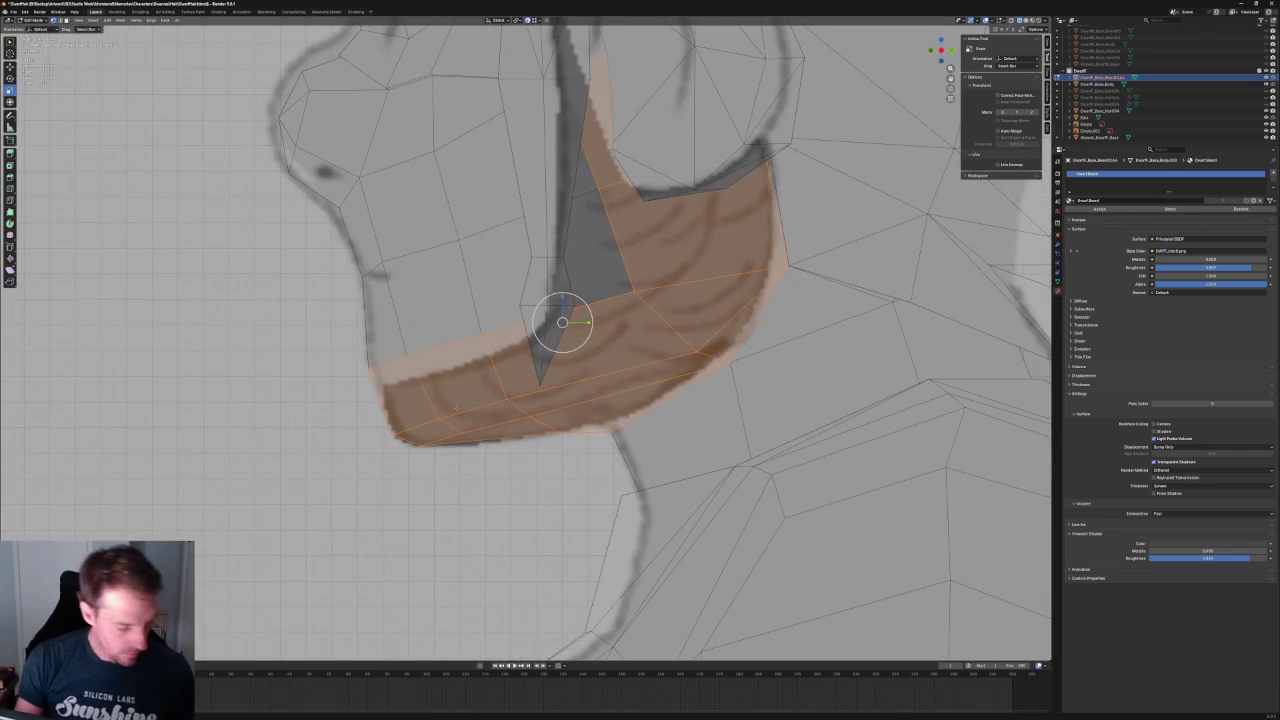
mouse_move(285, 316)
mouse_down()
mouse_move(601, 460)
mouse_move(580, 450)
mouse_up()
key(g)
key(y)
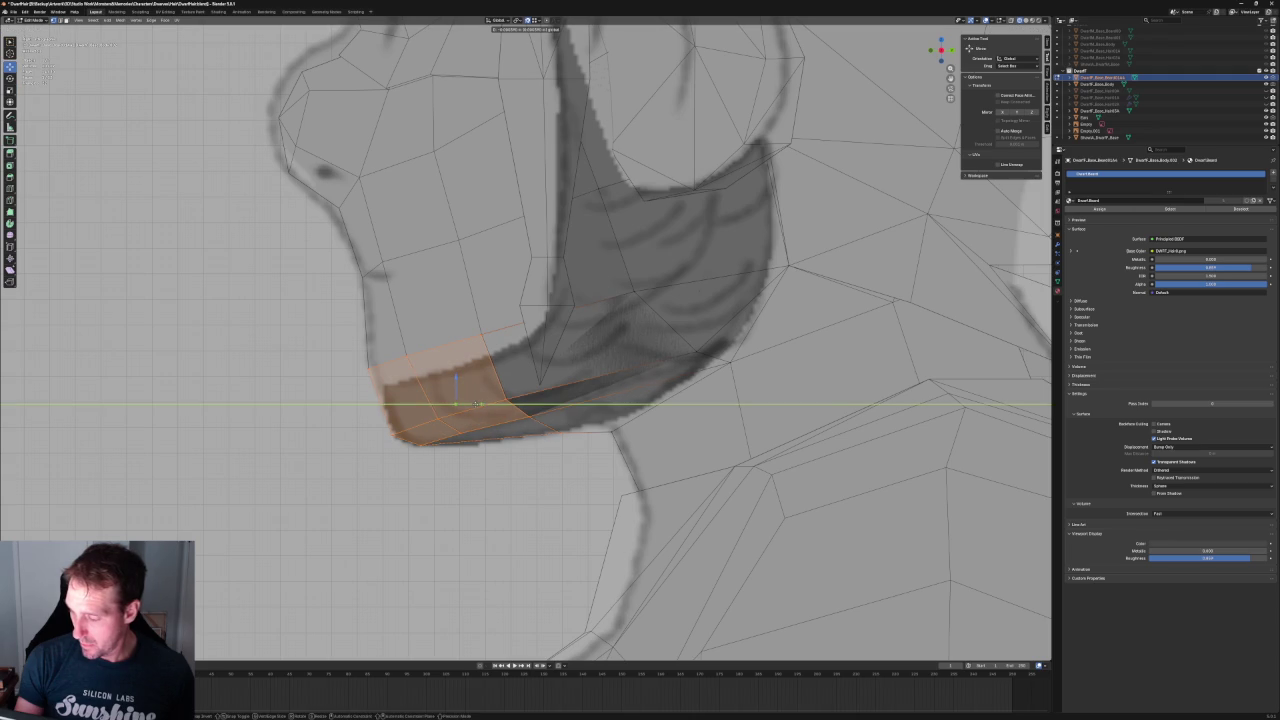
key(Escape)
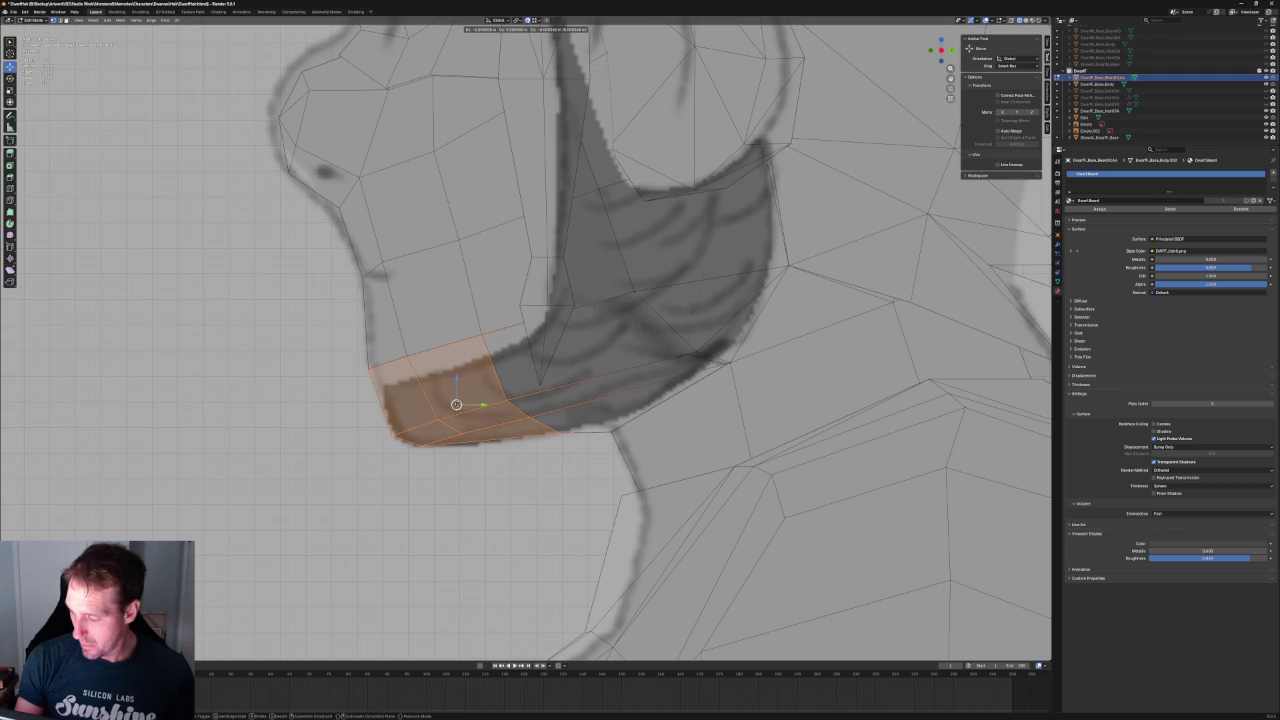
key(alt+a)
- In back ortho view with X-ray, box-select the jaw faces and shift them sideways along X three times
scroll(512, 414, down, 3)
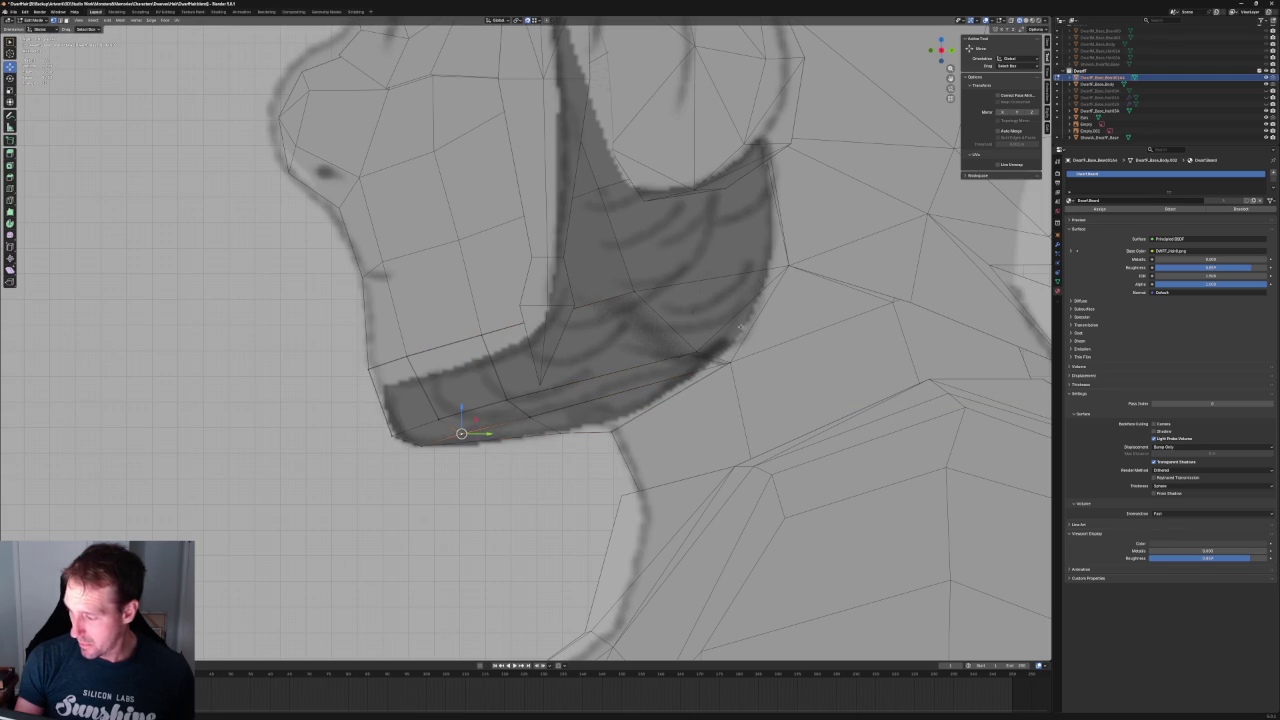
scroll(700, 370, down, 4)
key(ctrl+KP_1)
scroll(701, 371, up, 3)
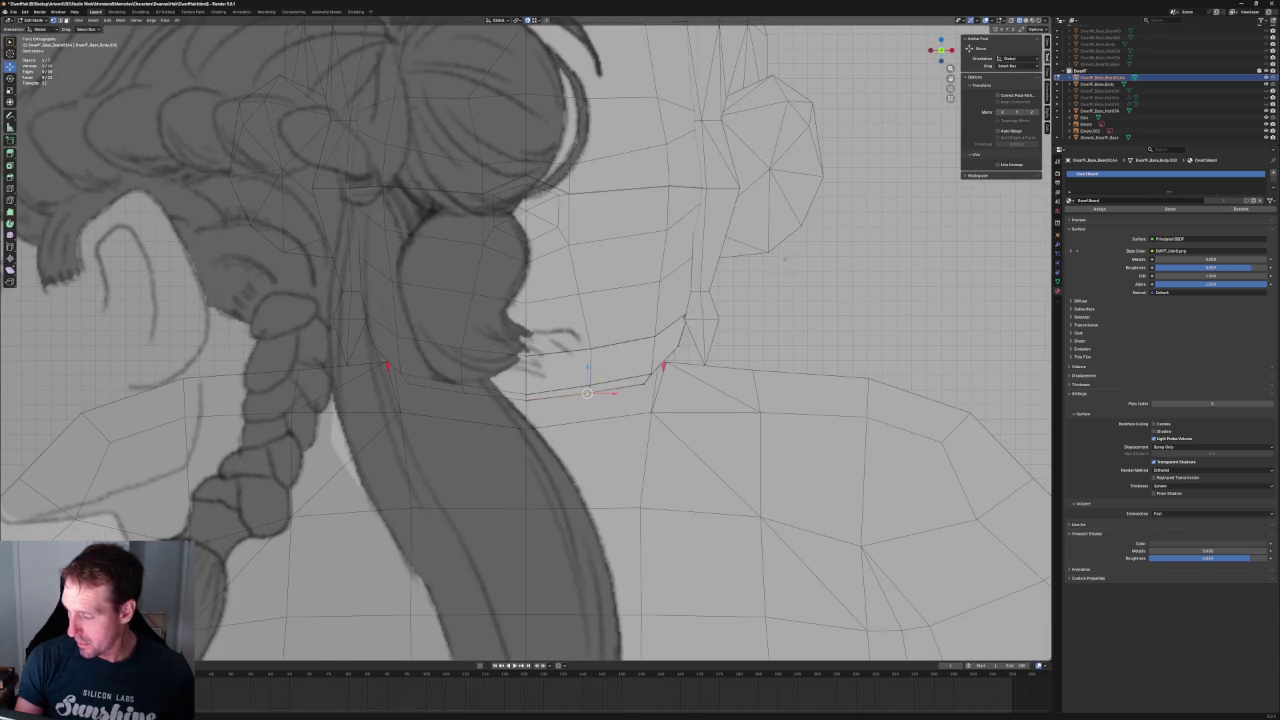
key(alt+z)
drag(540, 441, 542, 440)
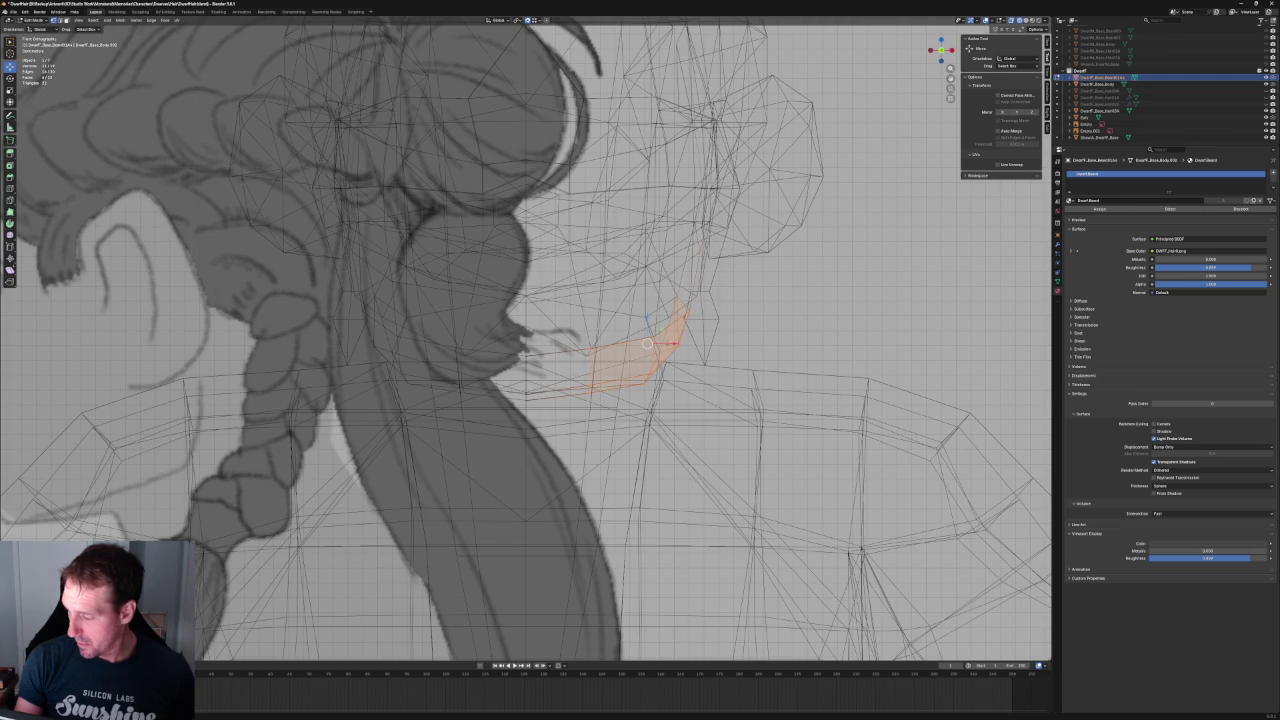
key(g)
key(x)
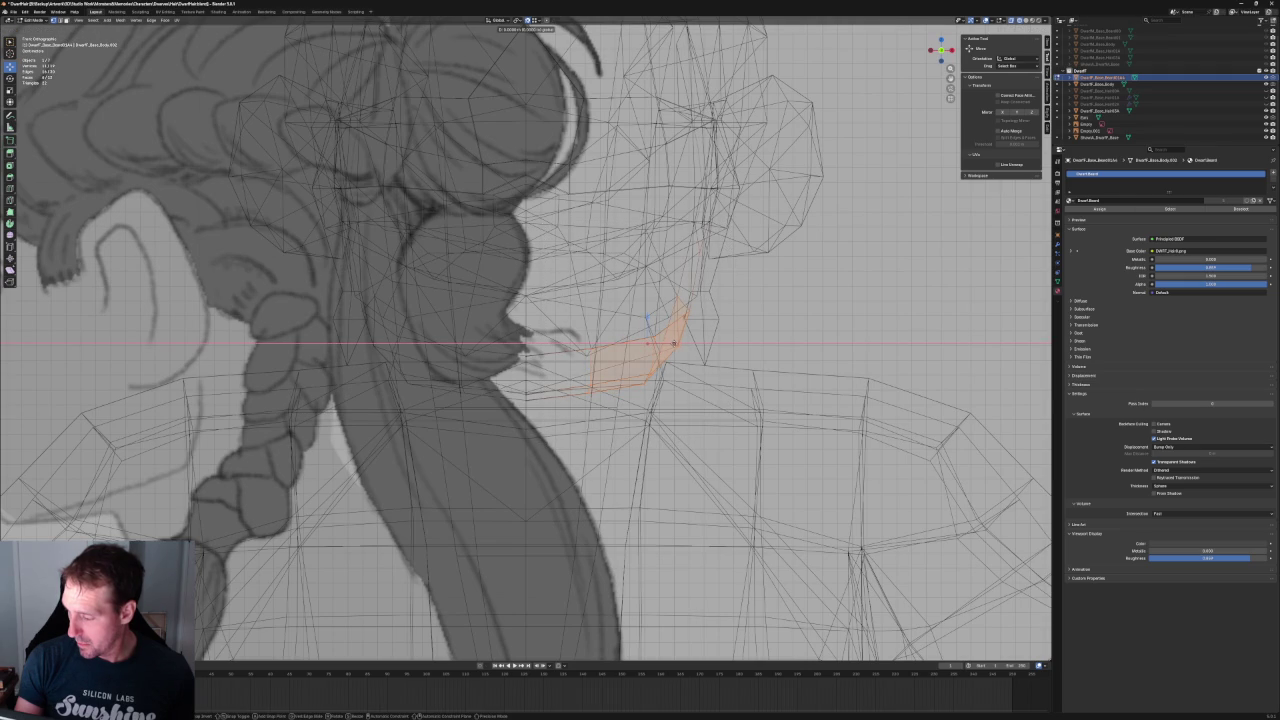
click(685, 343)
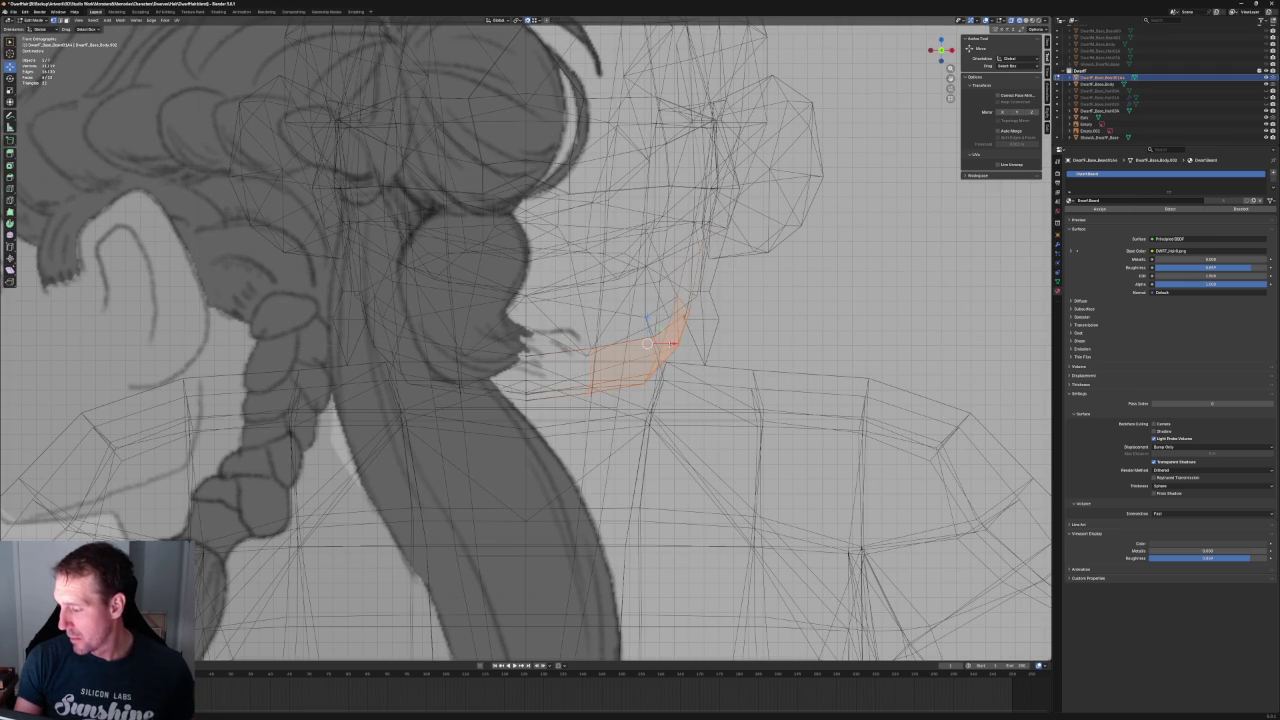
key(g)
key(x)
click(647, 343)
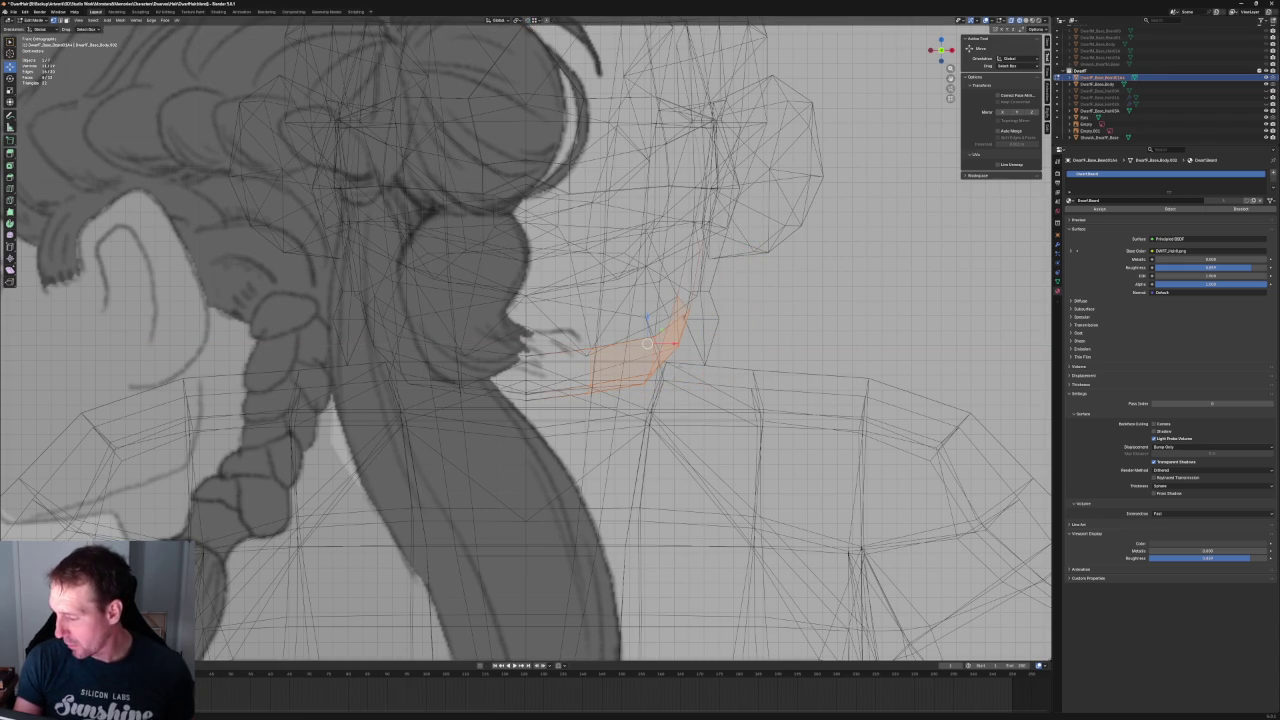
key(g)
key(x)
click(675, 343)
- Return to solid shading and frame the beard faces to check the wrap under the chin
key(z)
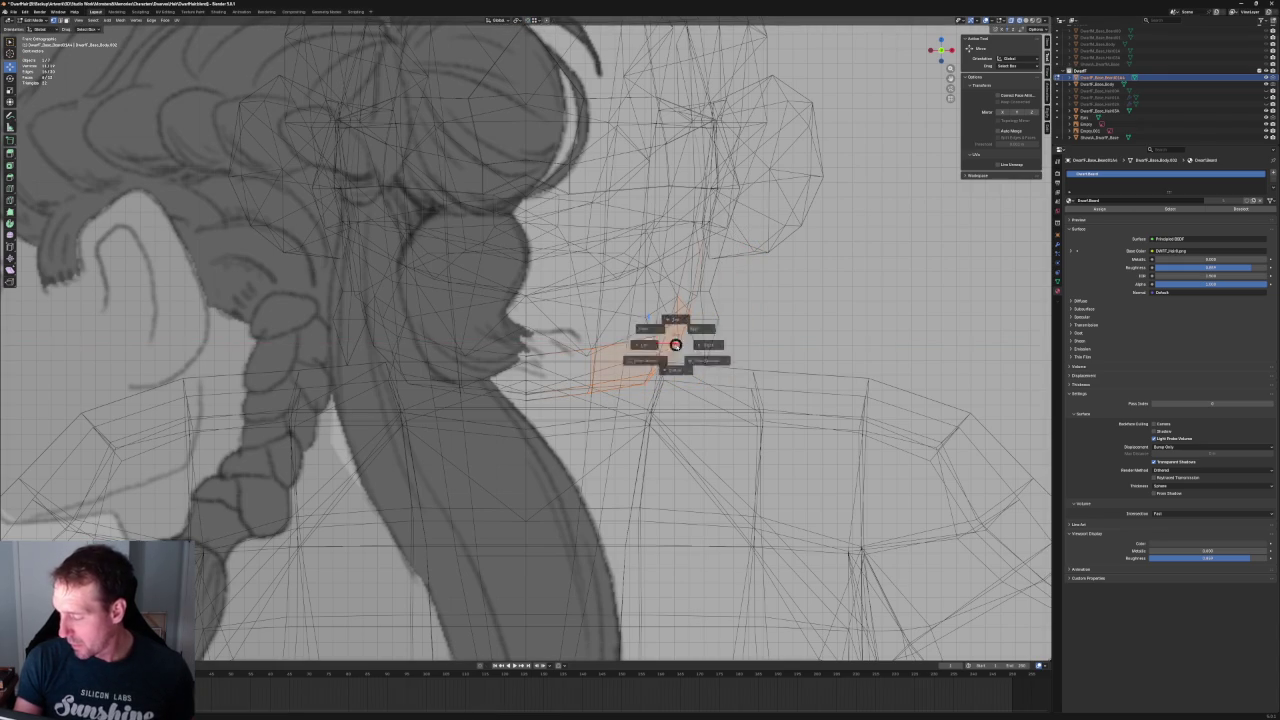
click(700, 343)
key(KP_Decimal)
mouse_move(675, 343)
middle_down()
mouse_move(612, 341)
mouse_move(615, 372)
middle_up()
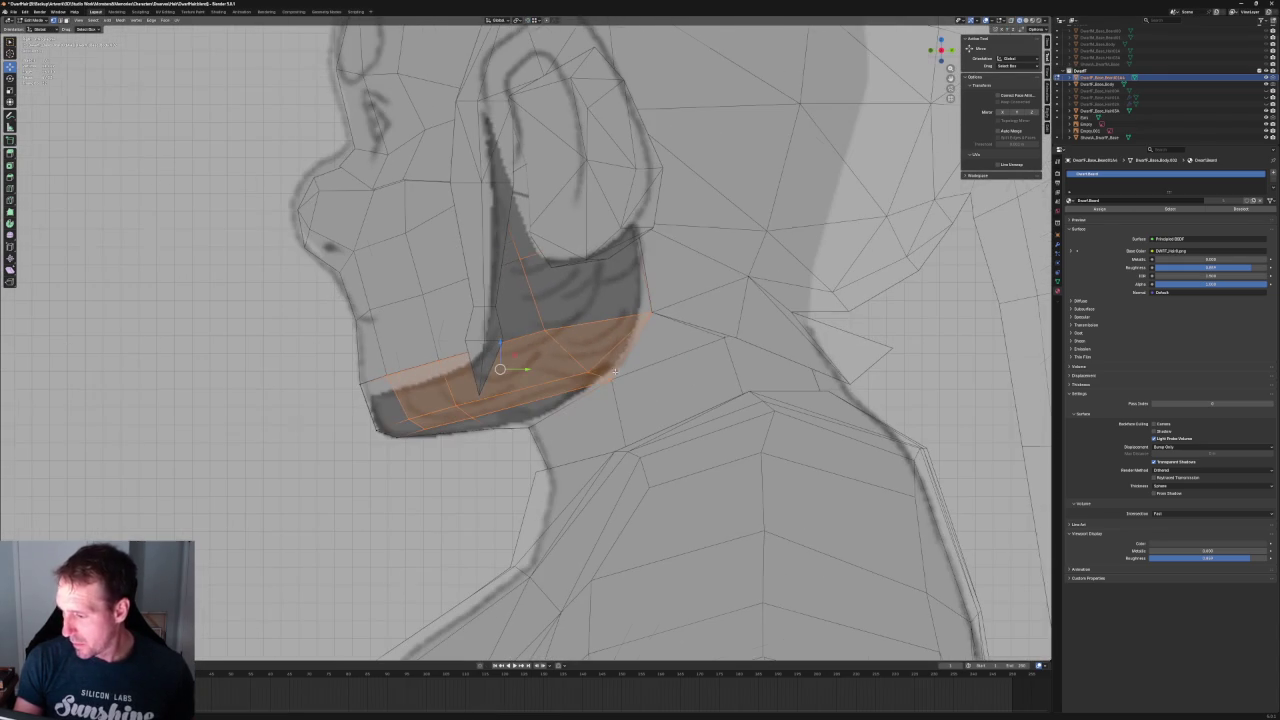
- Slide the edges at the front of the beard along the beard
key(alt+a)
middle_drag(492, 338, 530, 340)
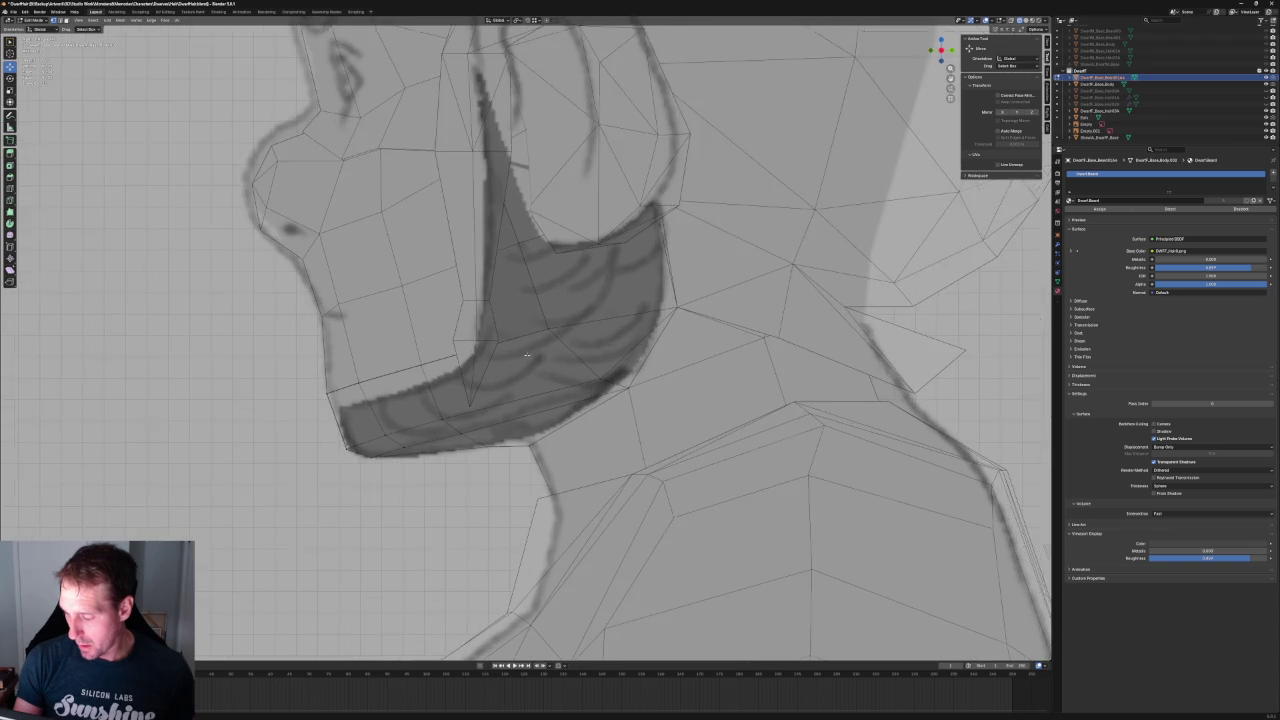
scroll(542, 342, up, 2)
drag(390, 310, 380, 313)
key(g)
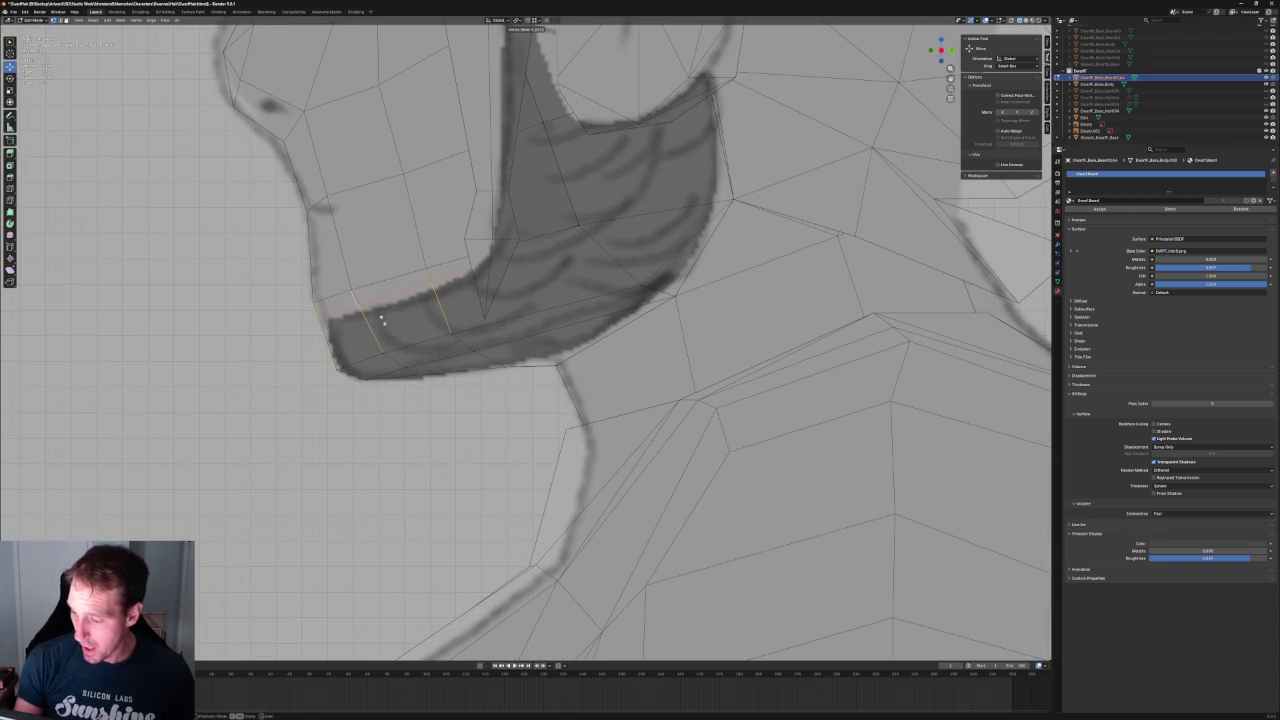
click(382, 322)
- With X-ray on, hide the overlapping mesh and slide a lower beard-edge vertex along its edge
key(alt+z)
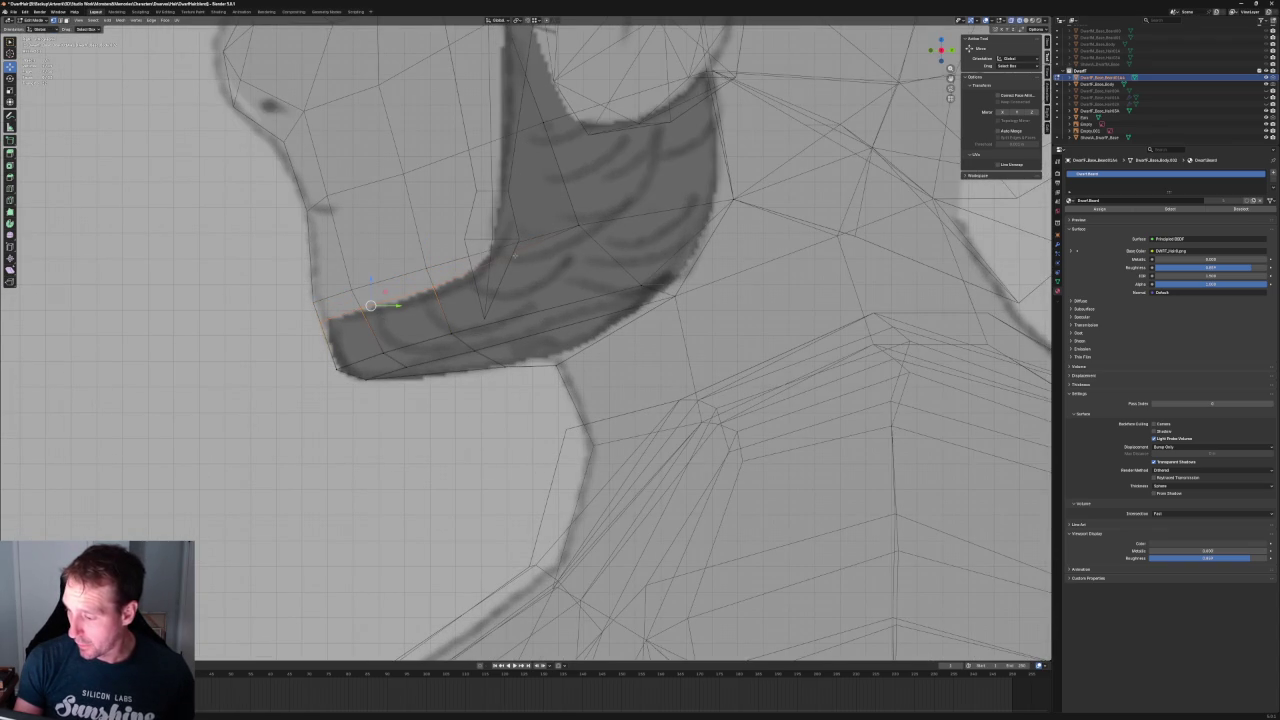
shift+middle_drag(517, 255, 505, 318)
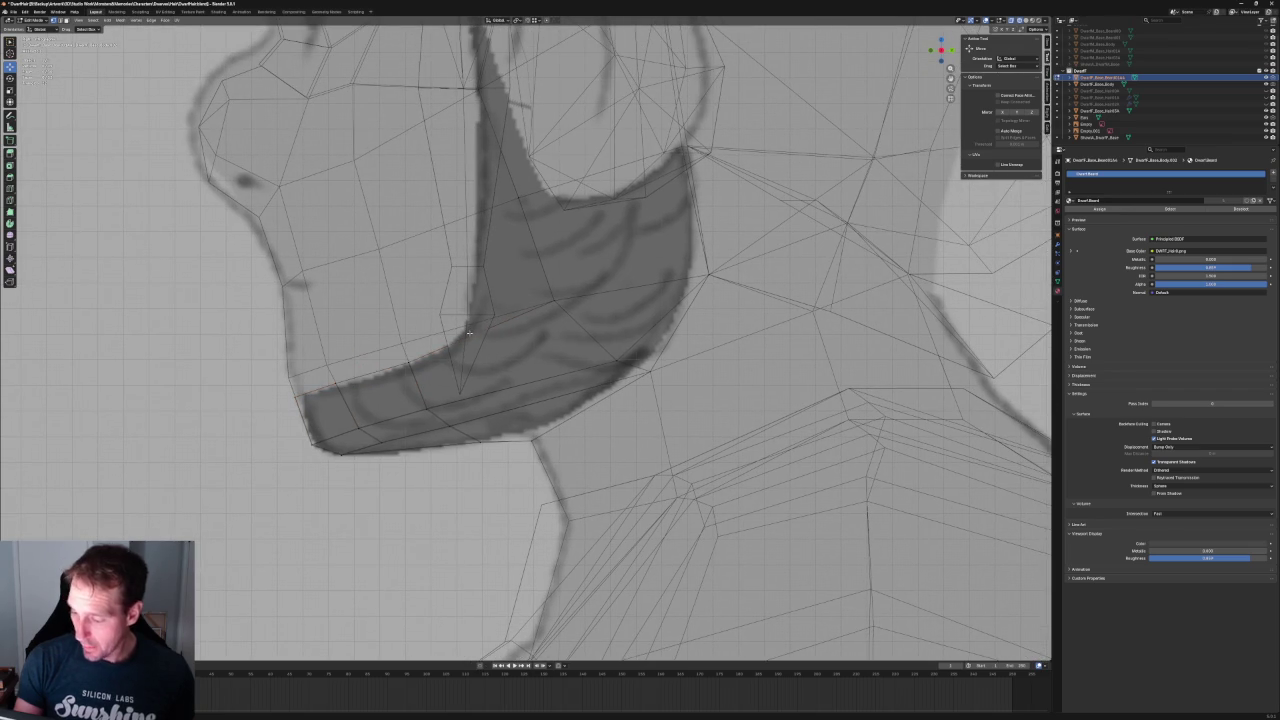
click(478, 331)
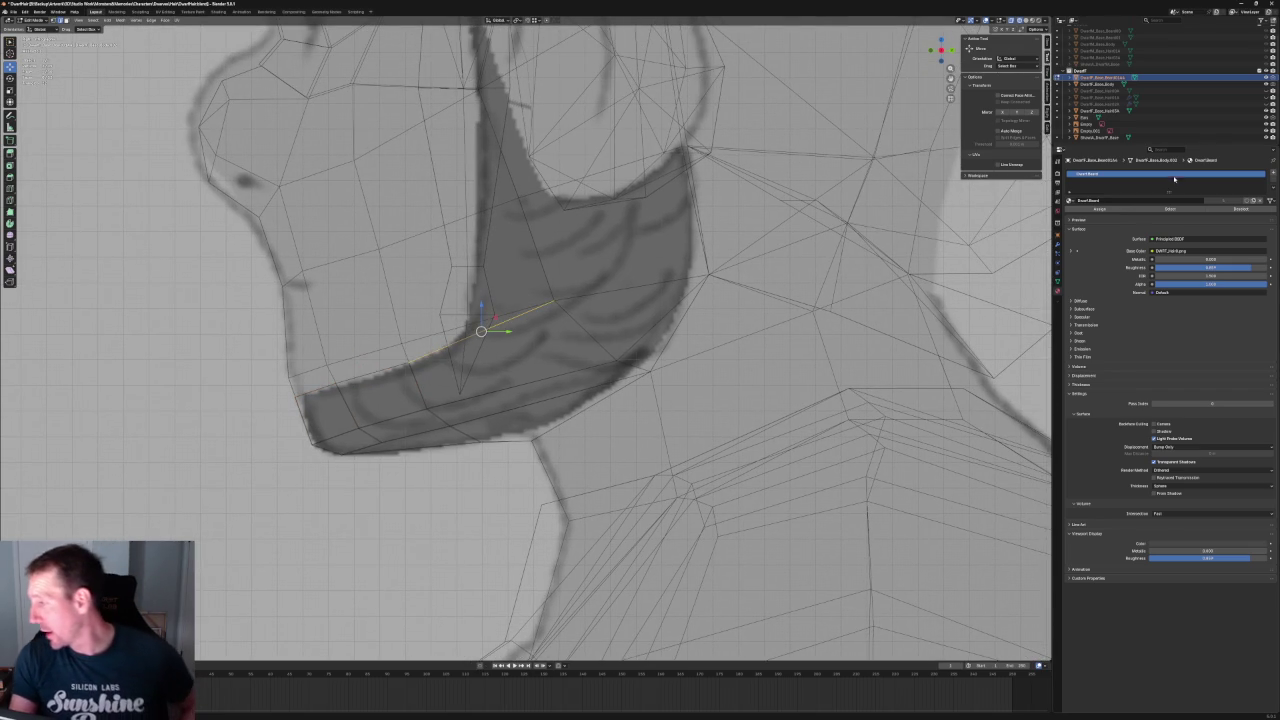
click(1266, 111)
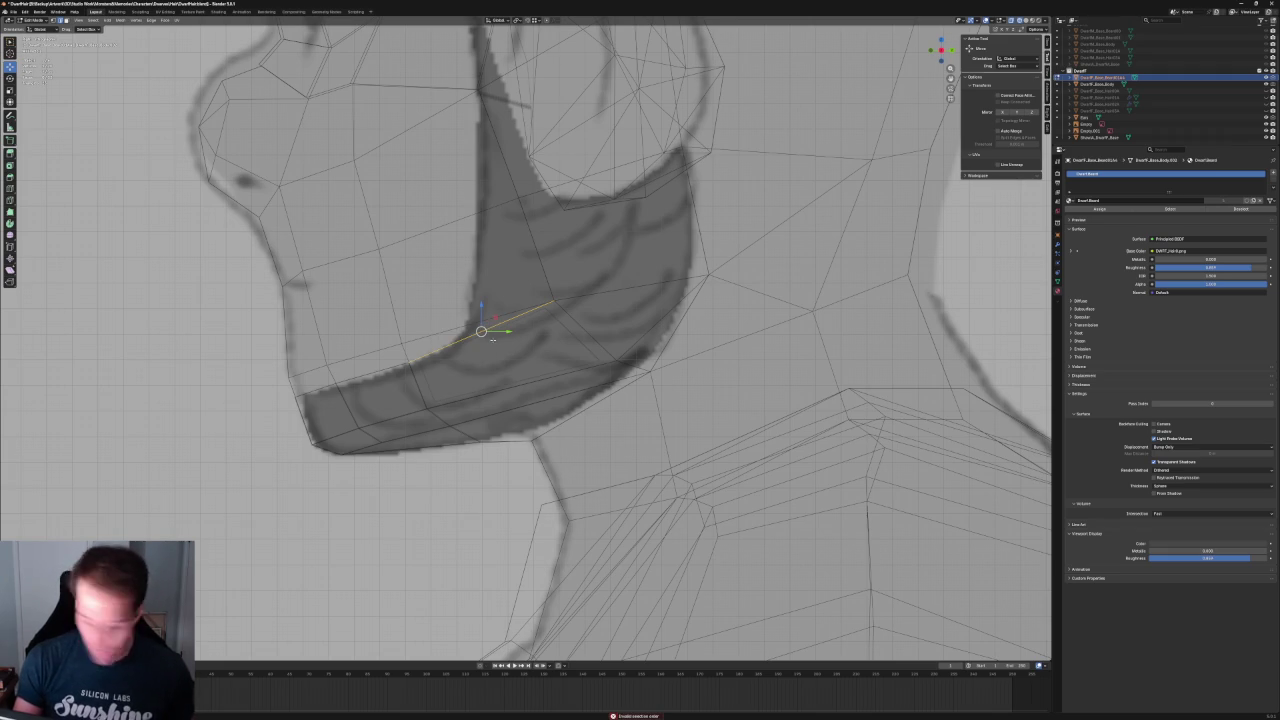
key(g)
key(g)
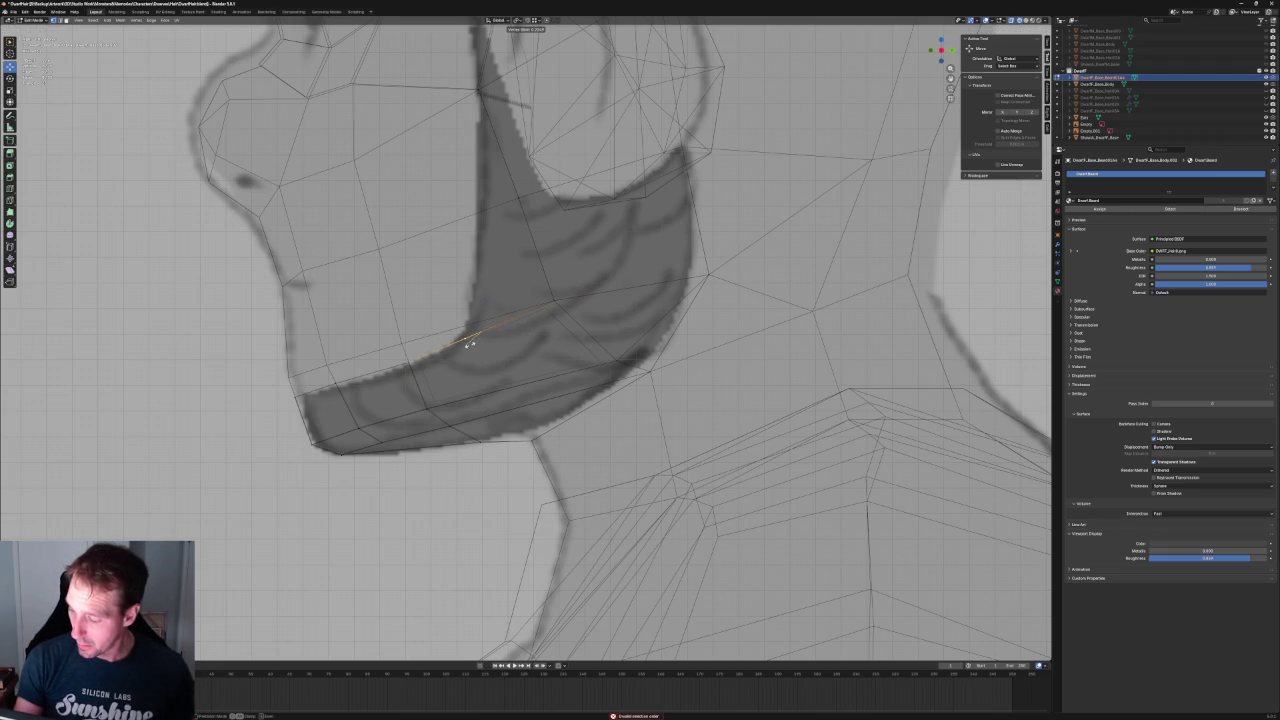
click(469, 343)
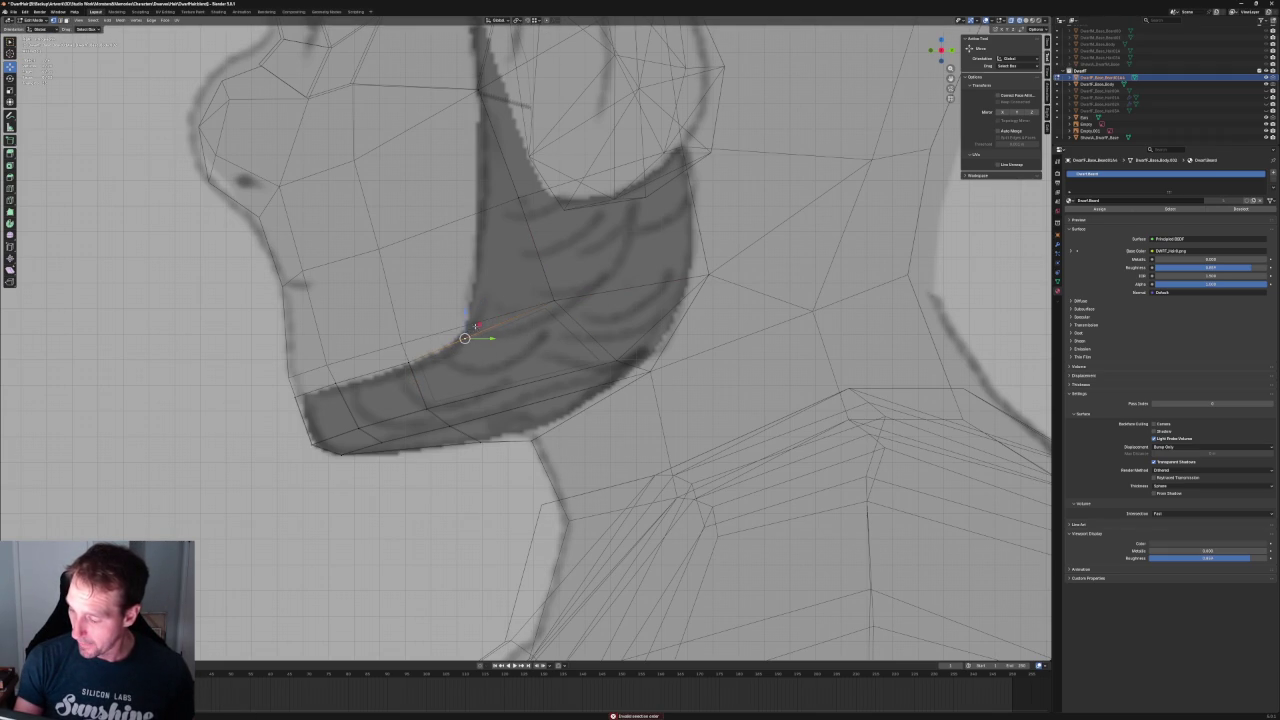
- Raise that vertex straight up along Z
key(g)
key(z)
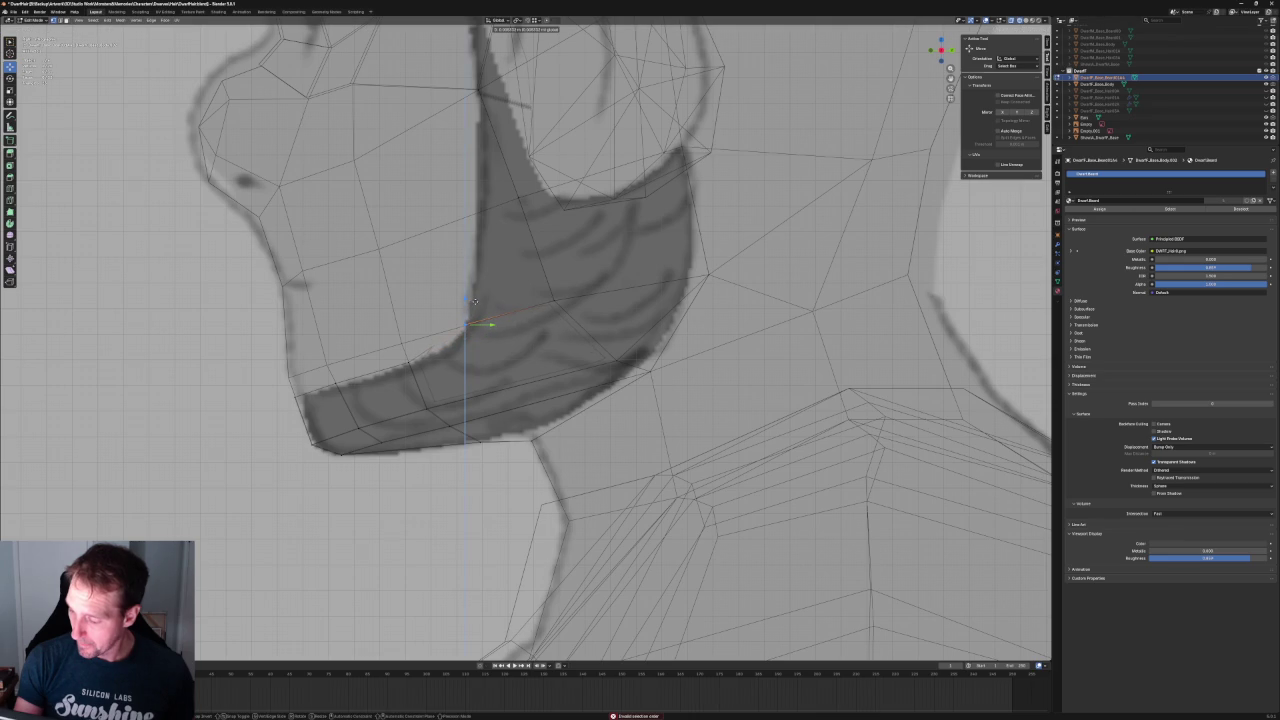
click(475, 301)
scroll(556, 328, down, 5)
middle_drag(556, 328, 707, 328)
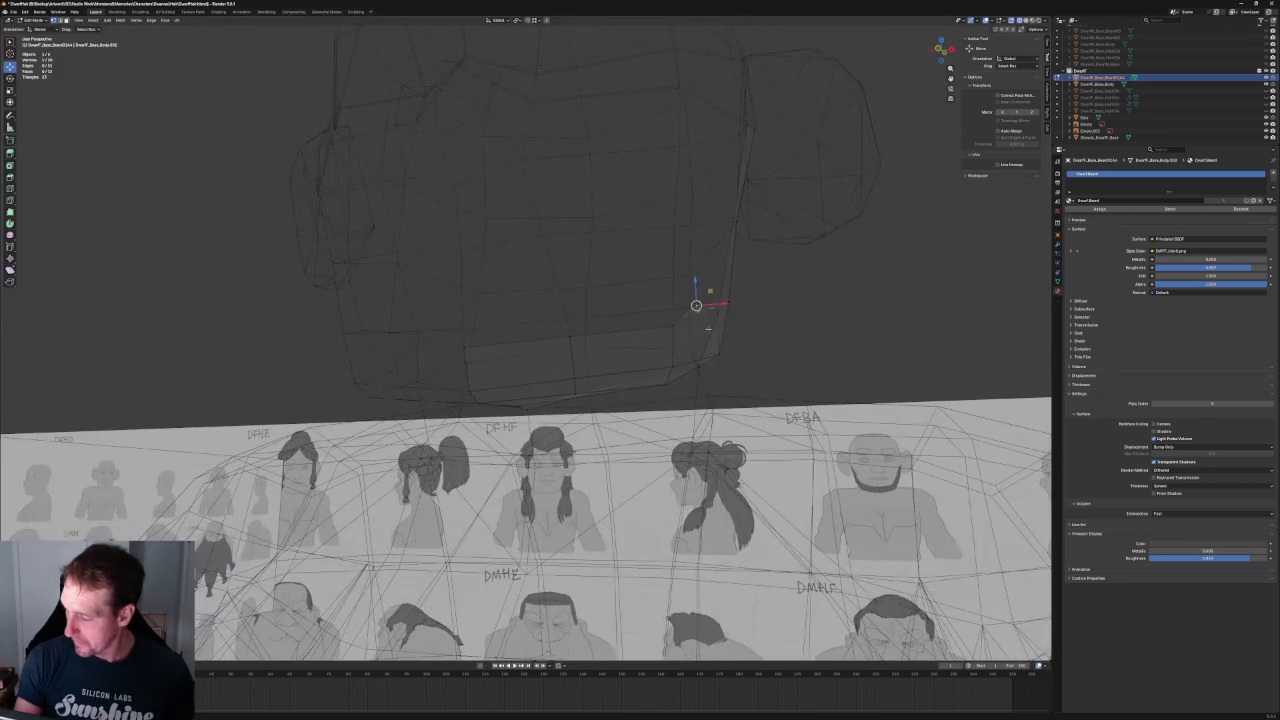
click(731, 301)
shift+click(688, 329)
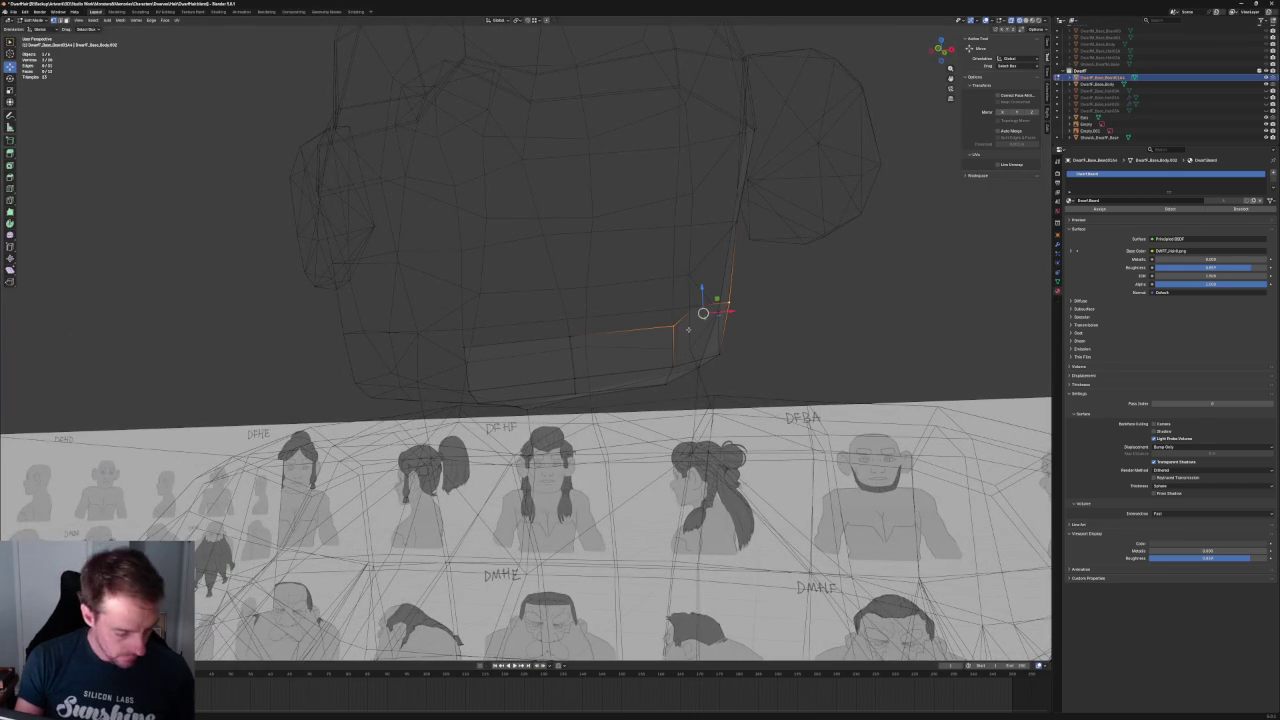
key(alt+a)
key(KP_3)
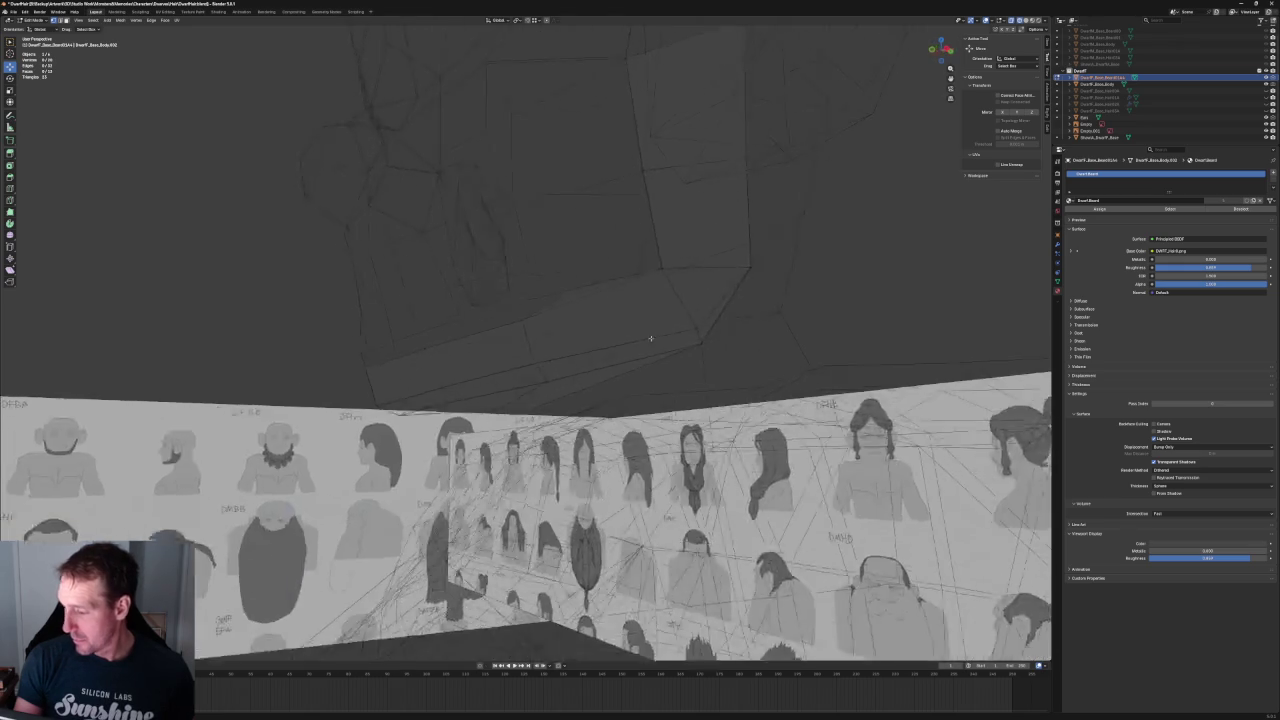
scroll(551, 358, up, 1)
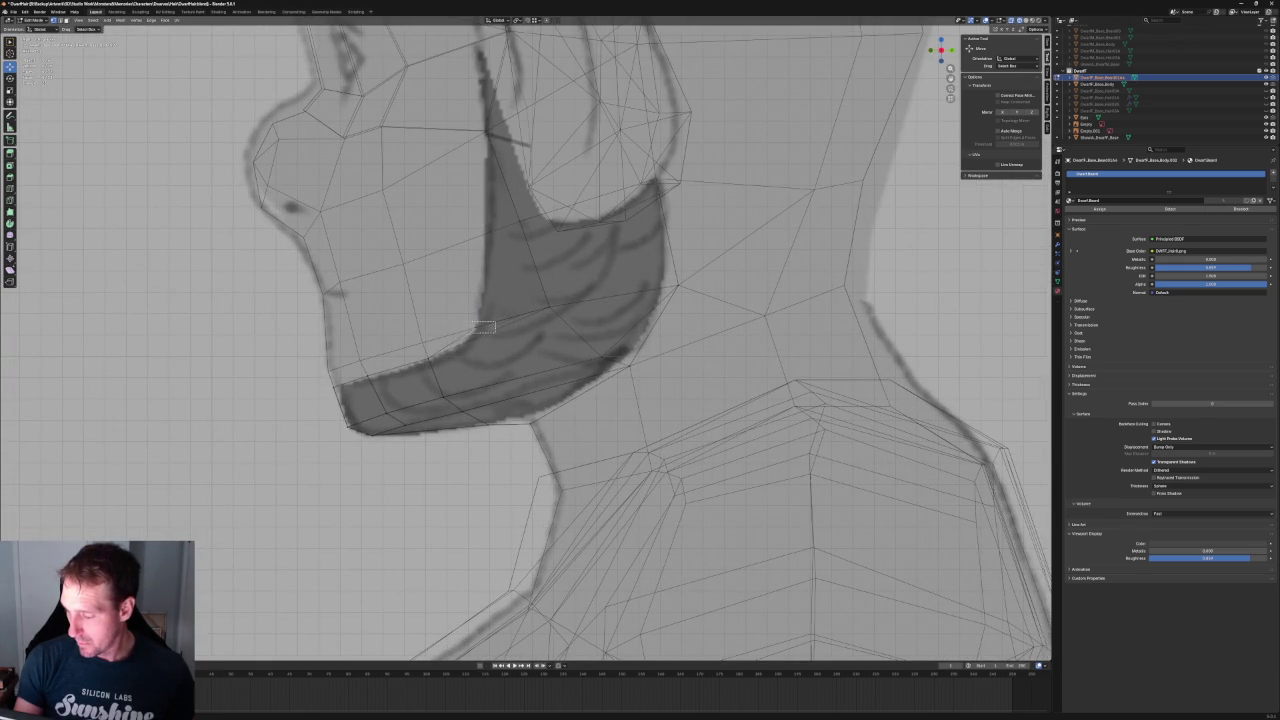
alt+click(580, 362)
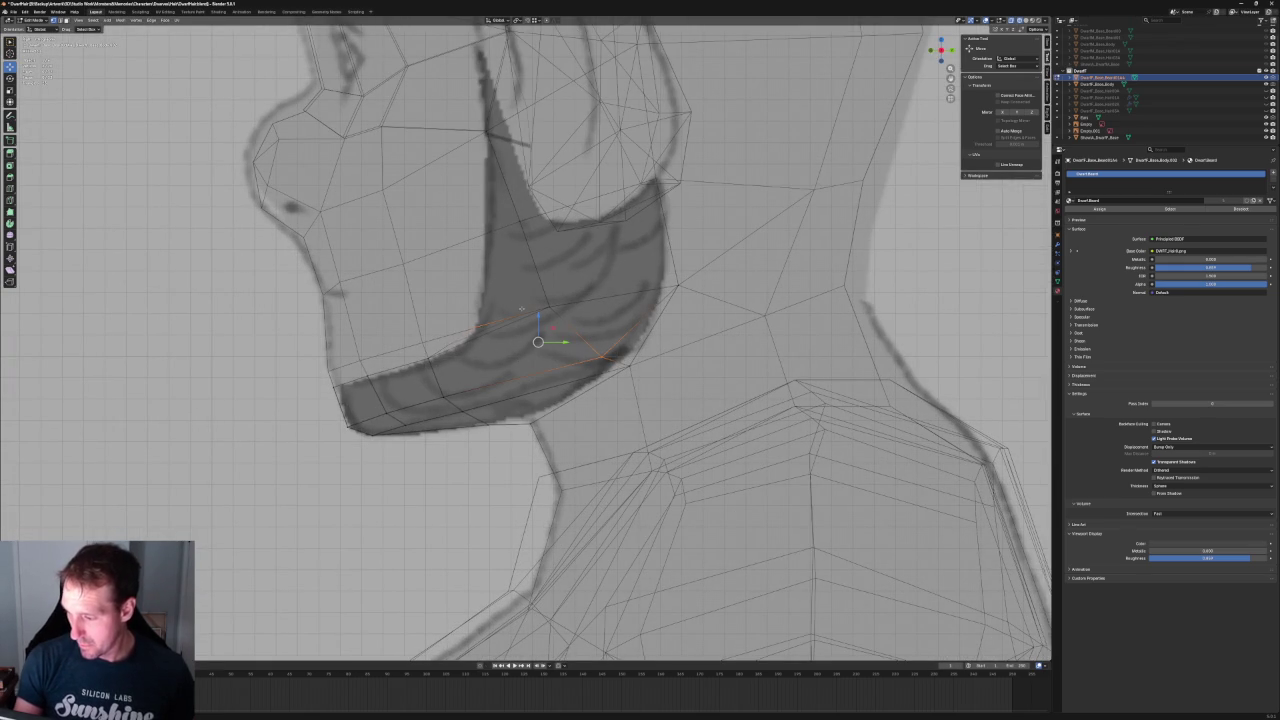
scroll(502, 303, up, 1)
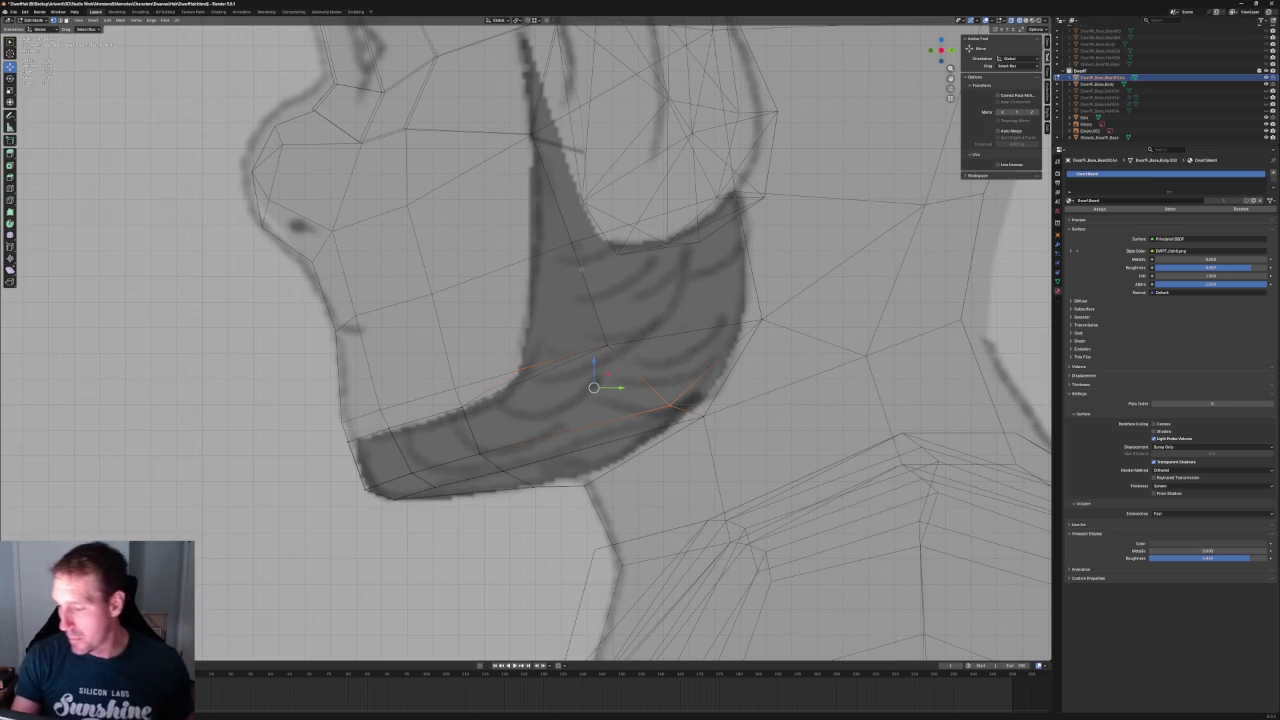
click(549, 203)
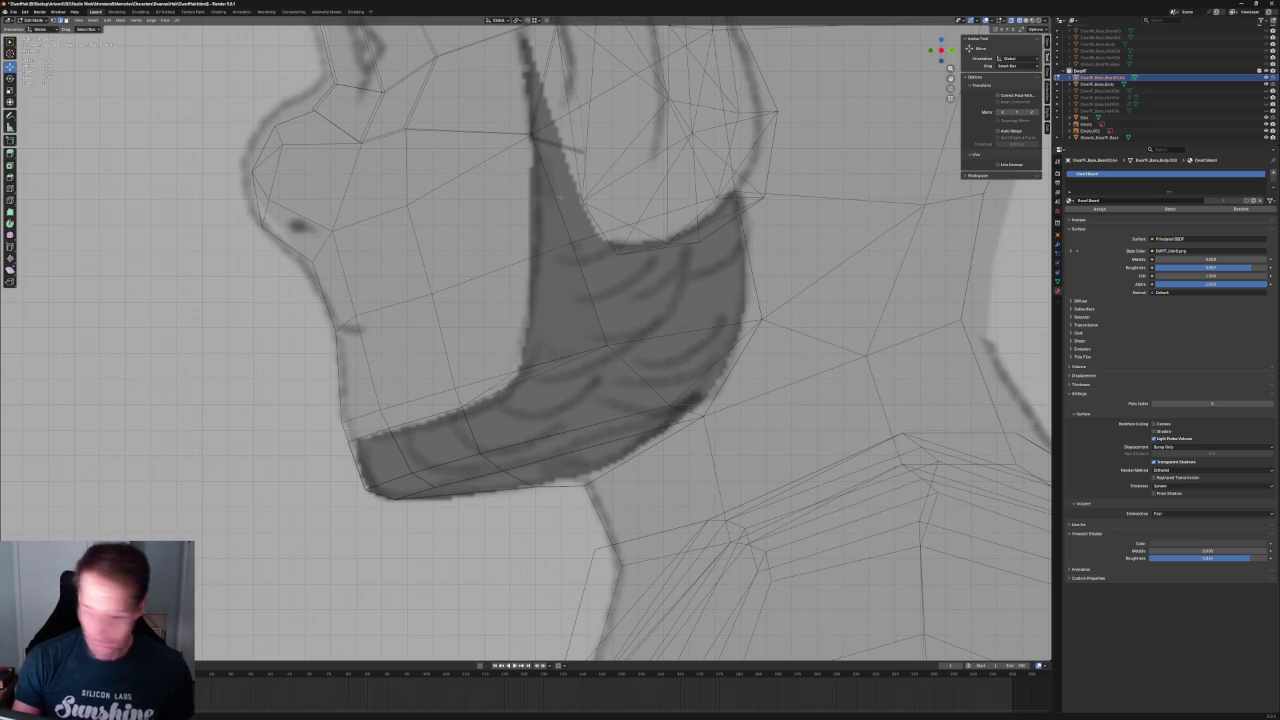
click(551, 188)
scroll(587, 263, down, 5)
mouse_move(587, 263)
middle_down()
mouse_move(573, 255)
mouse_move(565, 341)
middle_up()
scroll(577, 277, up, 5)
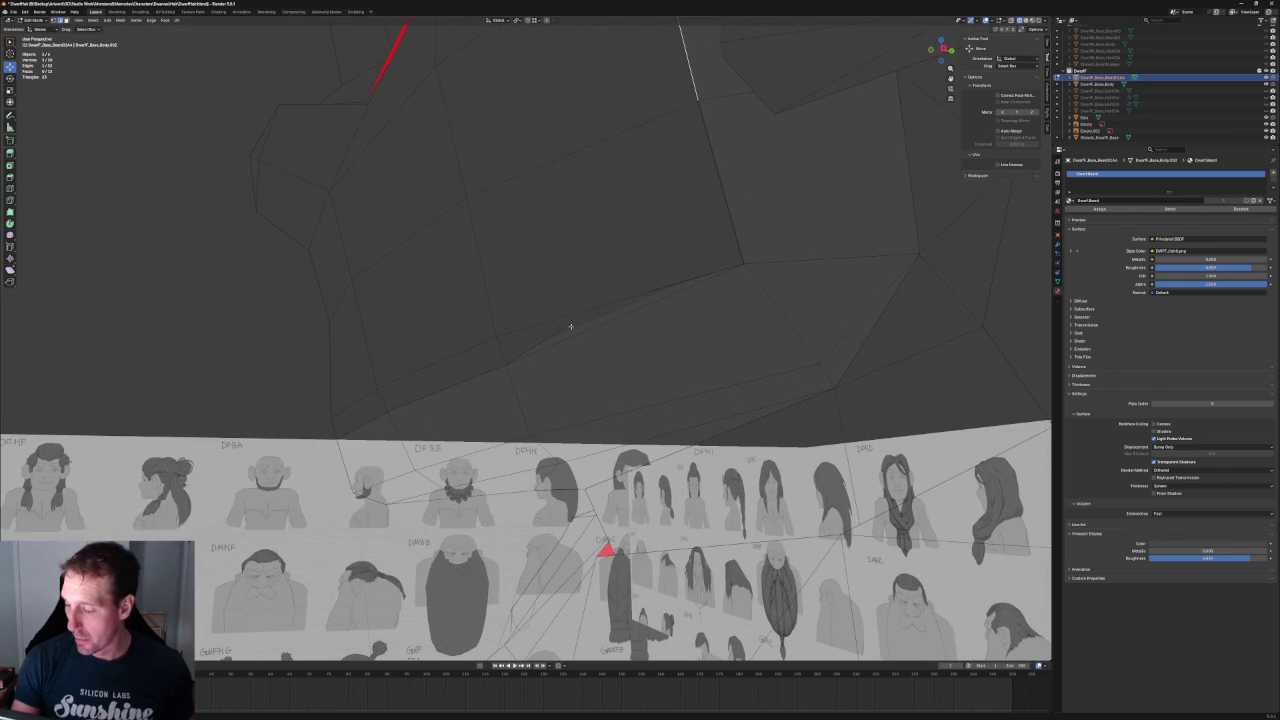
click(586, 319)
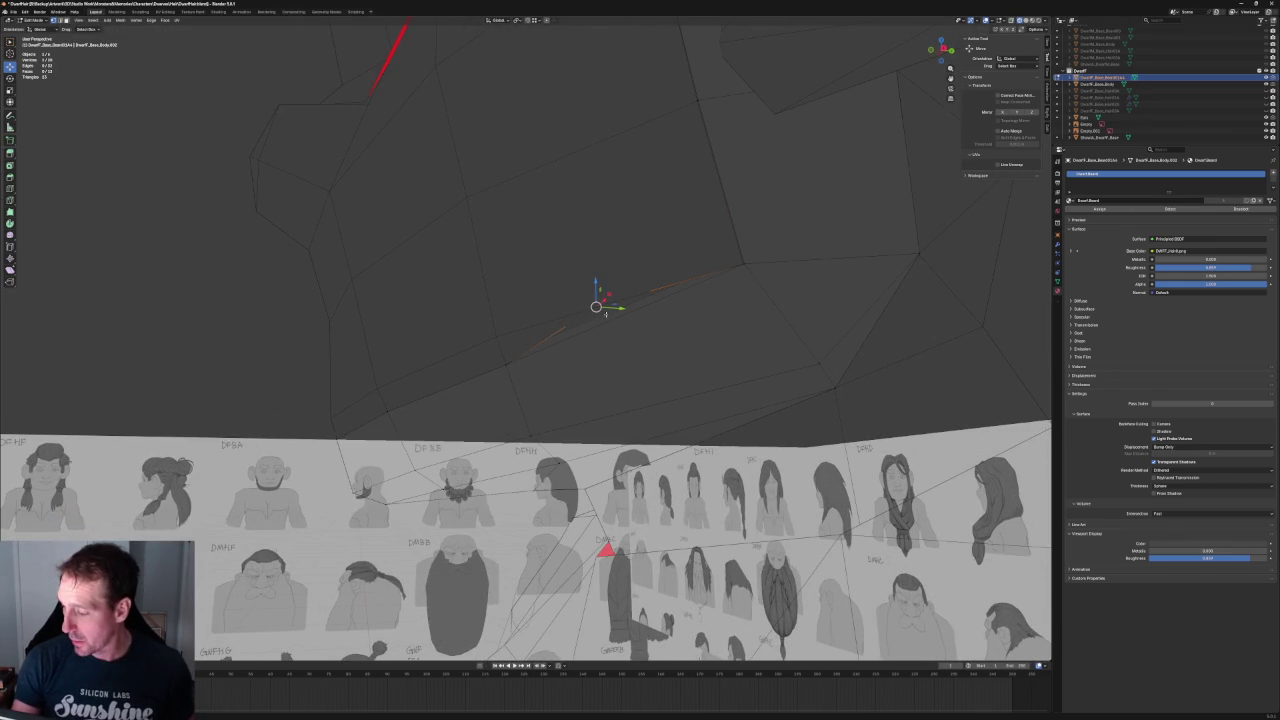
scroll(600, 314, down, 2)
key(KP_3)
scroll(552, 318, up, 4)
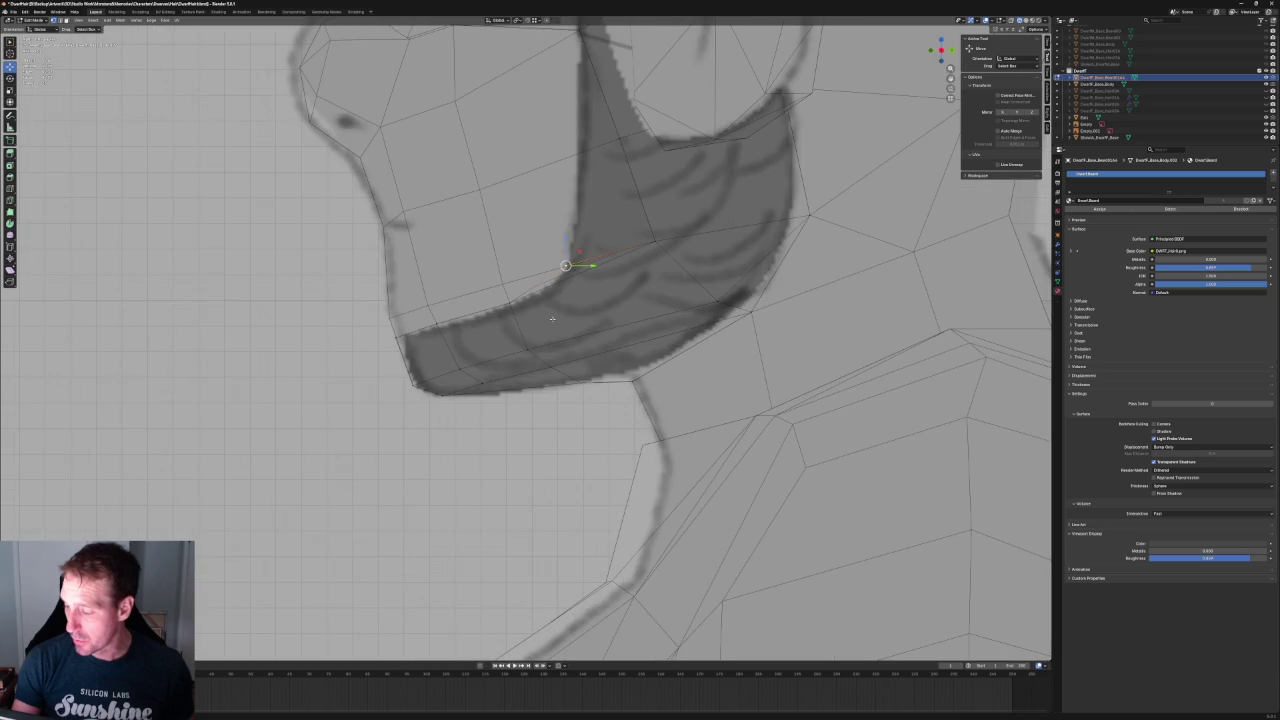
alt+click(566, 302)
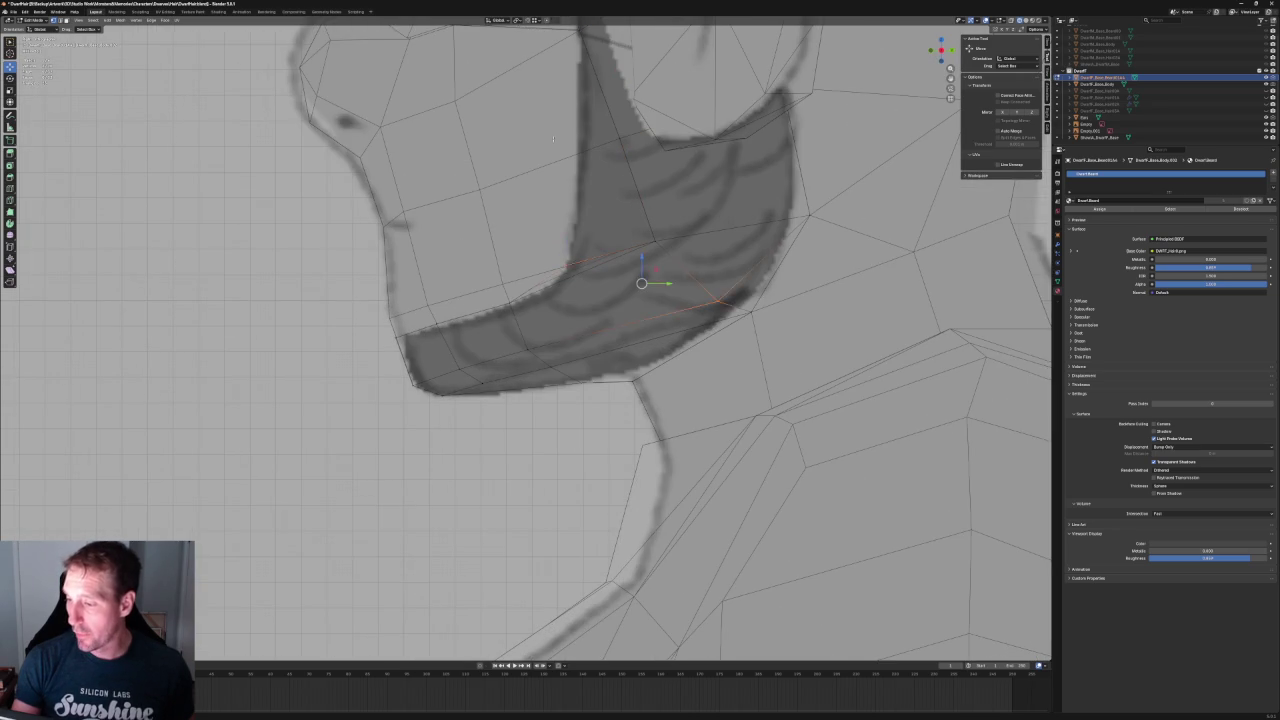
alt+click(577, 221)
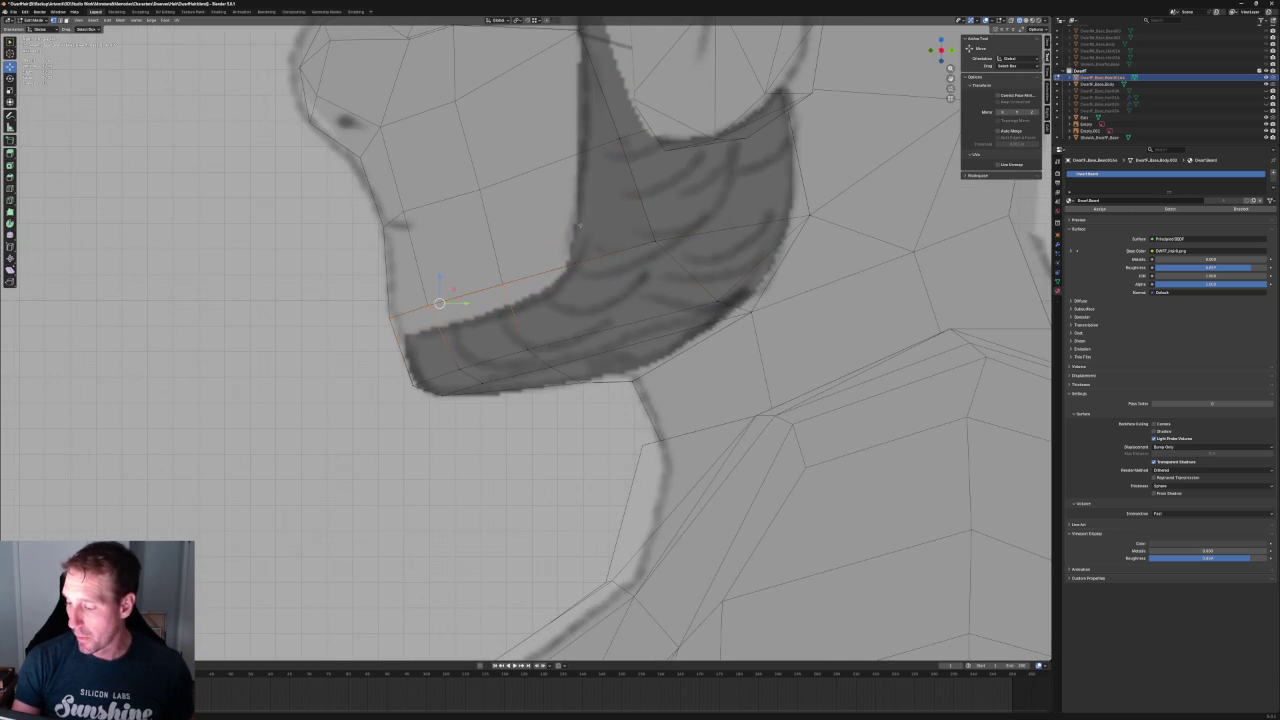
shift+middle_drag(578, 226, 560, 316)
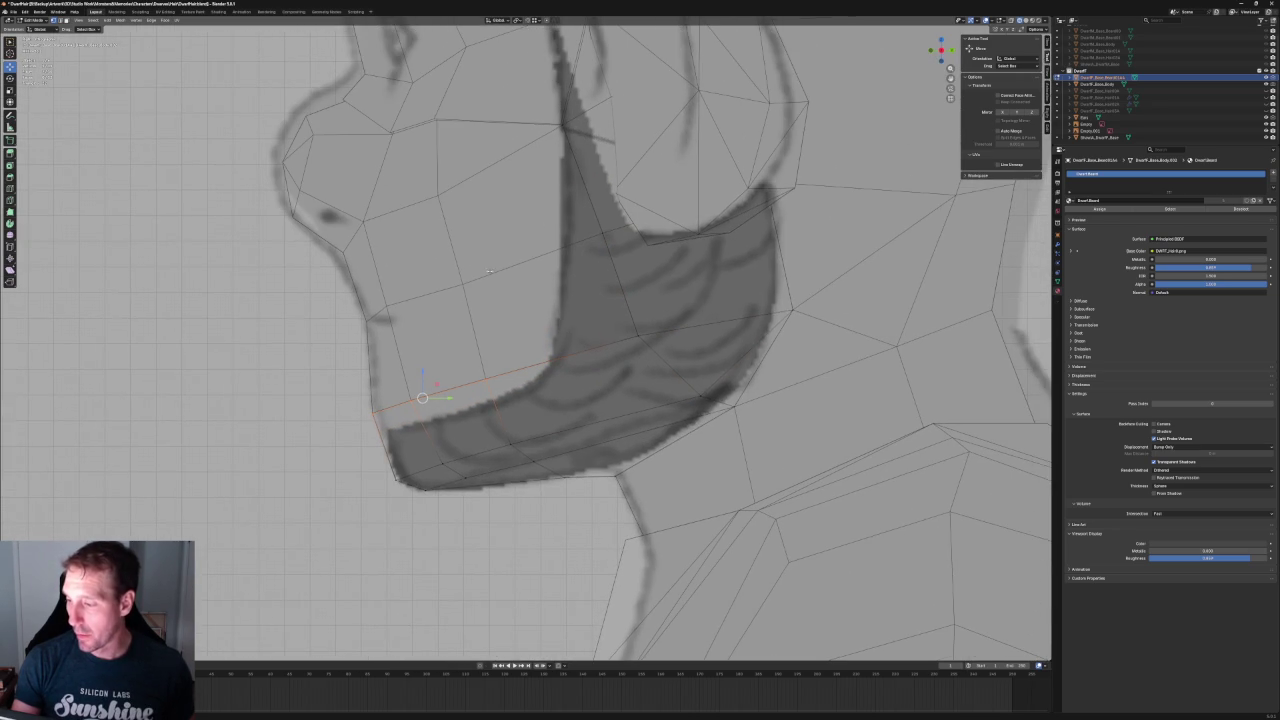
click(587, 200)
- Move the vertical cheek edge loop above the beard further forward
shift+click(575, 287)
key(g)
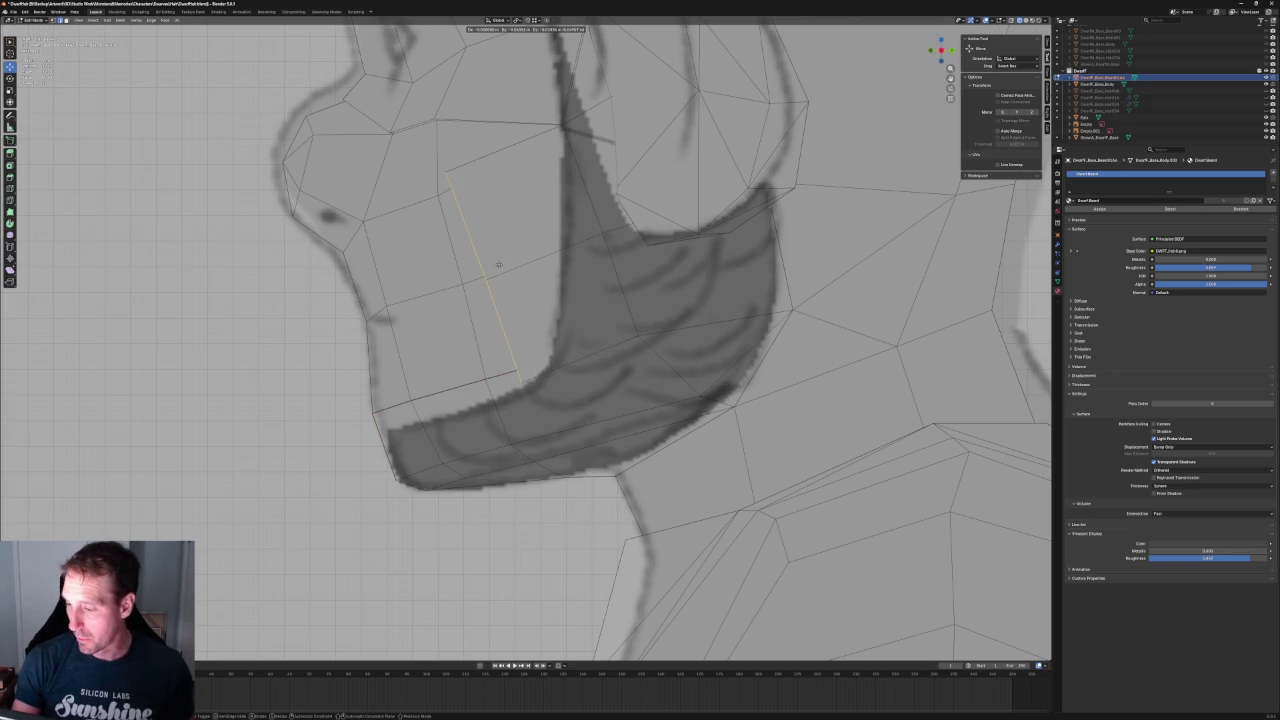
click(560, 126)
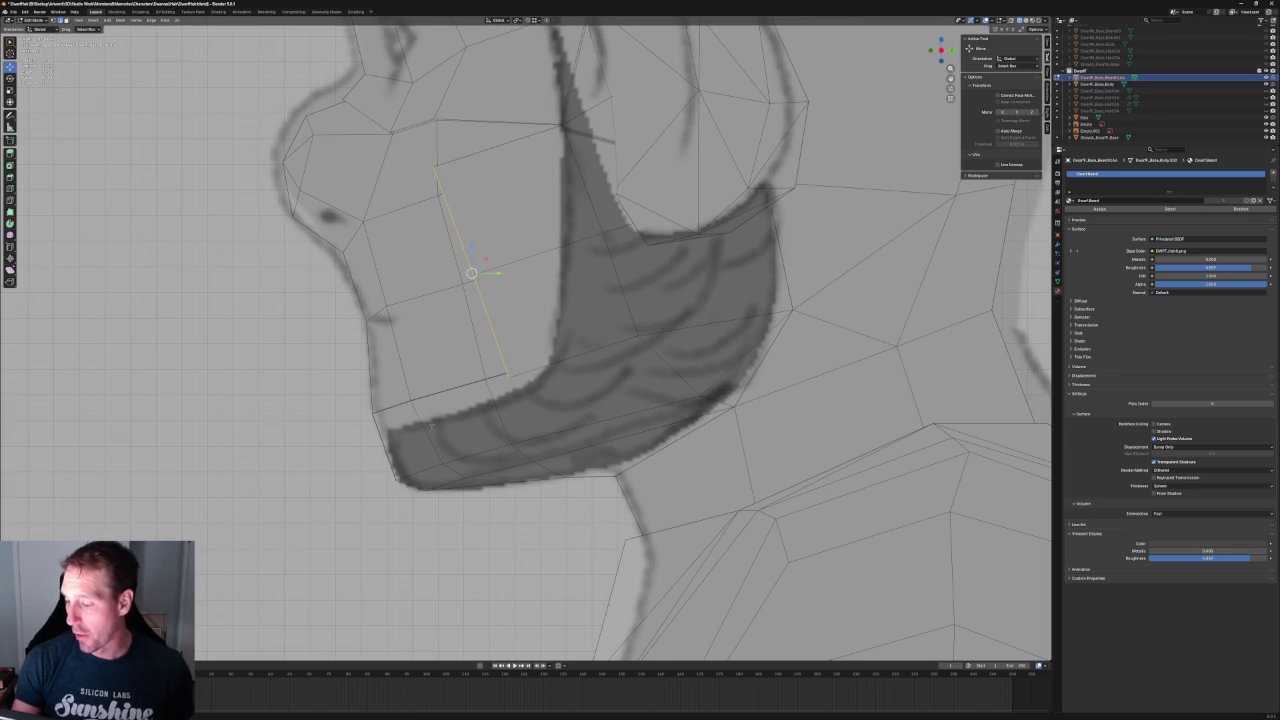
scroll(432, 425, up, 1)
key(alt+a)
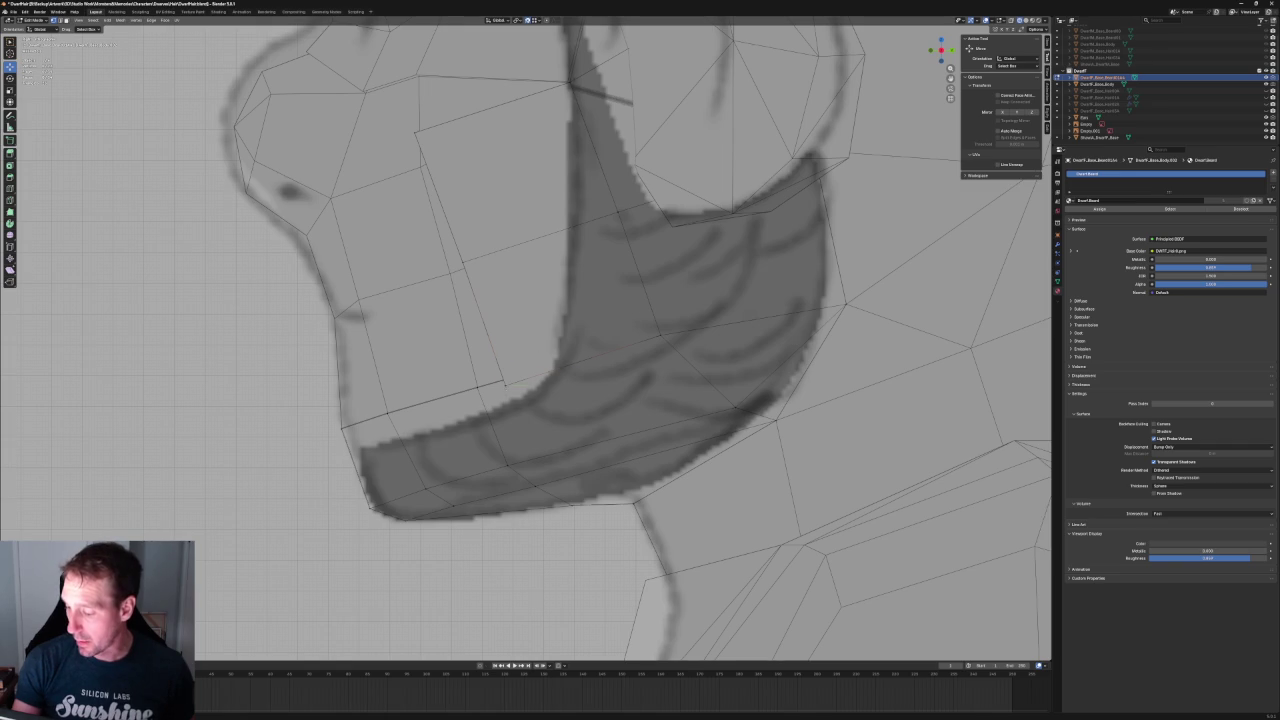
- Slide the edge loop's lower and upper end vertices along their neighbouring edges
click(505, 383)
key(KP_Decimal)
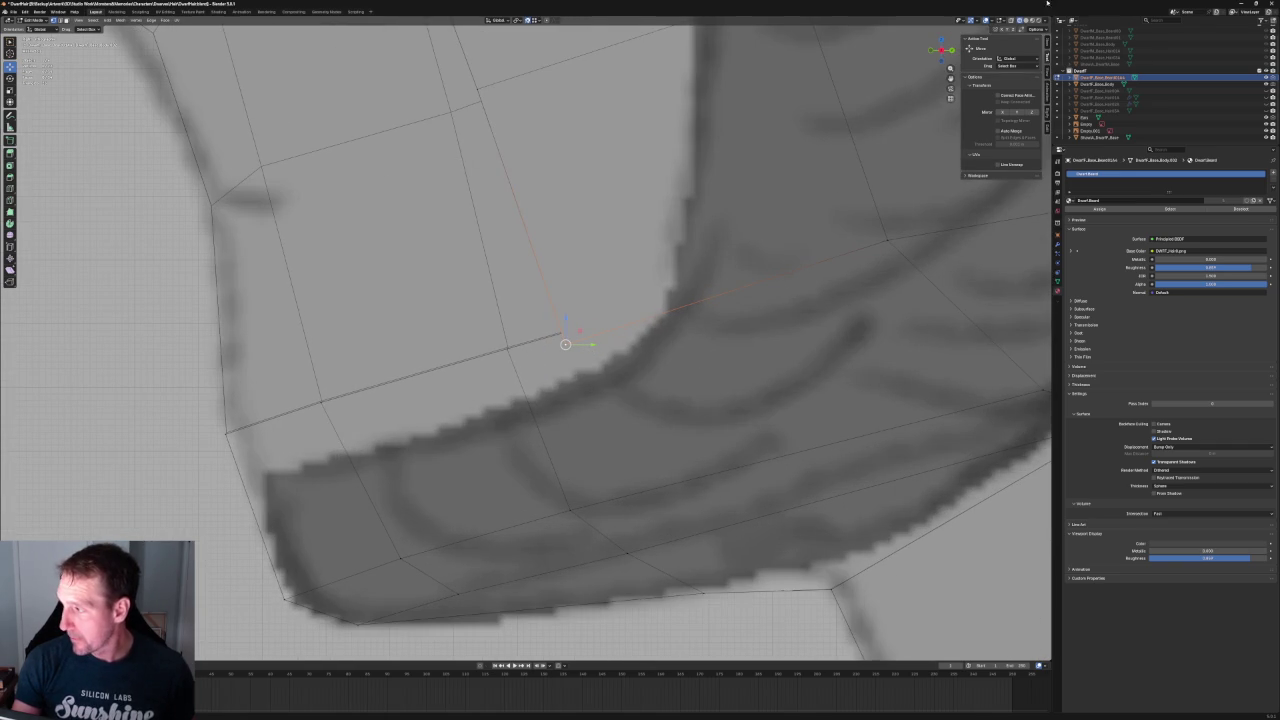
key(g)
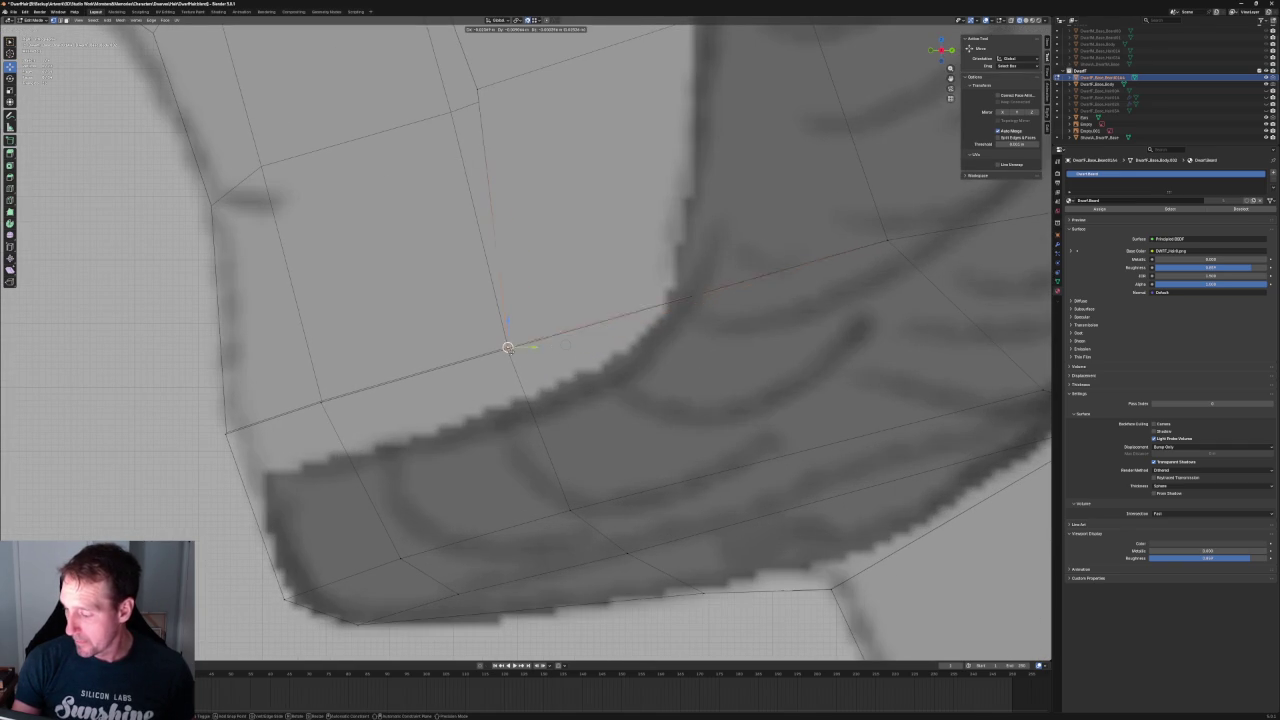
click(507, 349)
scroll(507, 349, down, 4)
shift+middle_drag(567, 211, 567, 285)
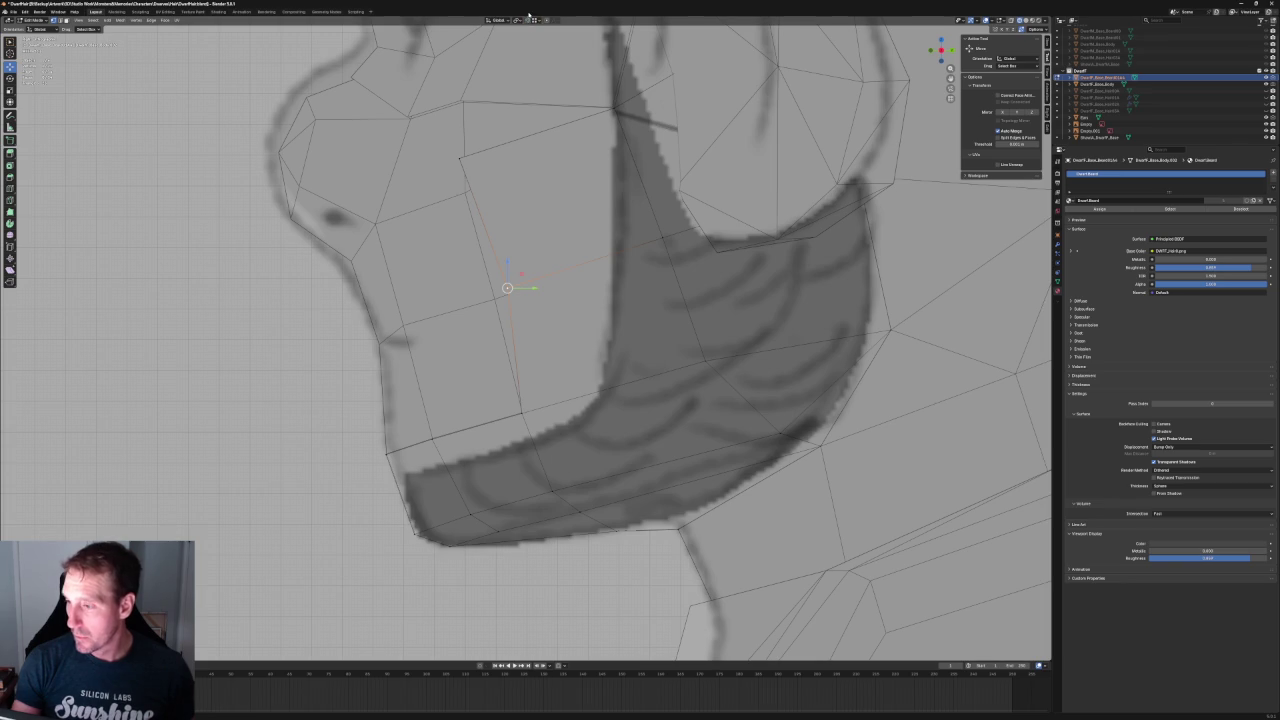
key(g)
click(494, 299)
- Check the beard against the reference sheets, ending in orthographic side view
scroll(499, 299, down, 4)
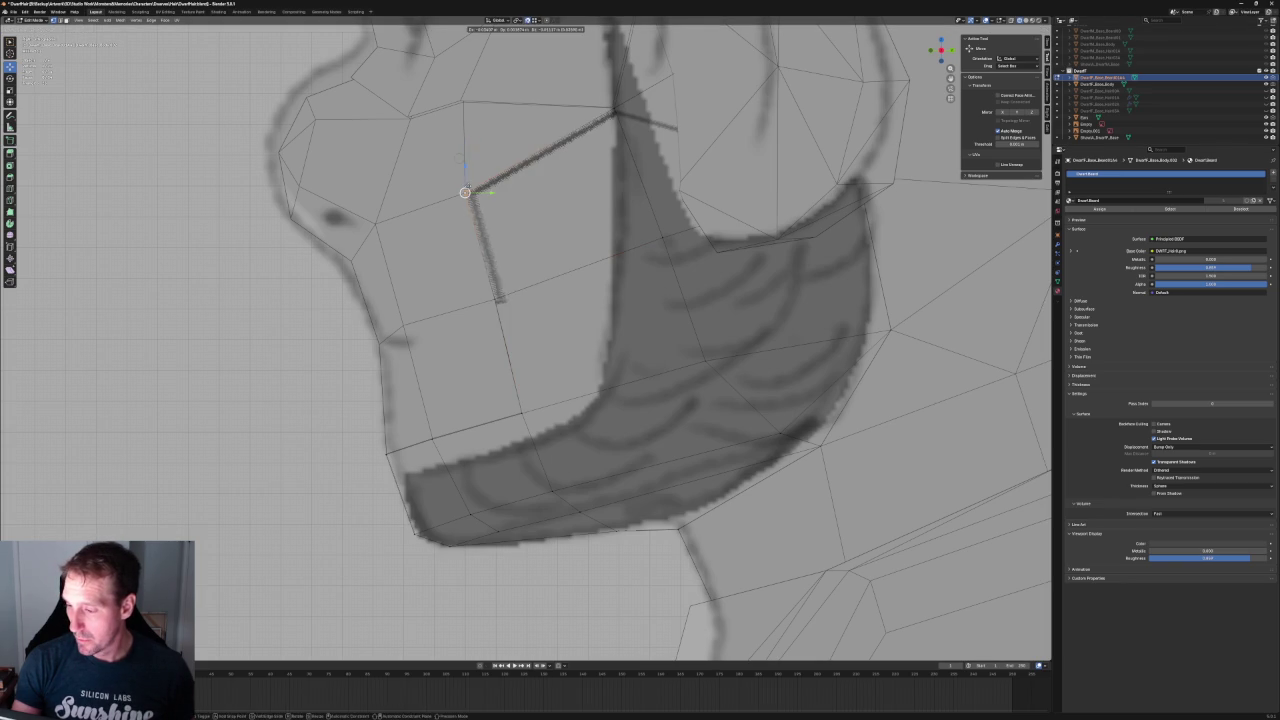
scroll(499, 299, down, 4)
mouse_move(499, 299)
middle_down()
mouse_move(648, 228)
mouse_move(700, 250)
mouse_move(646, 263)
mouse_move(675, 246)
middle_up()
key(KP_3)
scroll(699, 253, up, 2)
scroll(699, 253, up, 2)
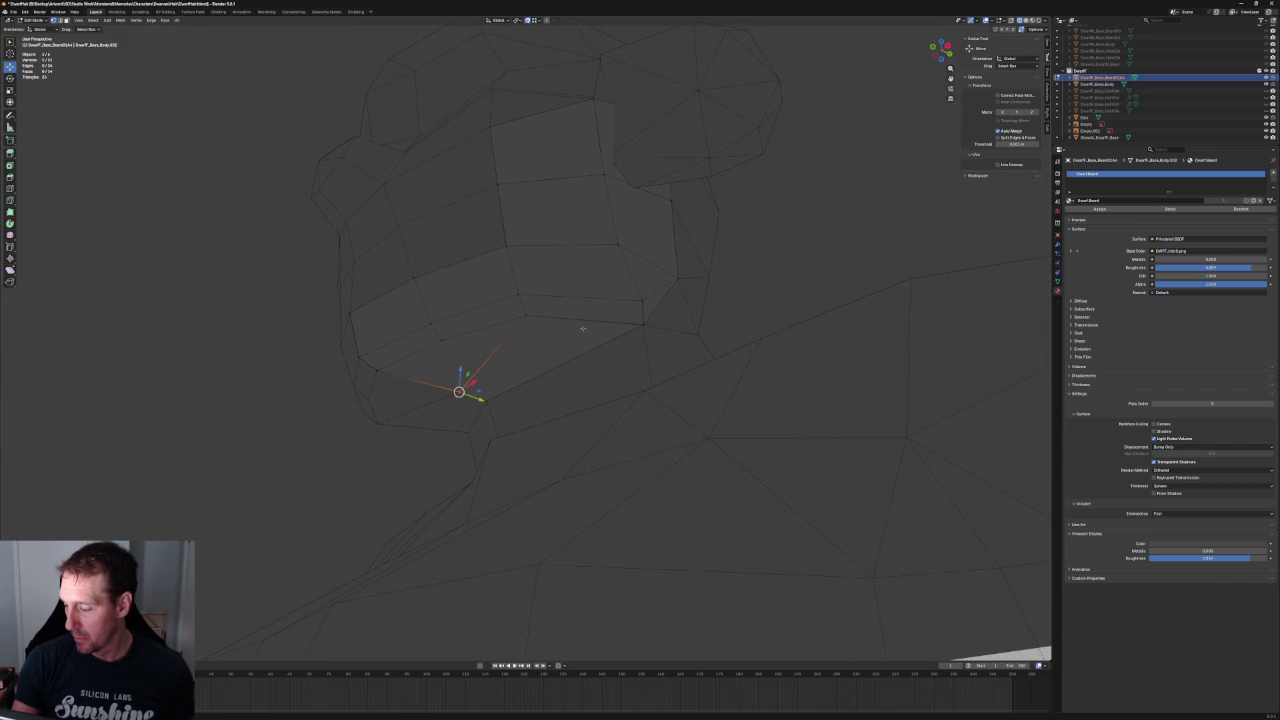
- Clear the vertex selection and select faces under the jaw
middle_drag(435, 345, 532, 314)
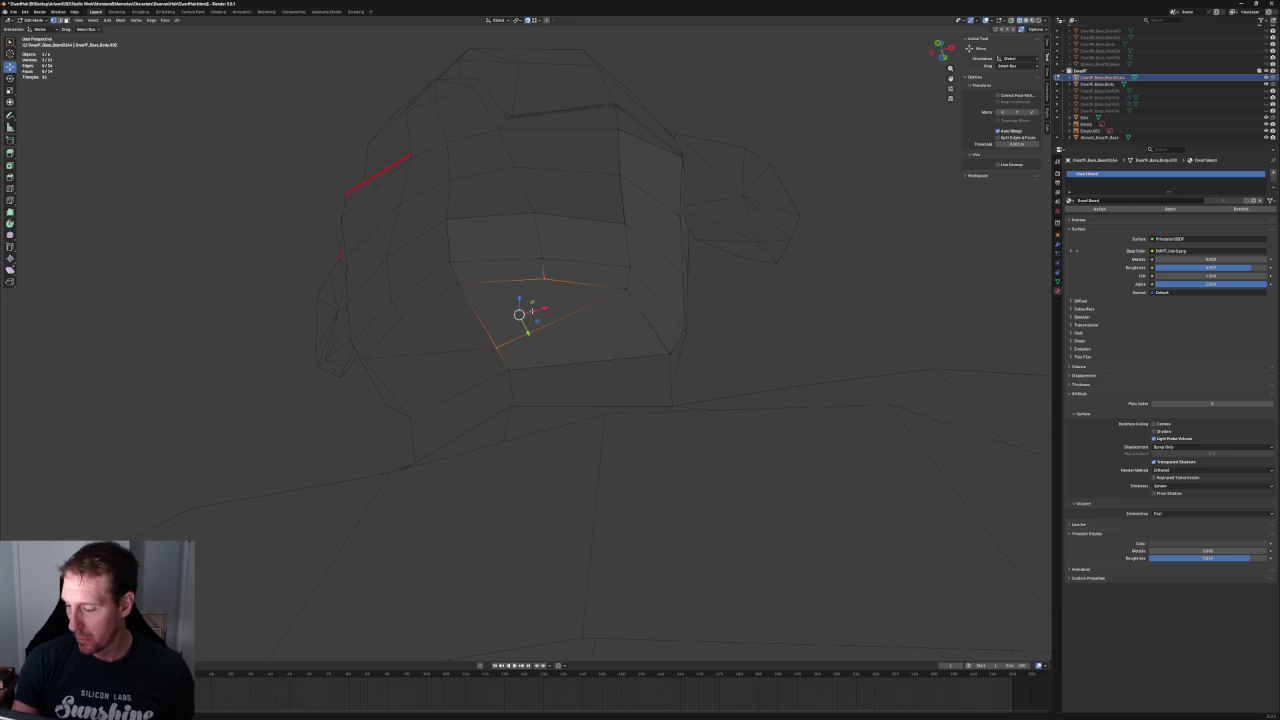
right_click(532, 314)
key(Escape)
middle_drag(620, 354, 608, 343)
click(510, 370)
click(478, 328)
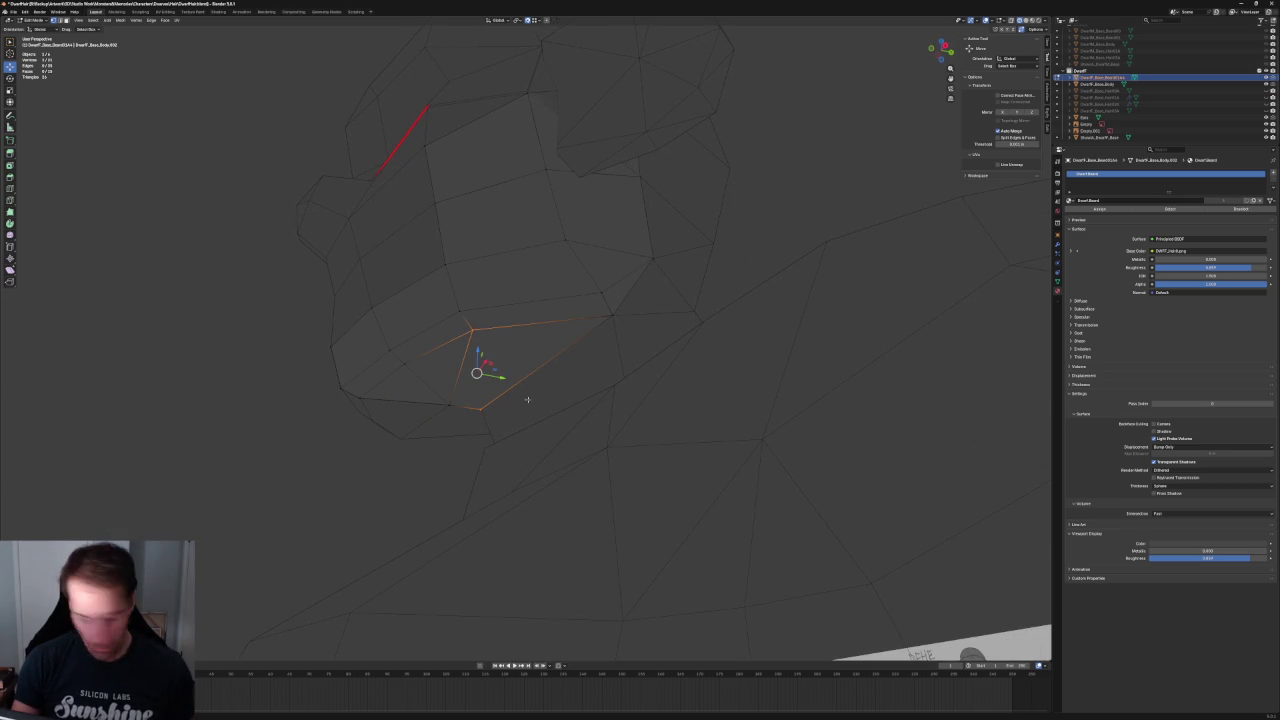
click(370, 447)
scroll(594, 297, down, 3)
scroll(614, 306, down, 3)
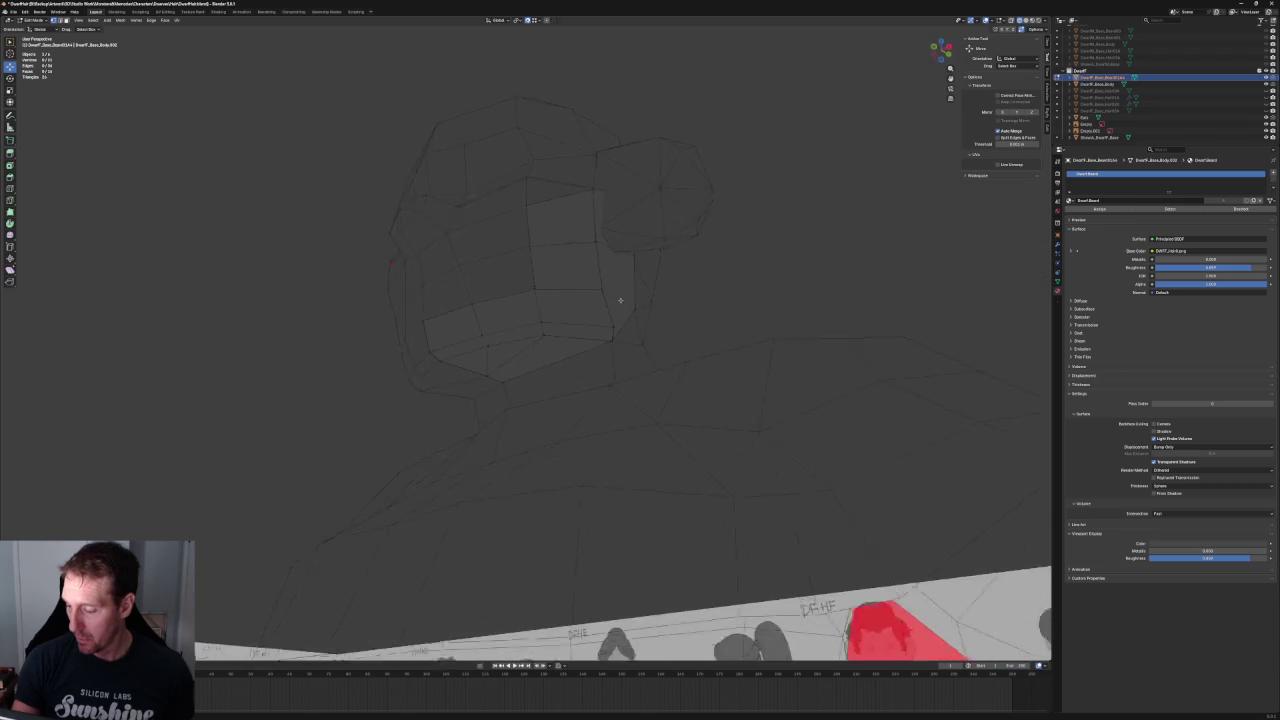
scroll(634, 306, down, 3)
scroll(675, 294, down, 2)
- Compare the head with the reference sheets from side and raised angles
mouse_move(675, 294)
middle_down()
mouse_move(606, 303)
mouse_move(634, 306)
mouse_move(638, 330)
middle_up()
scroll(545, 323, down, 2)
middle_drag(545, 323, 545, 323)
scroll(545, 323, up, 3)
scroll(545, 323, up, 2)
key(KP_3)
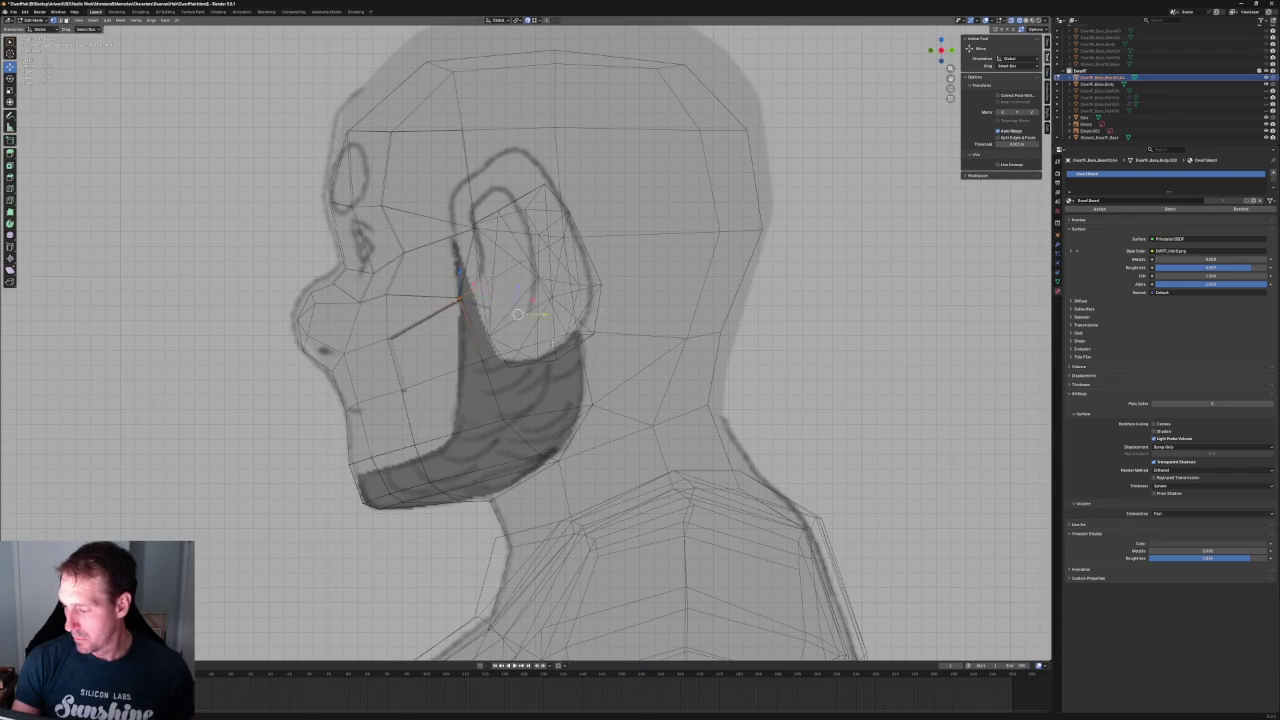
scroll(590, 325, down, 2)
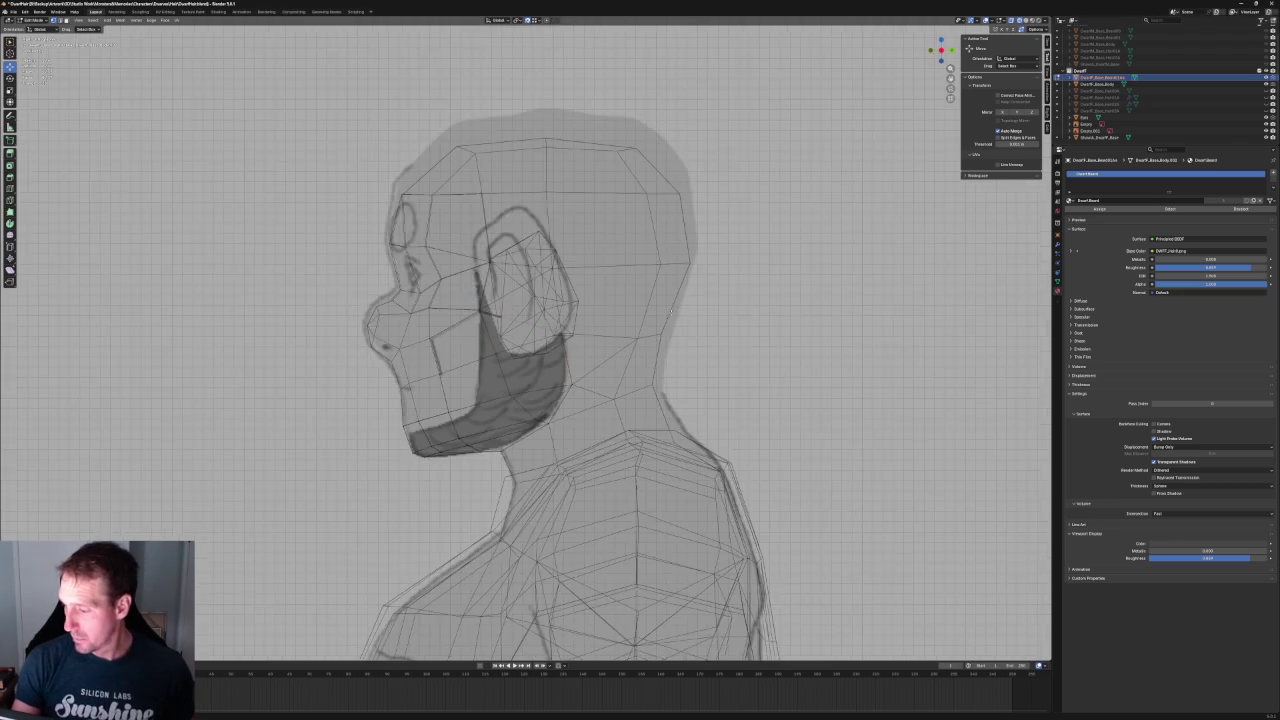
scroll(576, 322, down, 3)
middle_drag(576, 322, 628, 315)
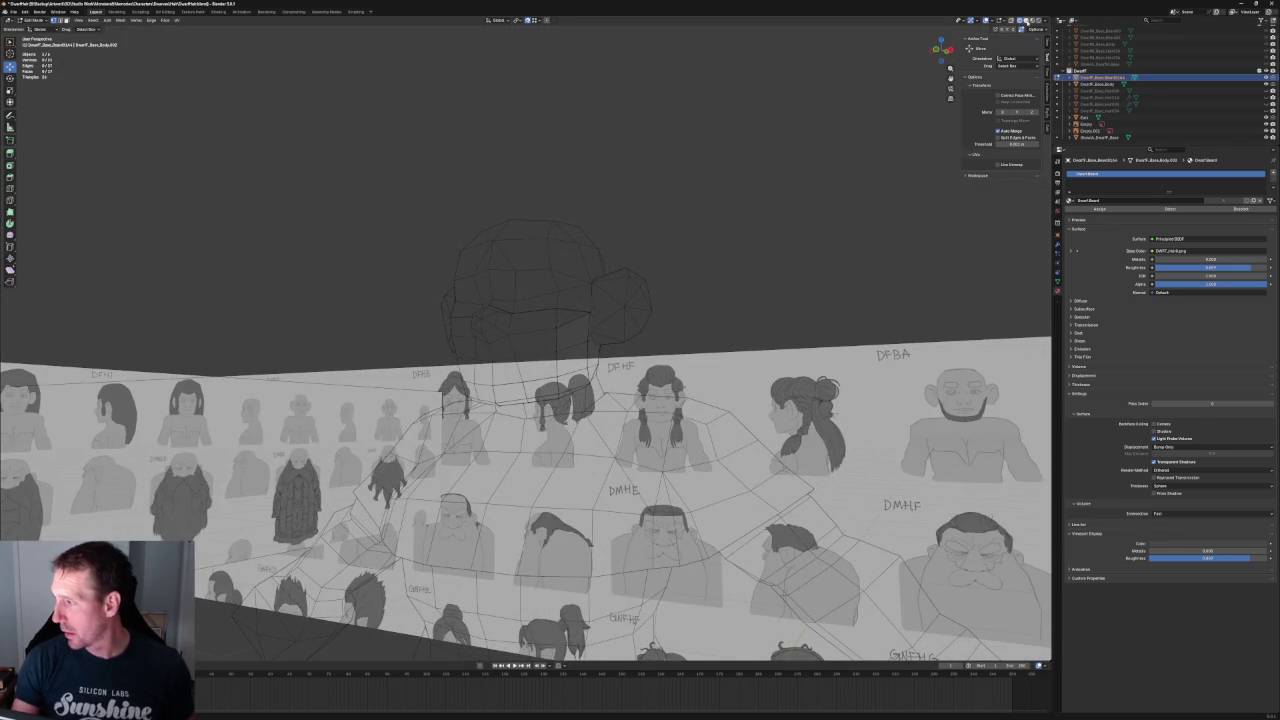
- Switch to solid shading in front ortho view, return to Object Mode, and select the beard mesh
key(shift+z)
mouse_move(634, 214)
middle_down()
mouse_move(643, 177)
mouse_move(659, 199)
middle_up()
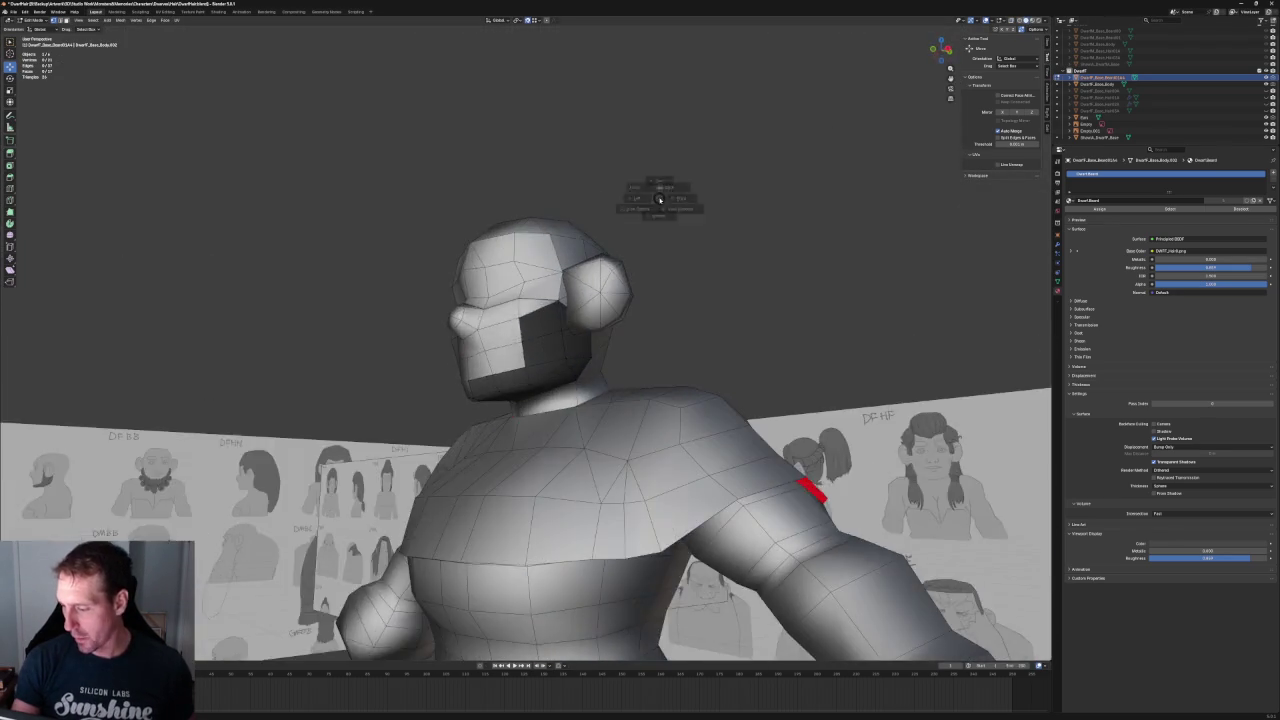
click(640, 185)
key(Tab)
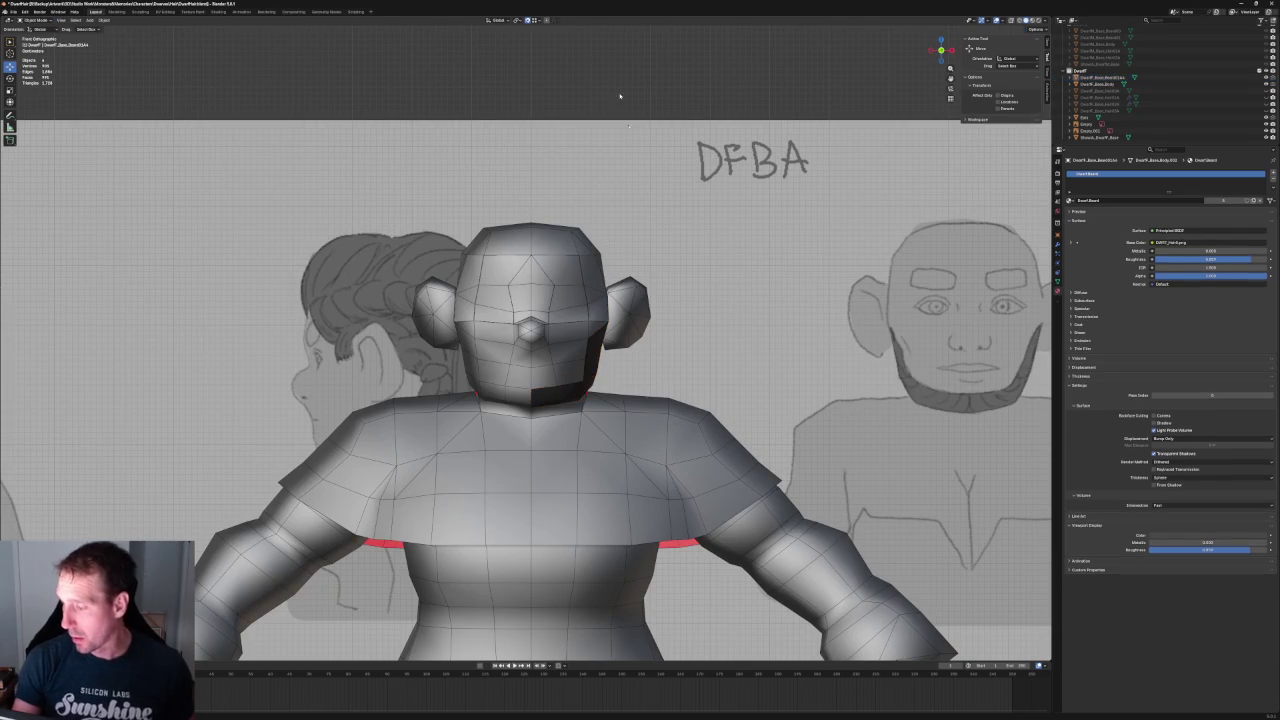
click(590, 378)
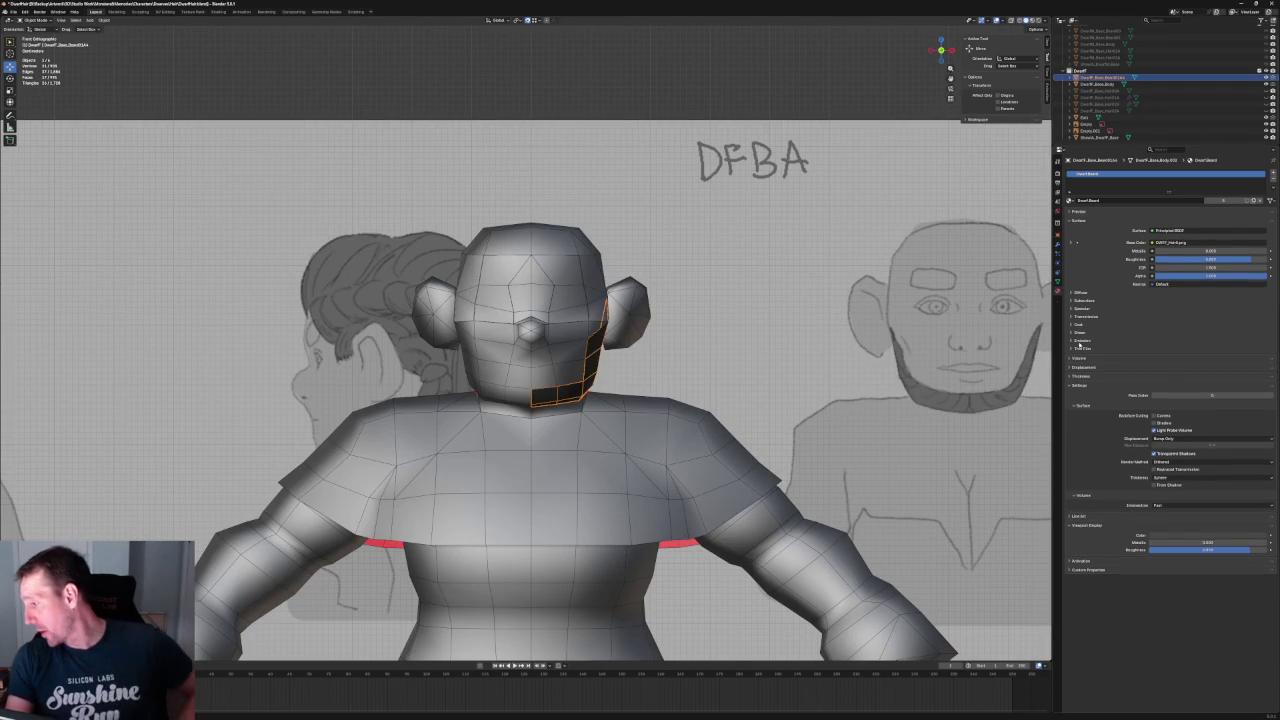
- Add a Mirror modifier to the beard object from the Modifier Properties tab
click(1057, 245)
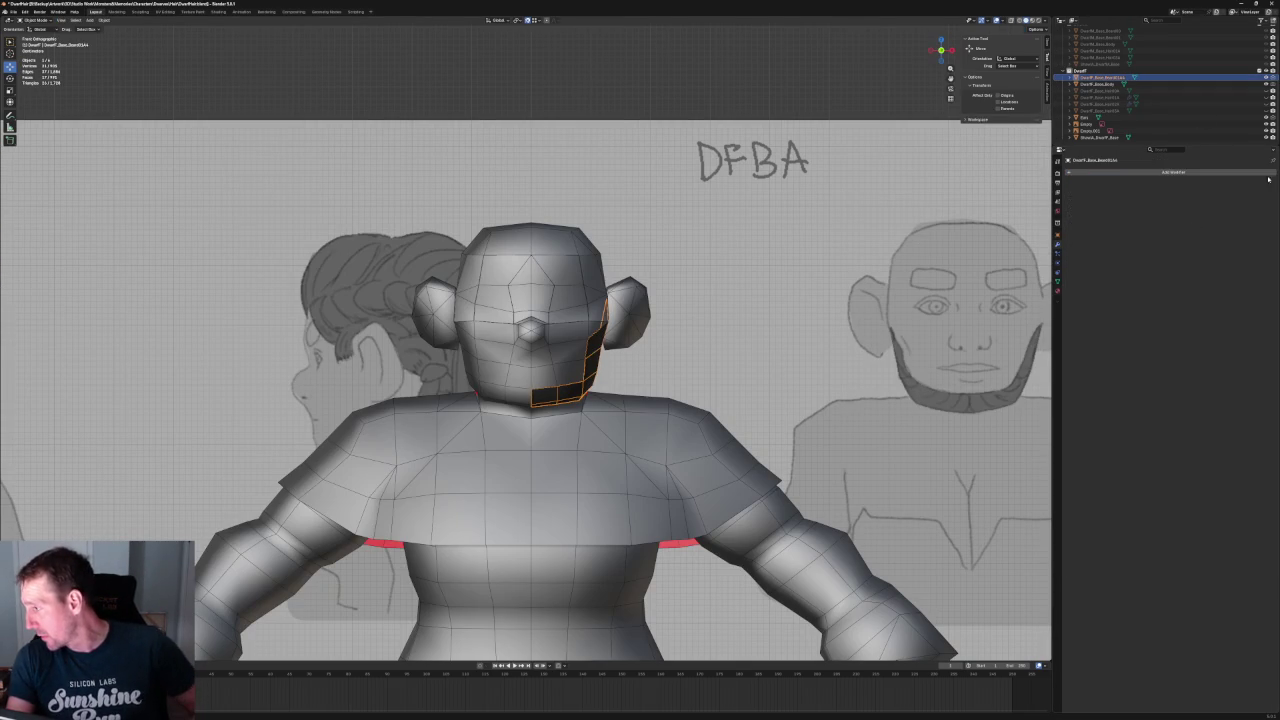
click(1201, 172)
mouse_move(1172, 215)
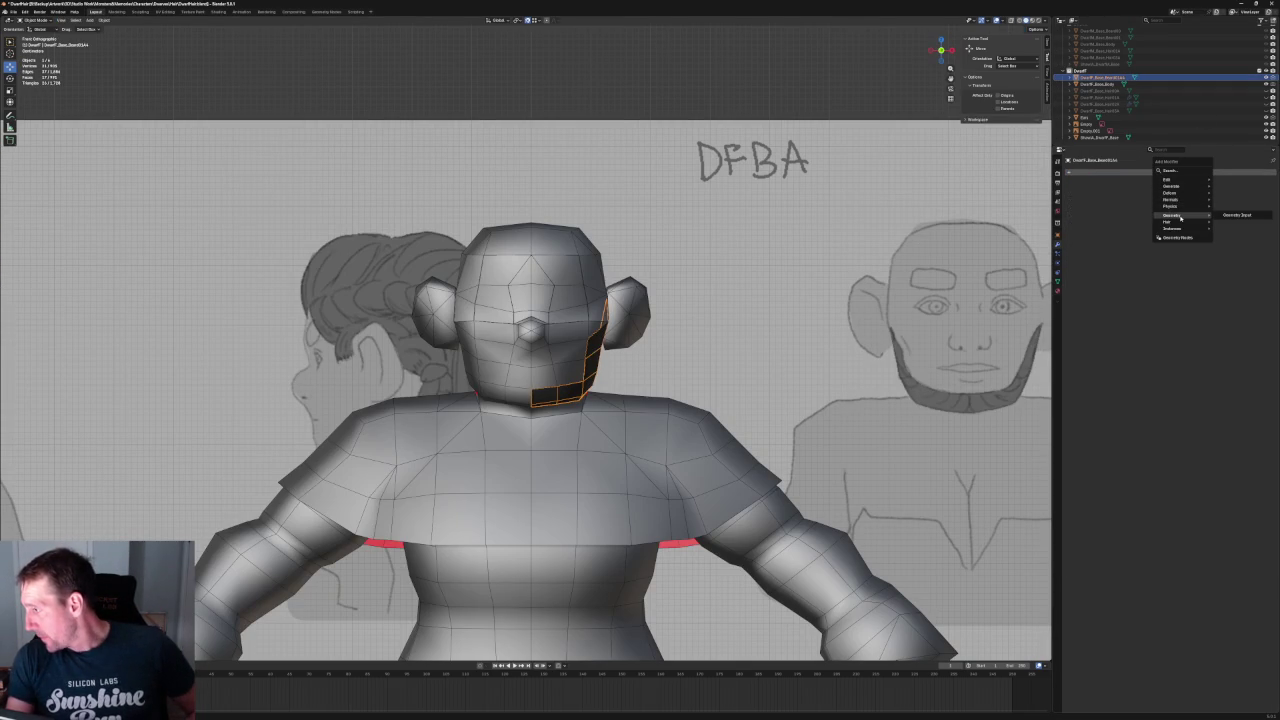
click(1170, 170)
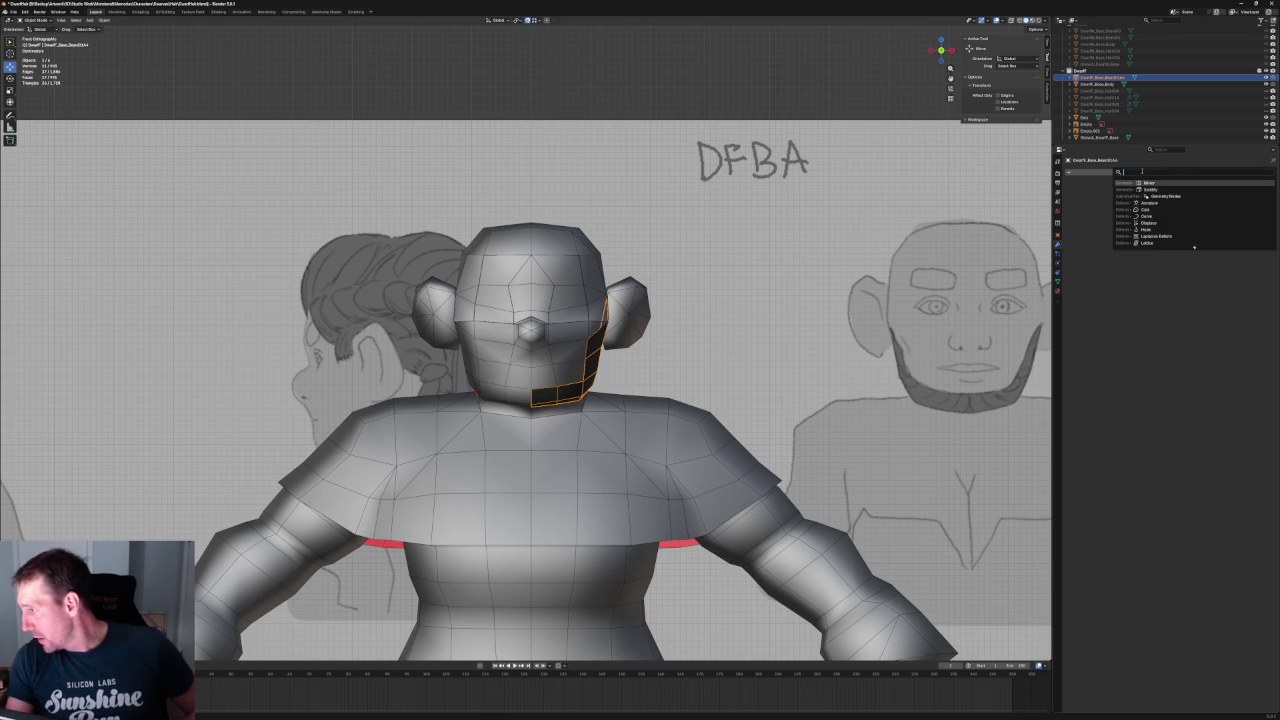
click(1150, 183)
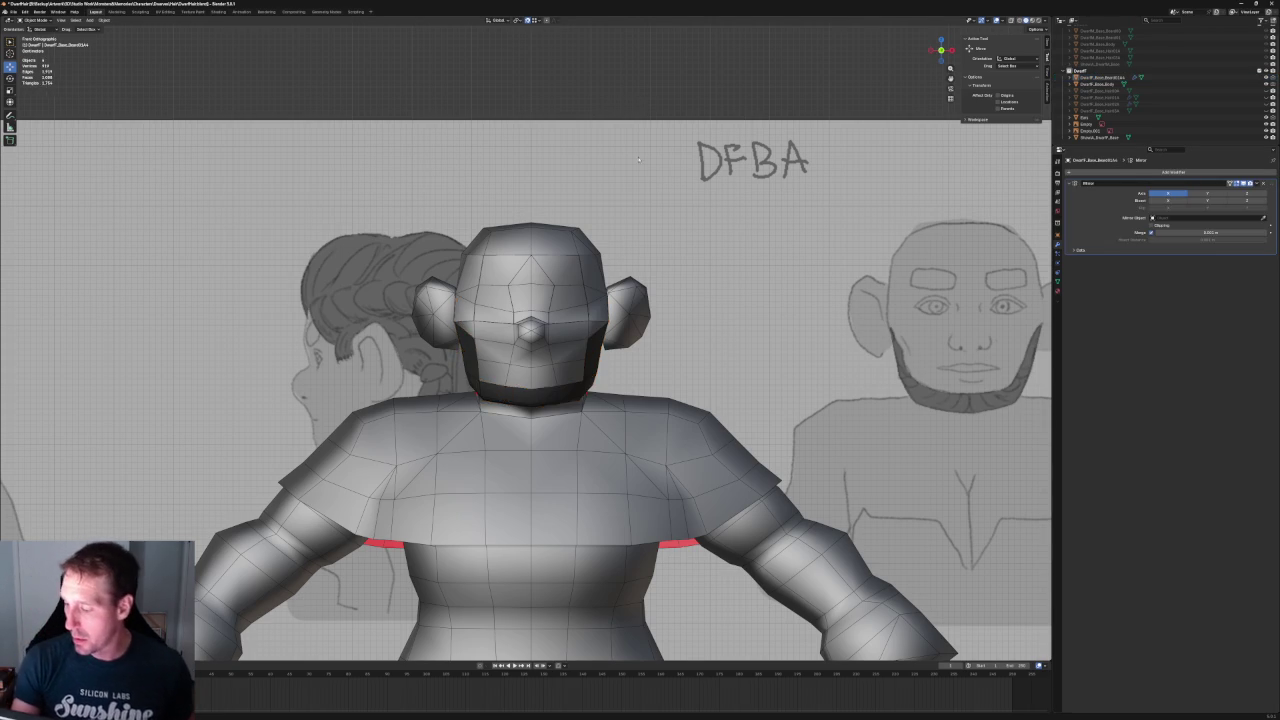
scroll(600, 383, up, 1)
scroll(600, 383, down, 3)
mouse_move(604, 351)
middle_down()
mouse_move(689, 340)
mouse_move(707, 378)
mouse_move(530, 385)
middle_up()
- View the mirrored beard in side orthographic view with X-ray on
scroll(530, 385, up, 4)
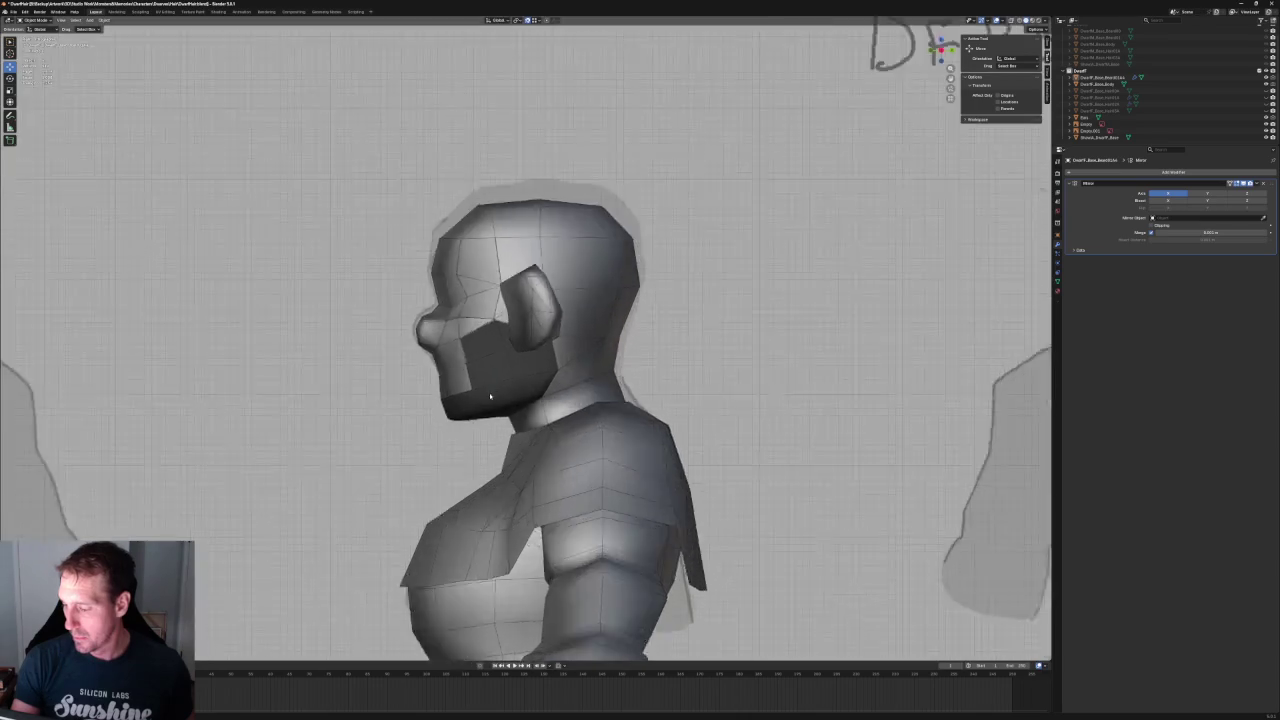
scroll(517, 385, up, 2)
scroll(517, 385, down, 4)
scroll(518, 384, down, 2)
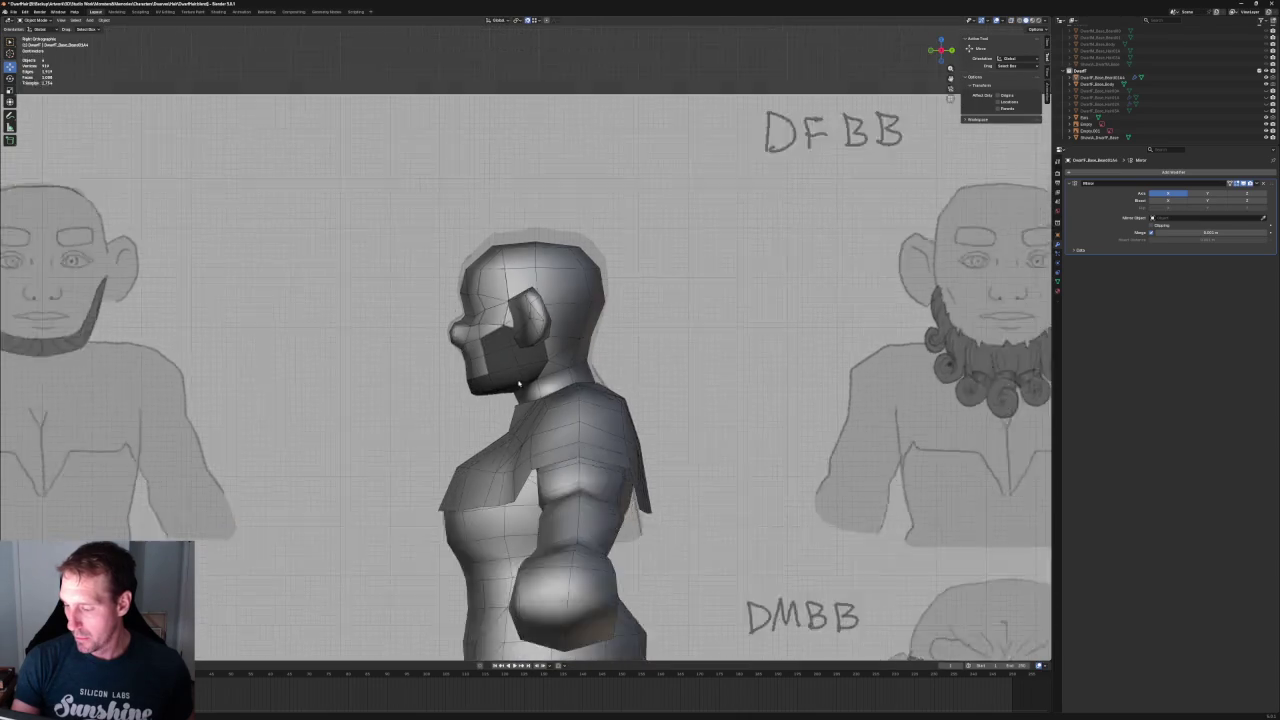
scroll(518, 384, down, 3)
mouse_move(518, 384)
middle_down()
mouse_move(603, 346)
mouse_move(615, 363)
mouse_move(580, 647)
middle_up()
scroll(595, 490, up, 3)
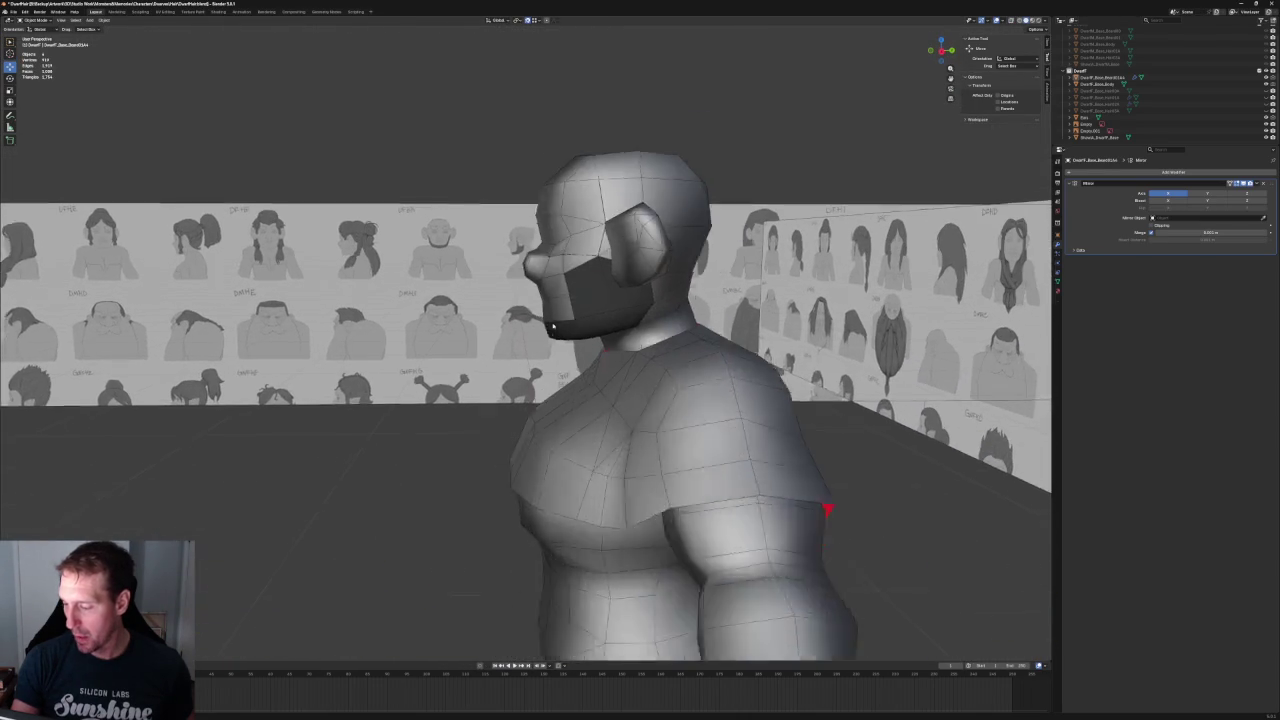
key(KP_3)
scroll(606, 340, up, 2)
key(alt+z)
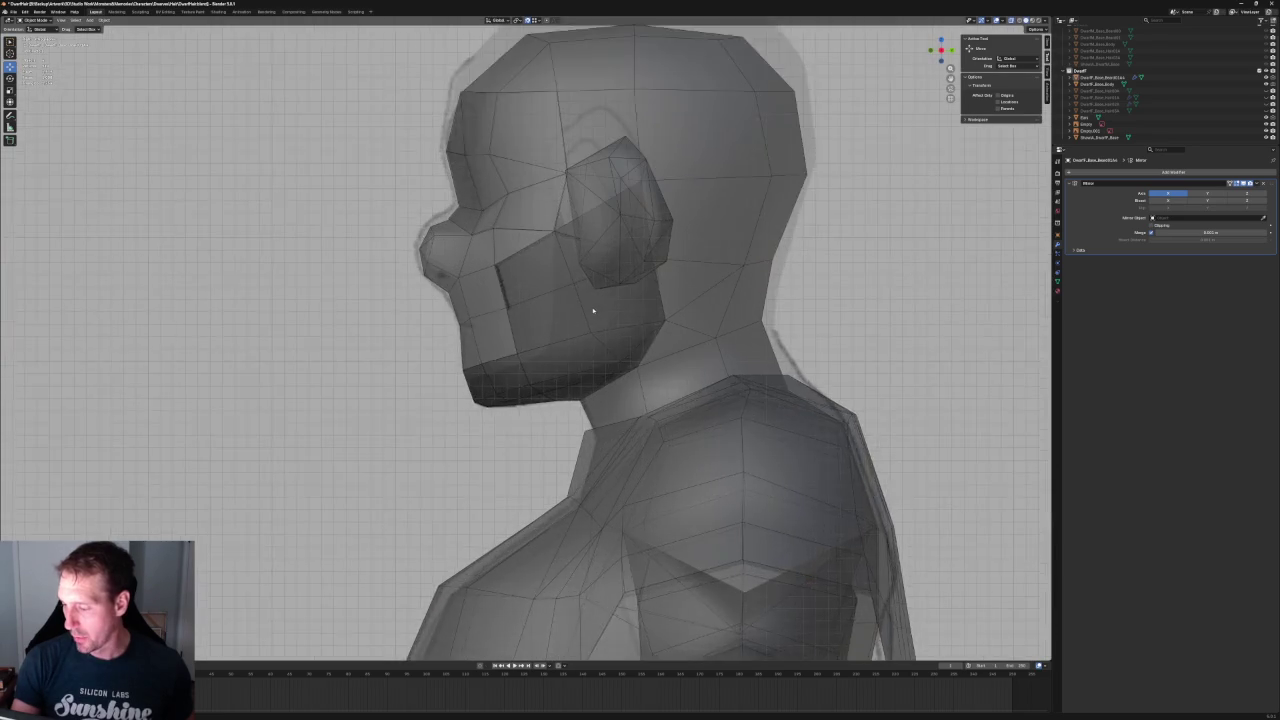
scroll(600, 325, up, 2)
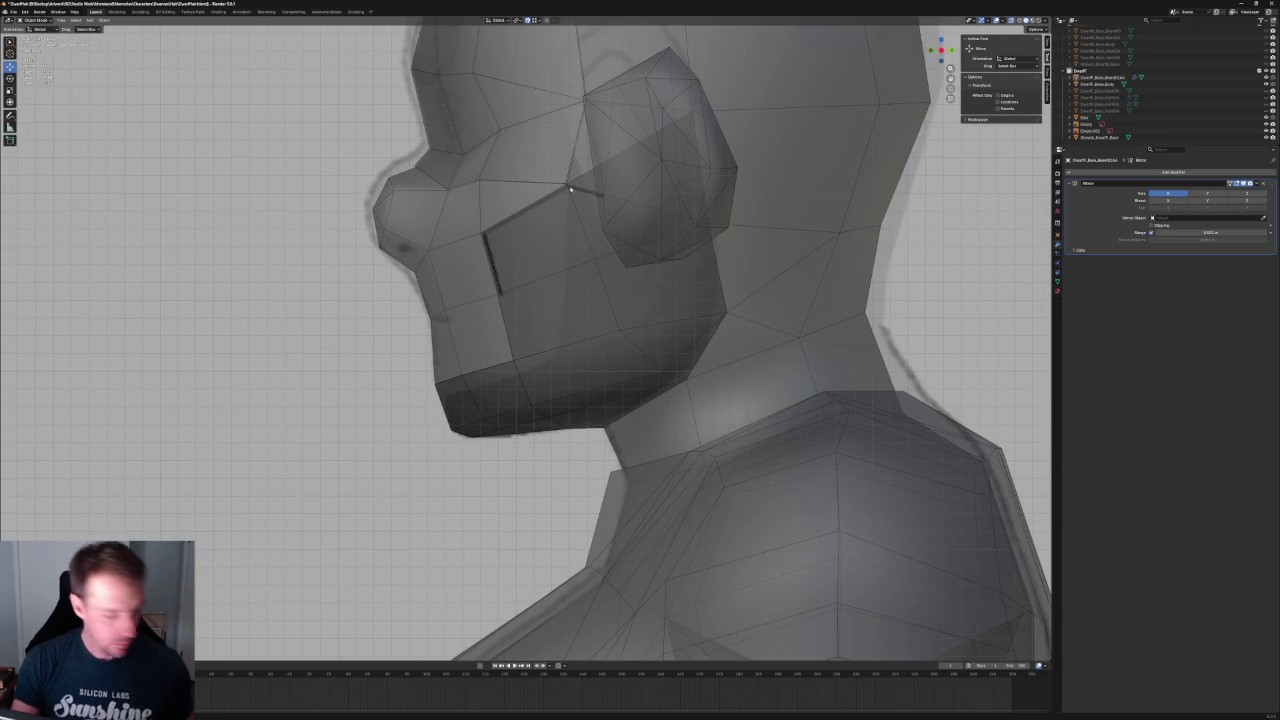
- In Edit Mode, join two vertices with J to add an edge near the ear
key(Tab)
shift+click(520, 357)
key(j)
key(alt+a)
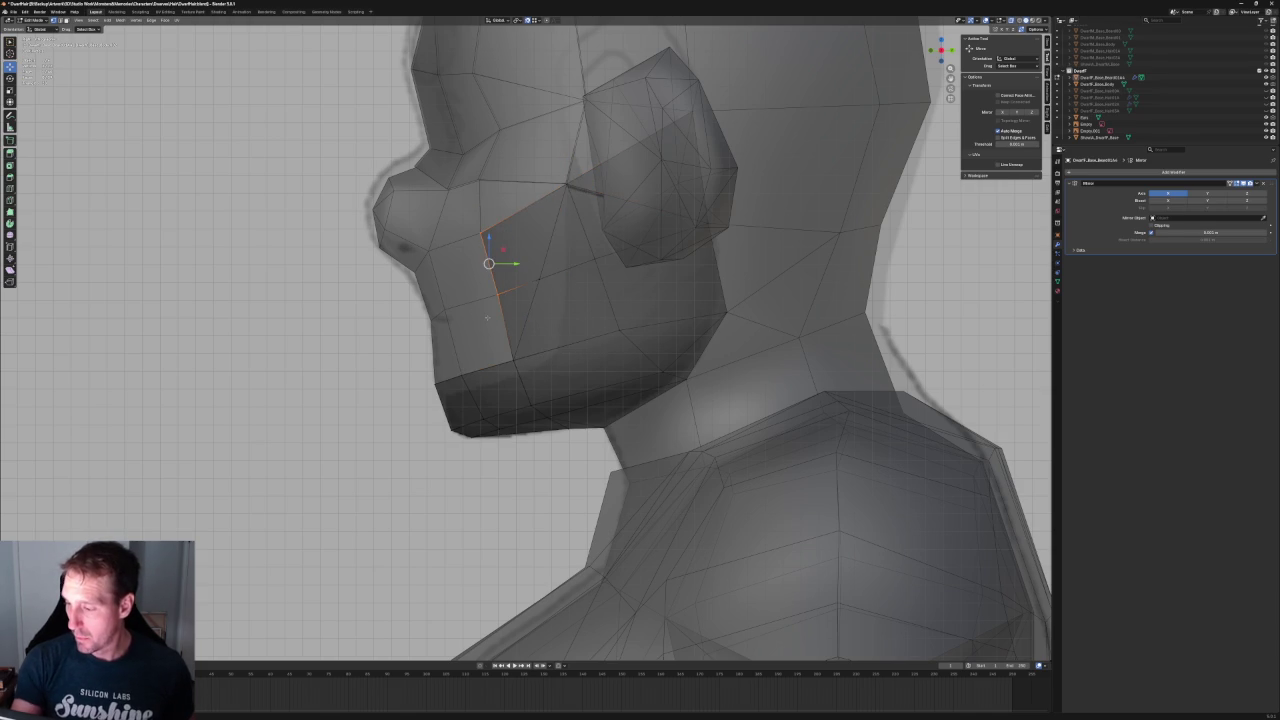
right_click(487, 318)
key(Escape)
- Inspect the mirrored beard from side and front angles, toggling X-ray on and off
scroll(500, 312, down, 5)
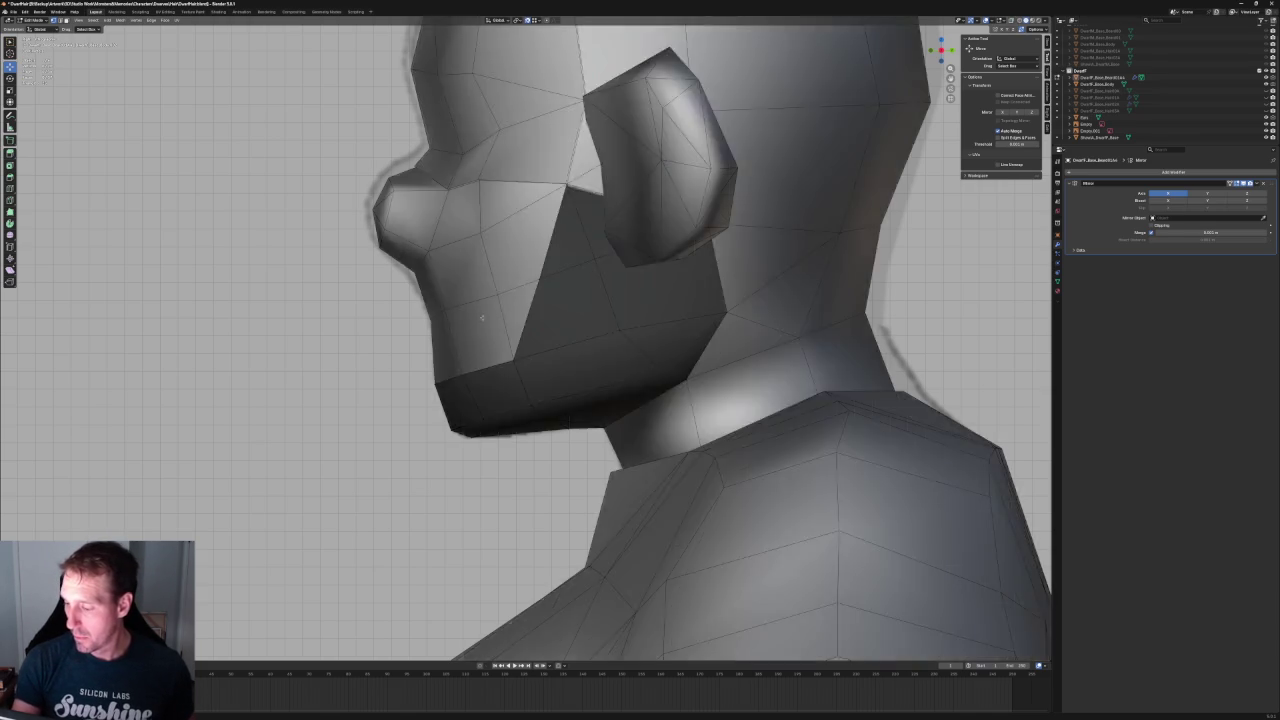
mouse_move(520, 308)
middle_down()
mouse_move(666, 298)
mouse_move(608, 266)
mouse_move(522, 308)
middle_up()
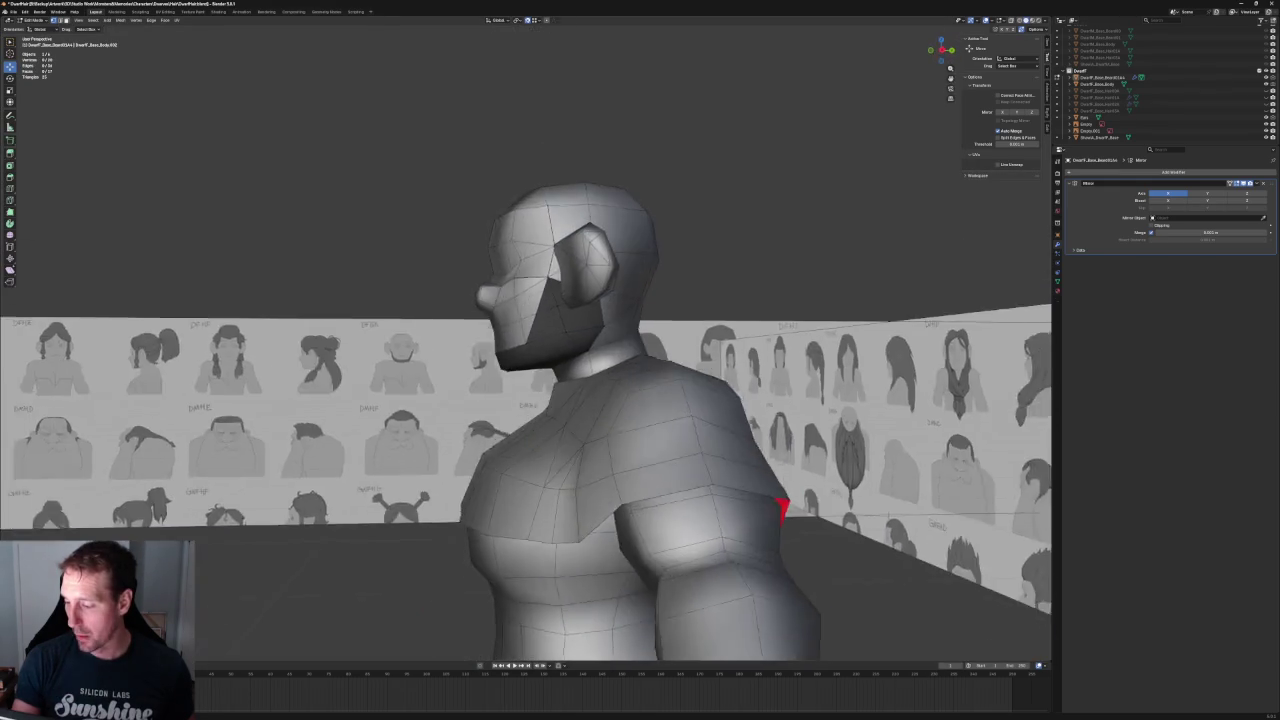
key(KP_3)
scroll(571, 332, up, 5)
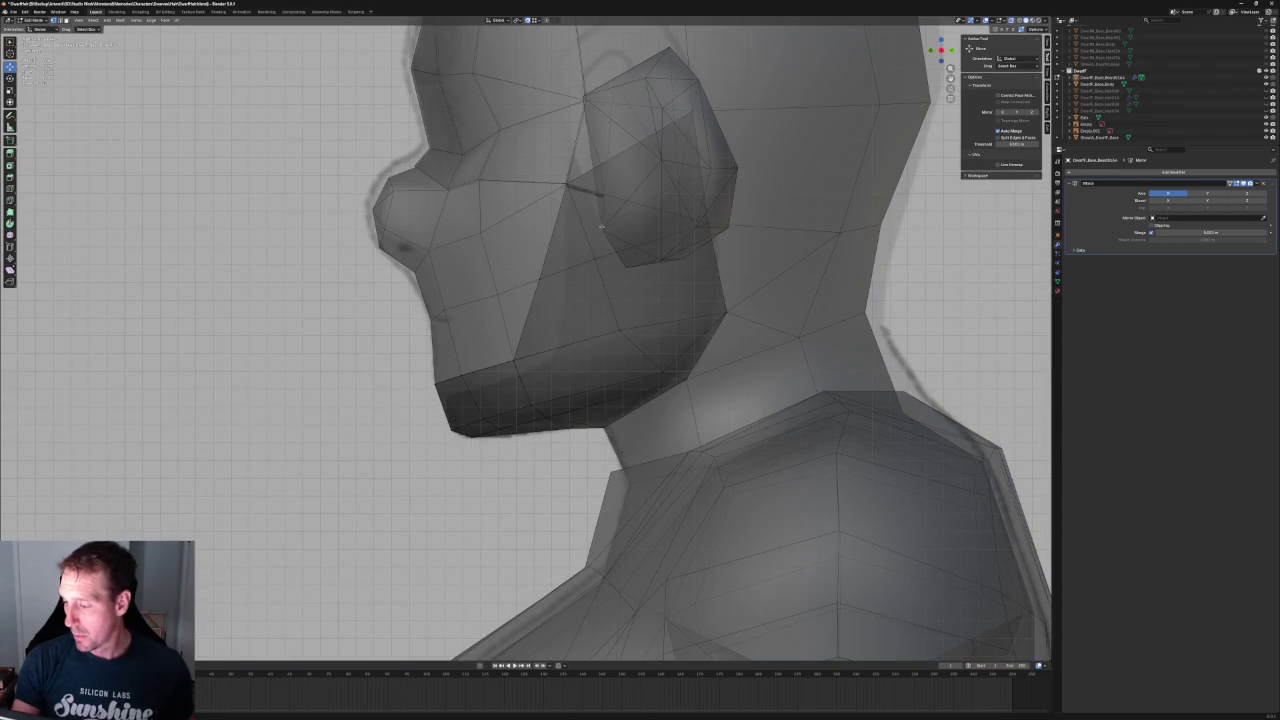
scroll(405, 422, down, 4)
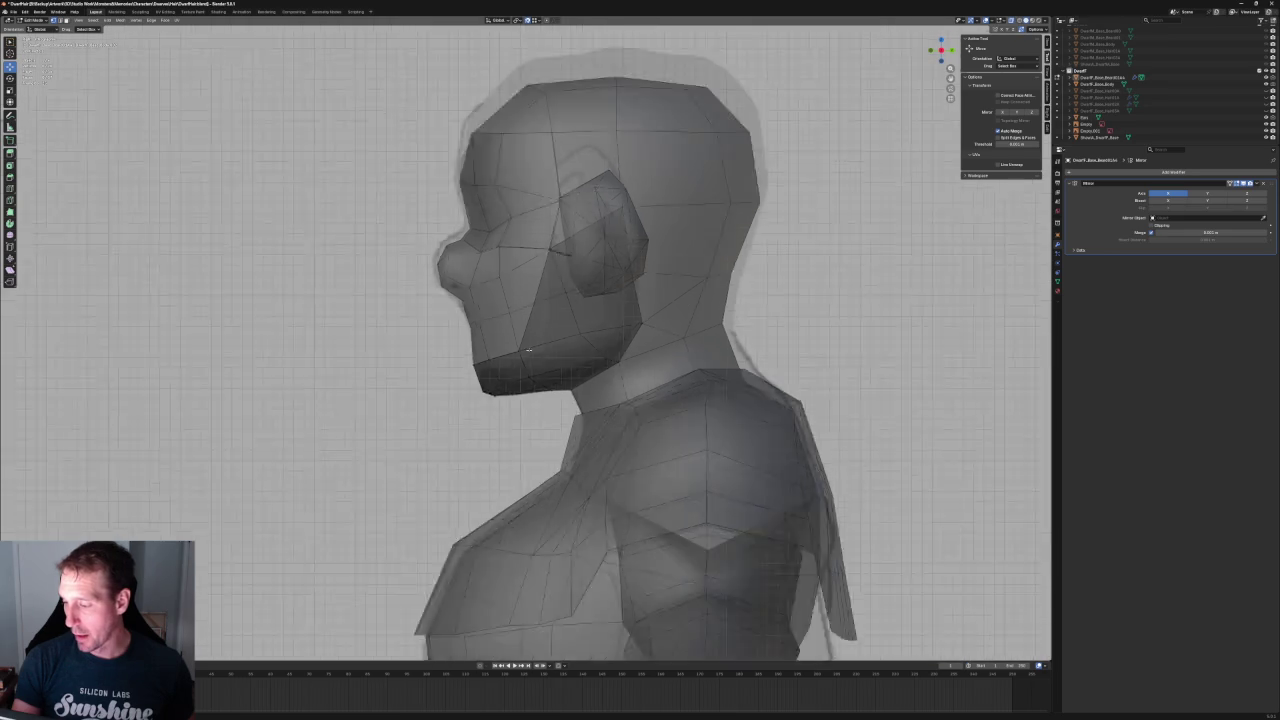
scroll(430, 390, down, 2)
scroll(461, 352, up, 4)
key(alt+z)
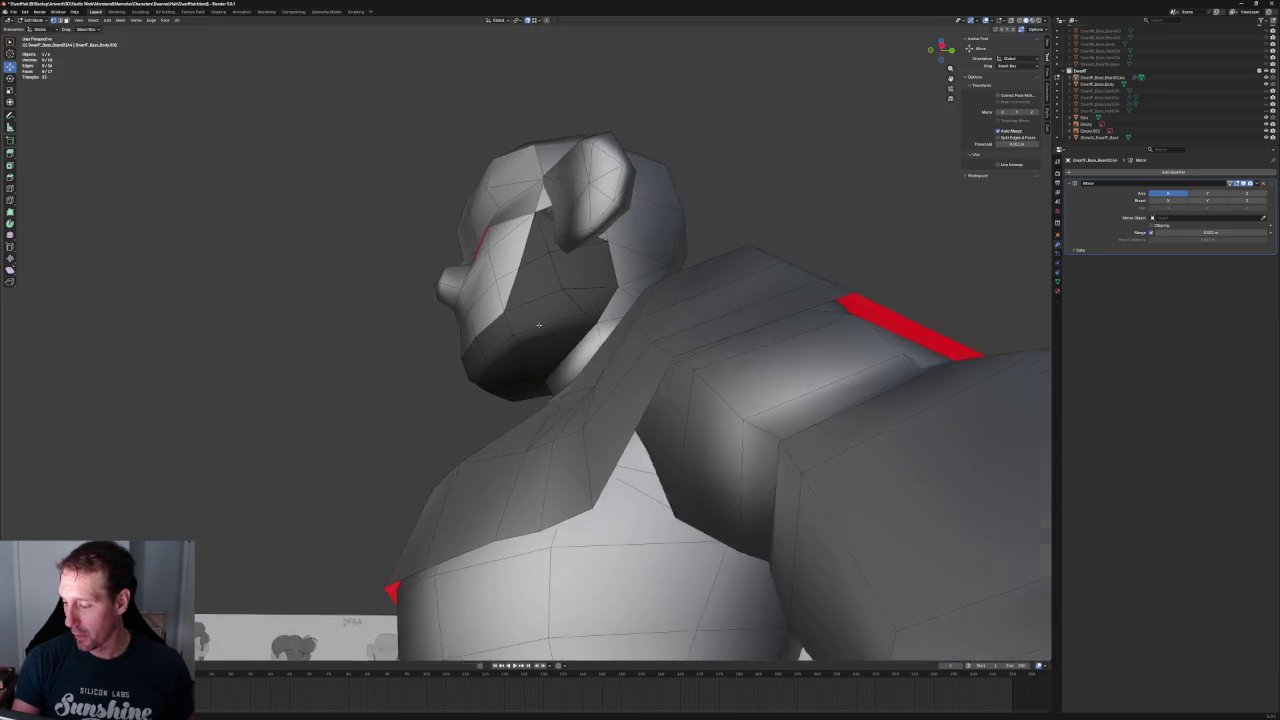
scroll(578, 335, up, 5)
scroll(583, 249, up, 2)
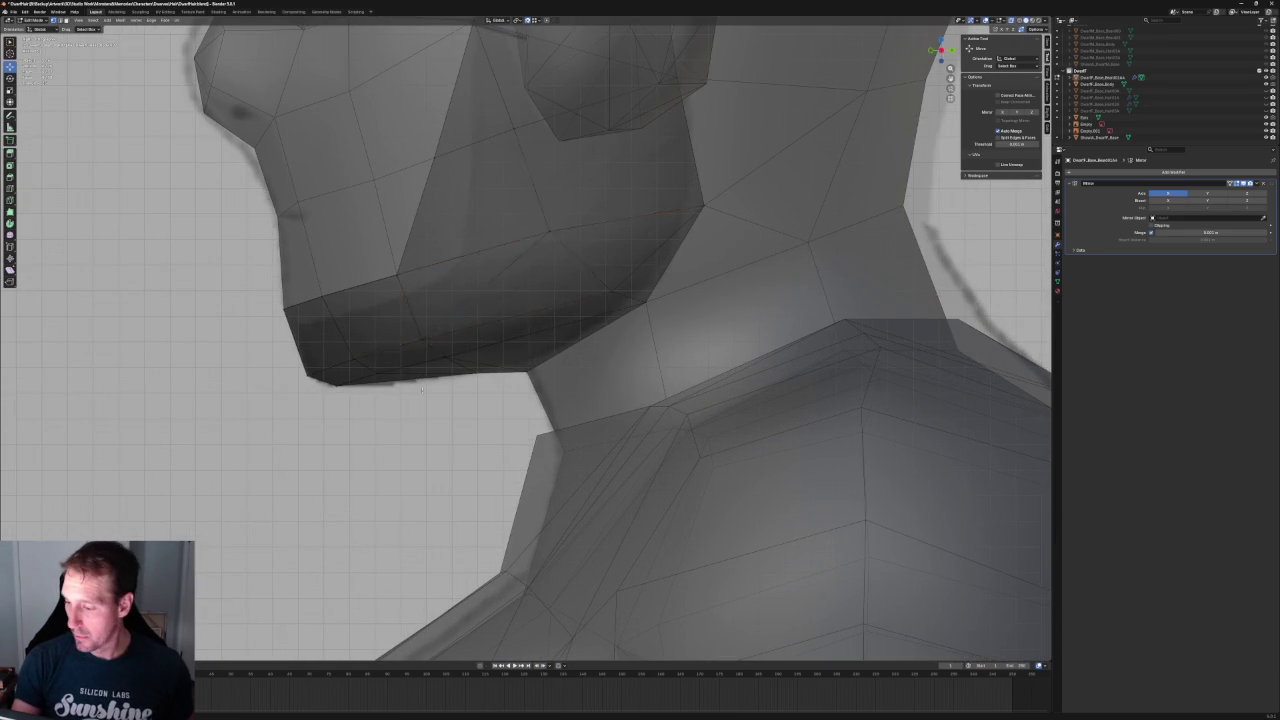
scroll(421, 389, down, 4)
middle_drag(502, 345, 576, 345)
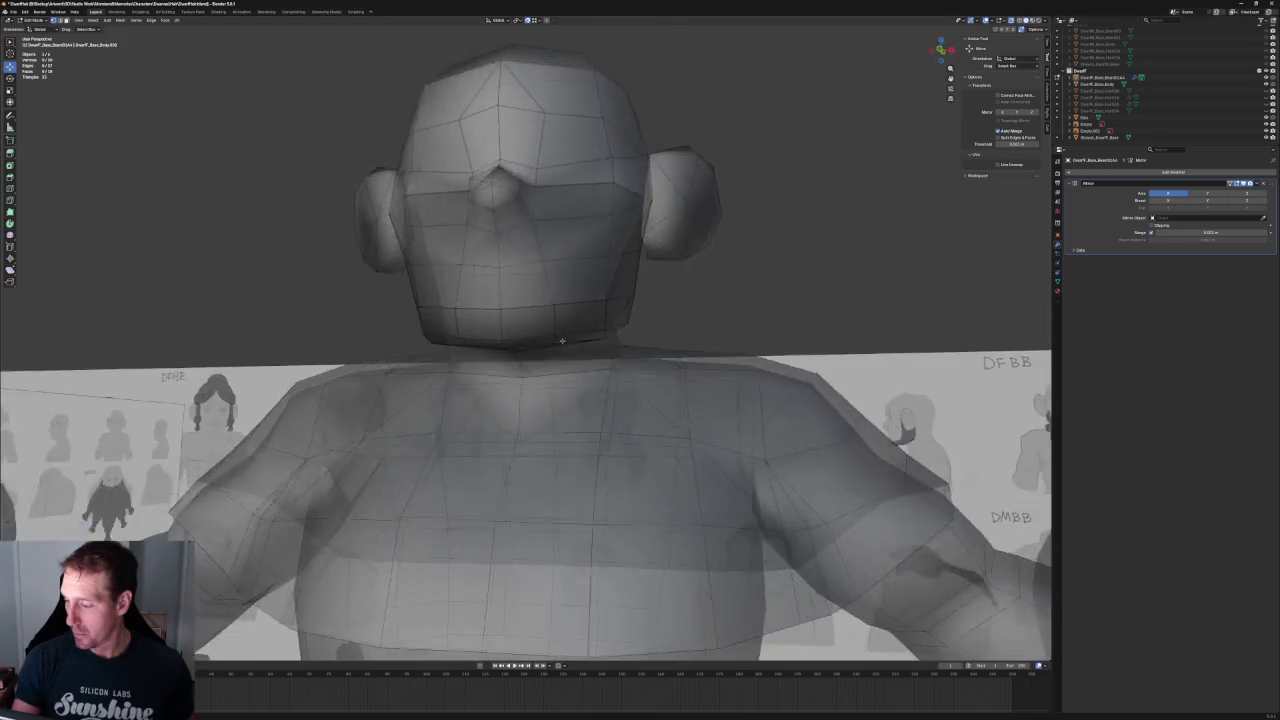
key(alt+z)
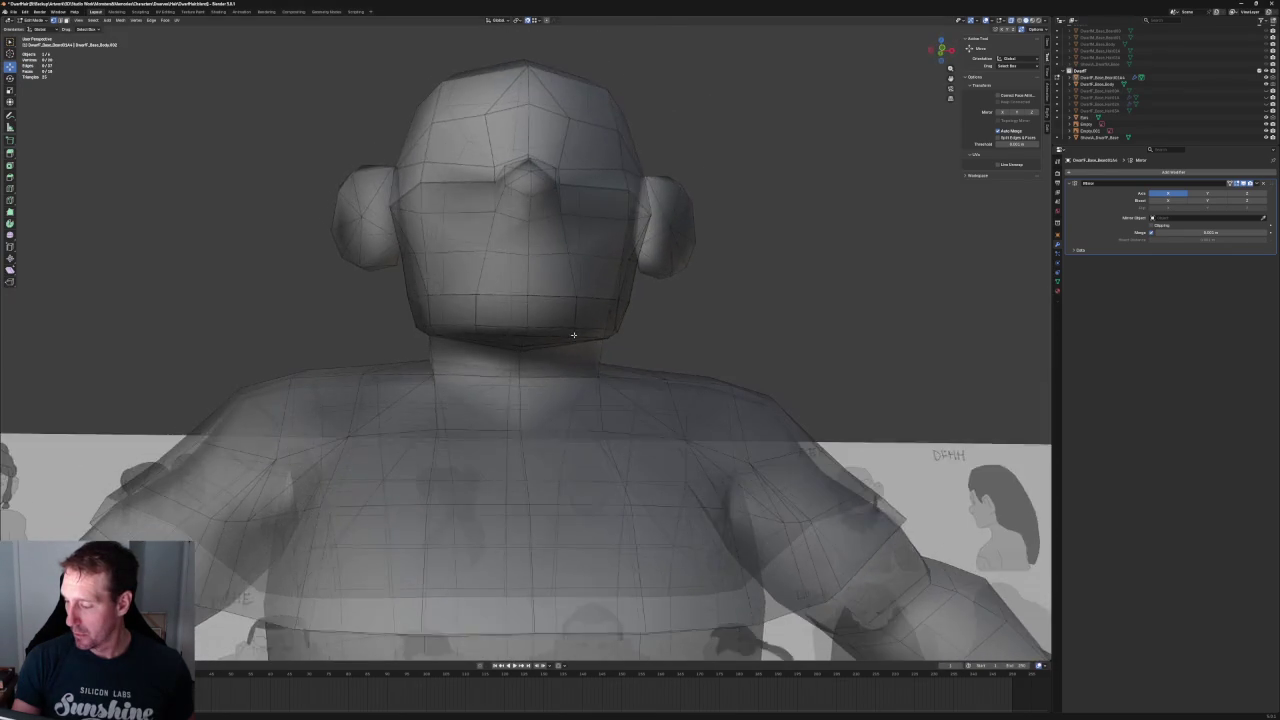
middle_drag(576, 345, 573, 337)
scroll(686, 257, down, 4)
scroll(686, 262, down, 3)
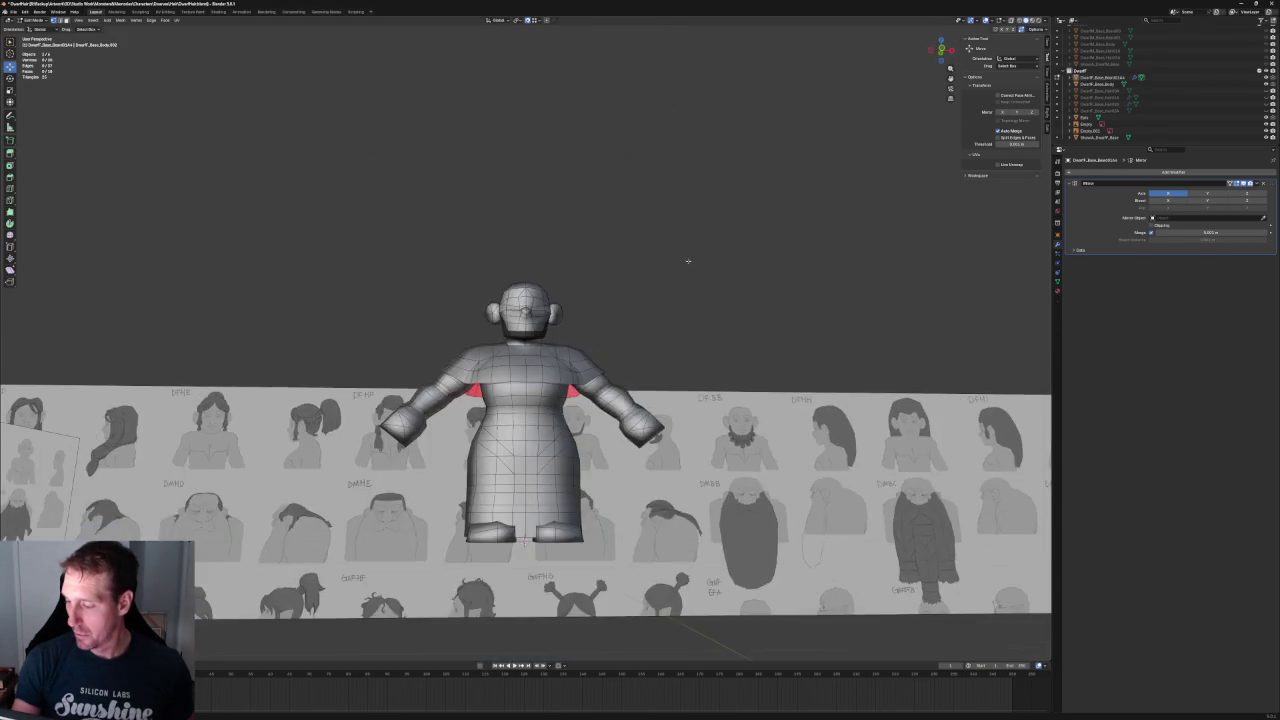
middle_drag(686, 262, 620, 300)
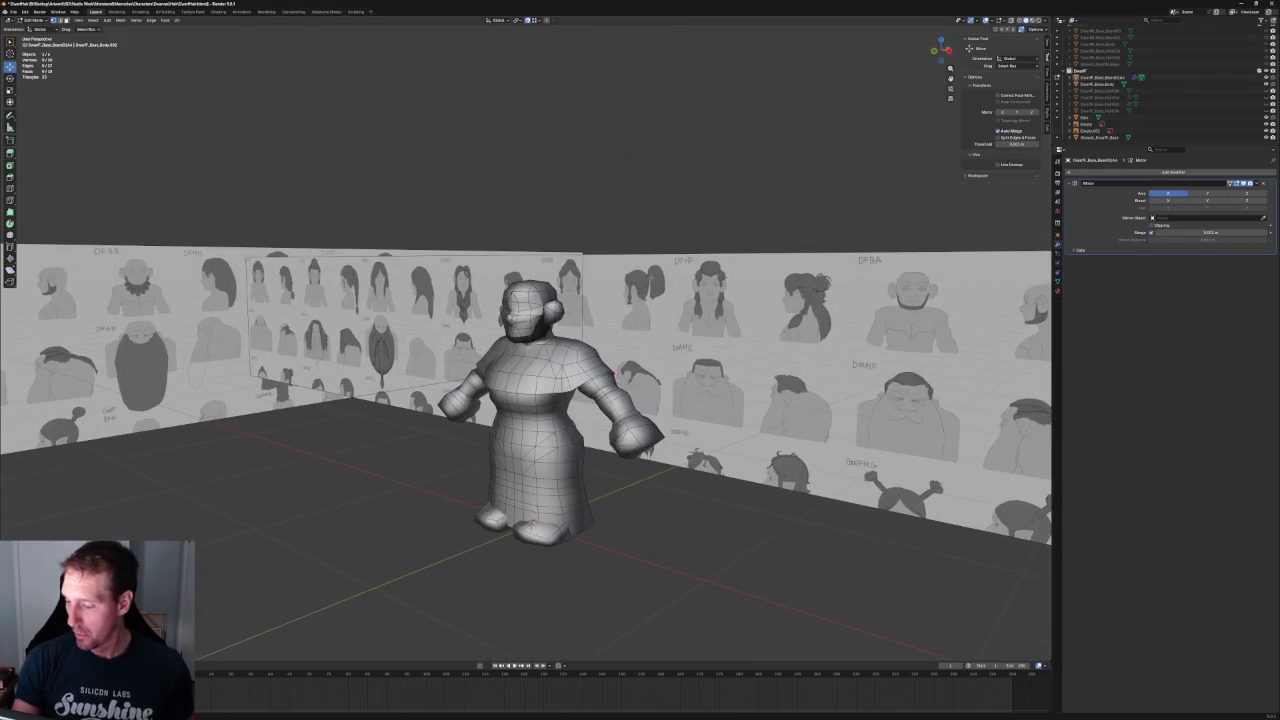
- Make the hair mesh visible and snap to a front orthographic view of the dwarf
click(1265, 97)
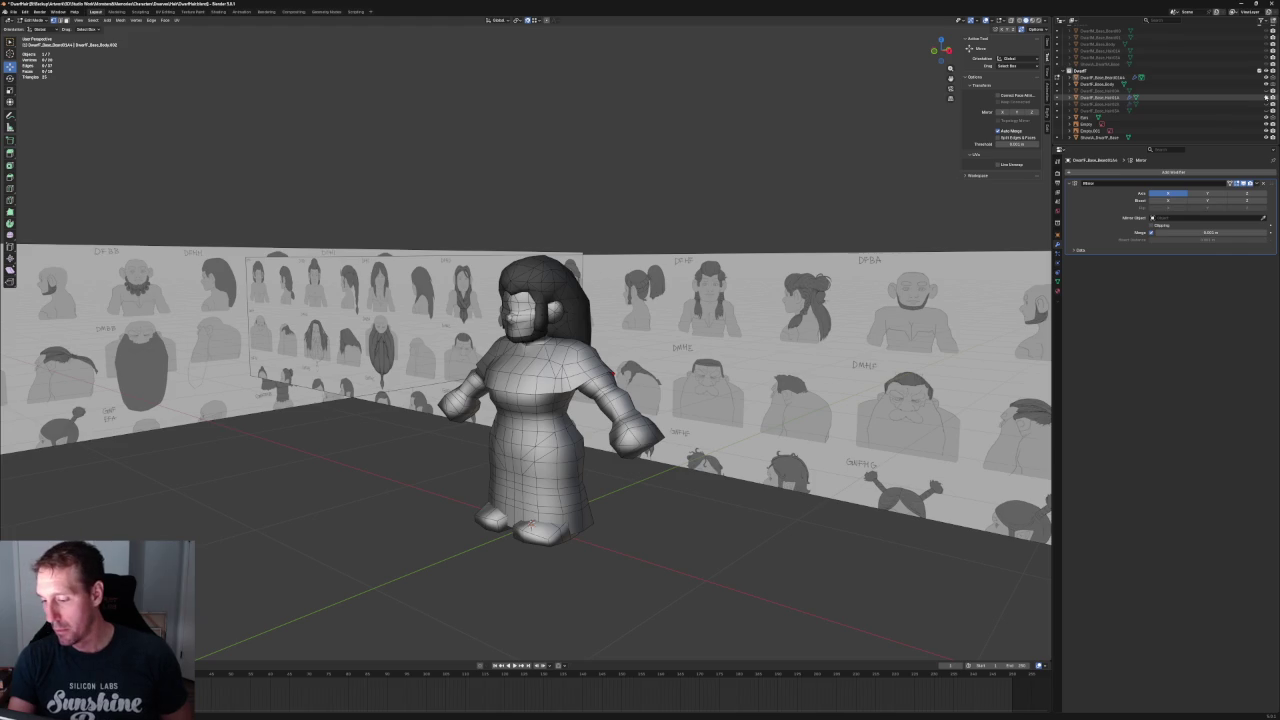
key(KP_Decimal)
mouse_move(560, 300)
middle_down()
mouse_move(620, 203)
mouse_move(586, 206)
middle_up()
key(grave)
click(590, 185)
scroll(637, 209, up, 3)
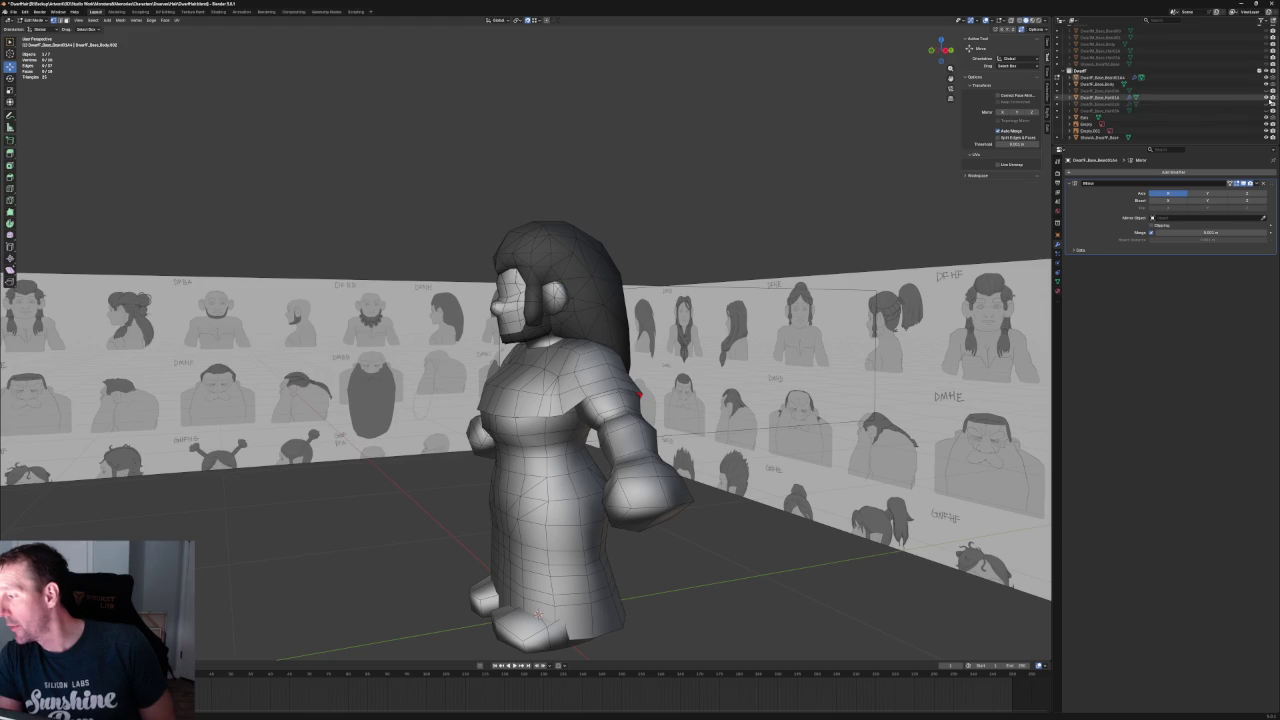
- Toggle the hair mesh off and on, orbiting around the character to compare the look
click(1270, 99)
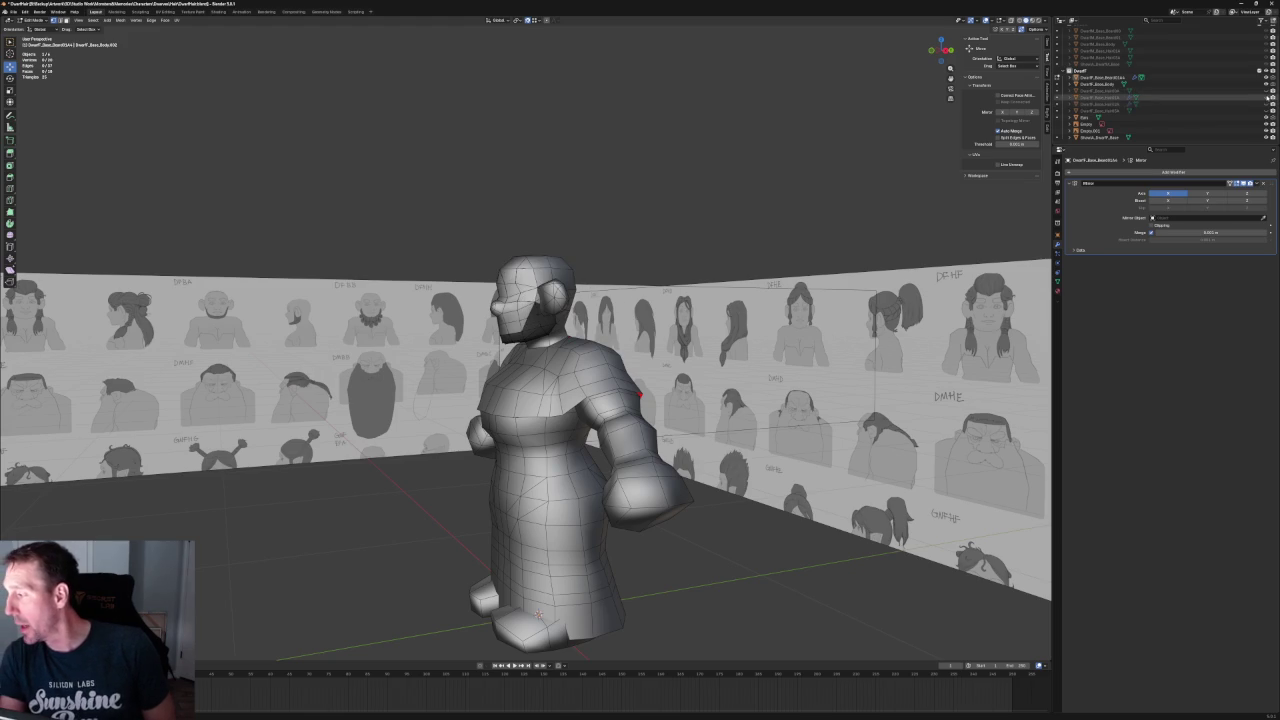
click(1270, 92)
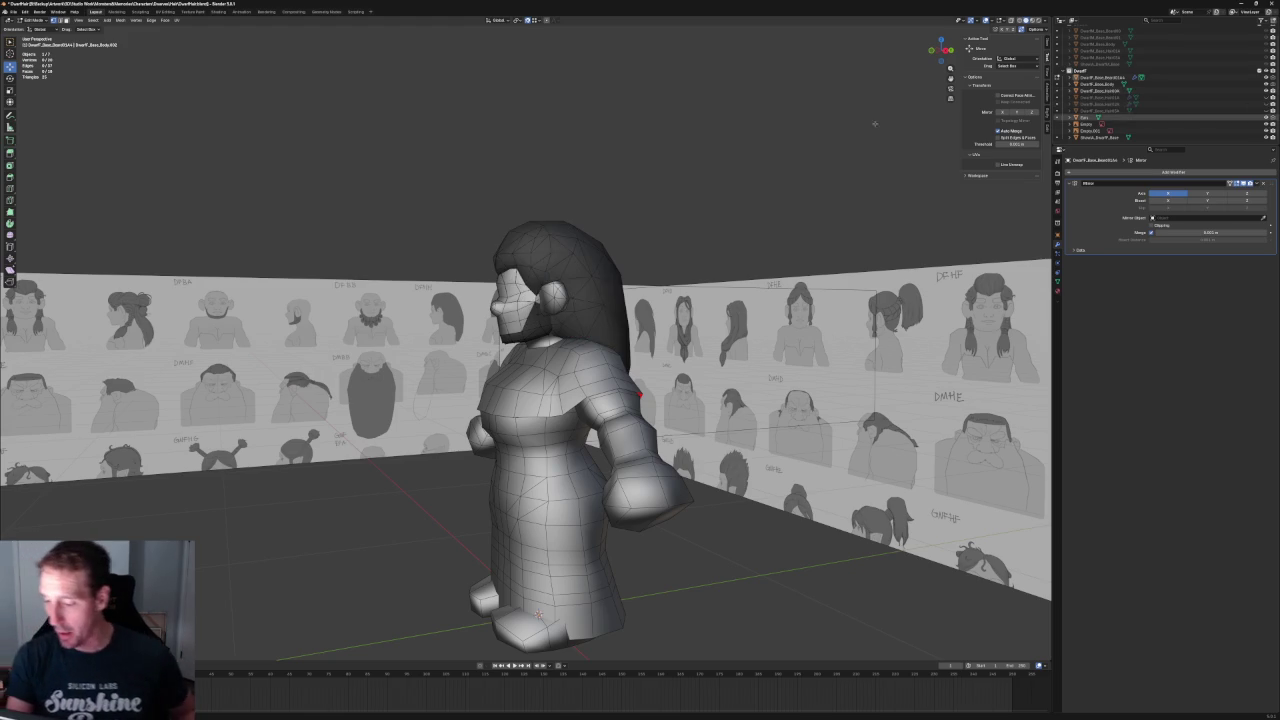
scroll(623, 164, up, 2)
scroll(623, 164, up, 3)
mouse_move(623, 164)
middle_down()
mouse_move(674, 149)
mouse_move(729, 171)
mouse_move(478, 259)
mouse_move(729, 200)
mouse_move(643, 191)
mouse_move(572, 210)
mouse_move(640, 260)
middle_up()
scroll(572, 210, down, 4)
key(h)
key(alt+h)
scroll(564, 271, up, 3)
scroll(564, 271, up, 1)
mouse_move(564, 271)
middle_down()
mouse_move(655, 253)
mouse_move(636, 256)
middle_up()
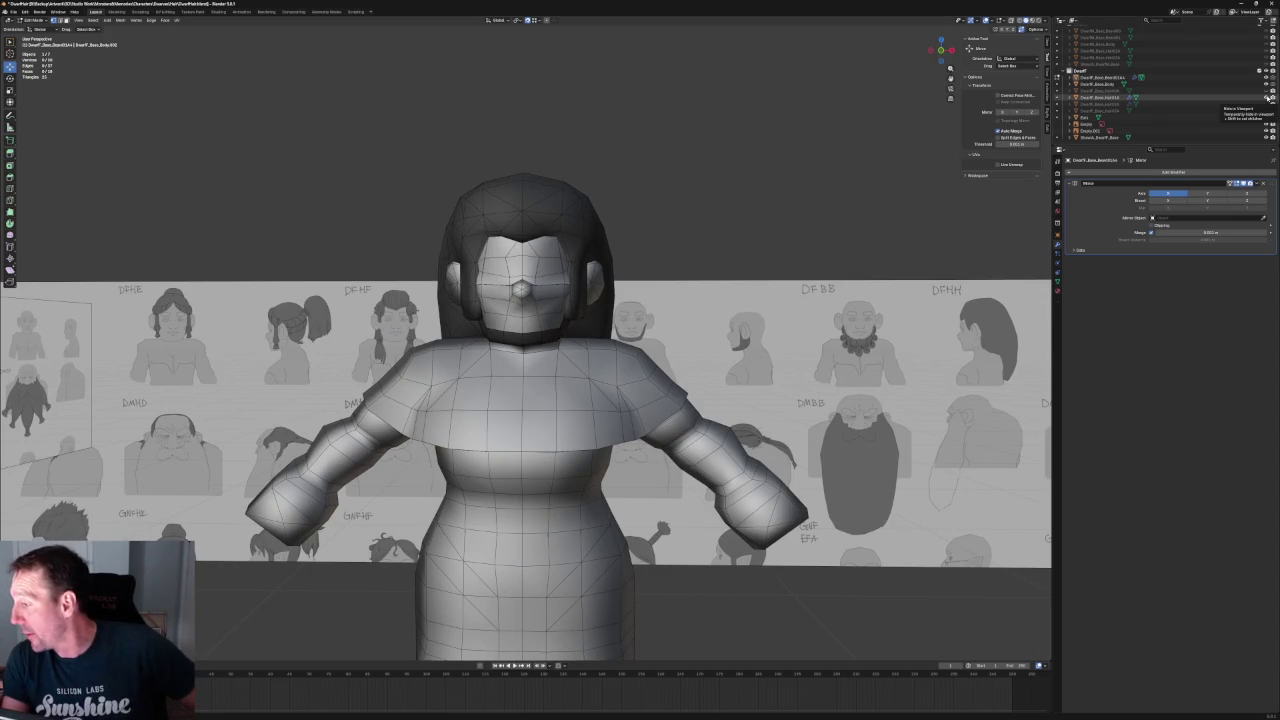
- Hide the long hair mesh, show the shorter hair mesh, and orbit from back to front to check it
click(1268, 97)
click(1266, 104)
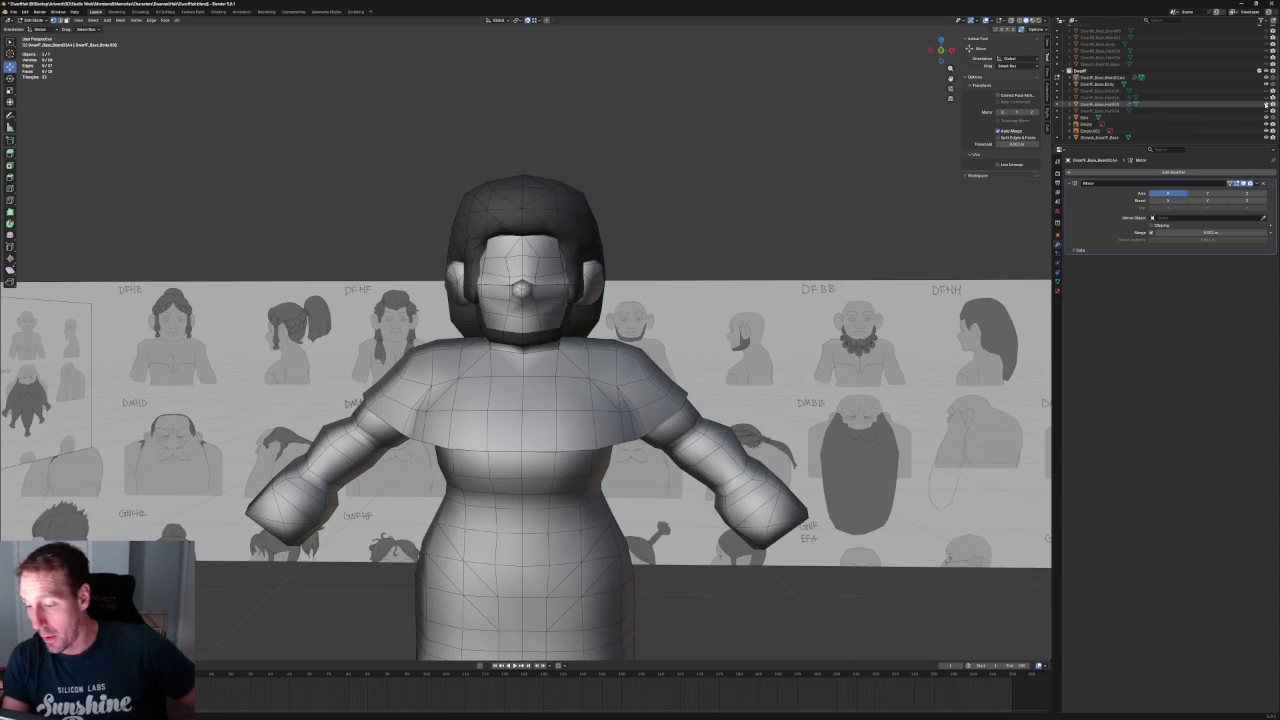
scroll(592, 209, down, 4)
mouse_move(620, 220)
middle_down()
mouse_move(497, 219)
mouse_move(677, 220)
middle_up()
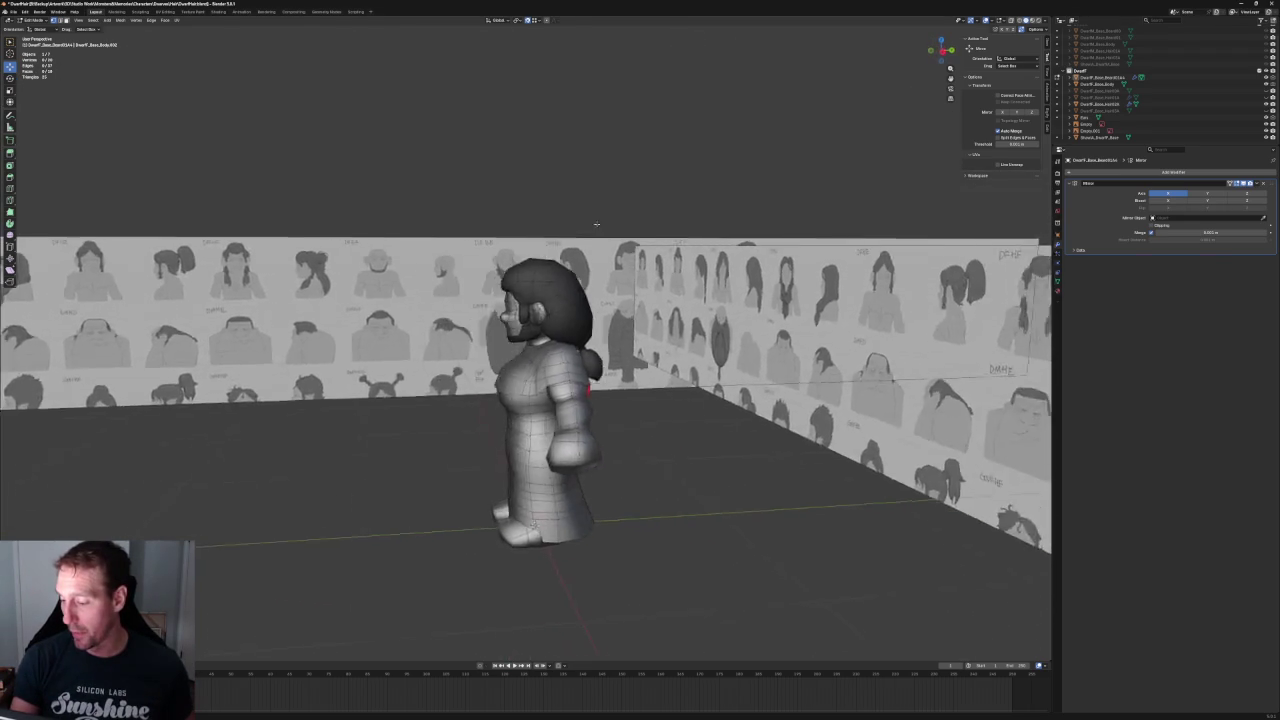
scroll(576, 271, up, 4)
mouse_move(576, 271)
middle_down()
mouse_move(608, 257)
mouse_move(590, 262)
mouse_move(578, 307)
middle_up()
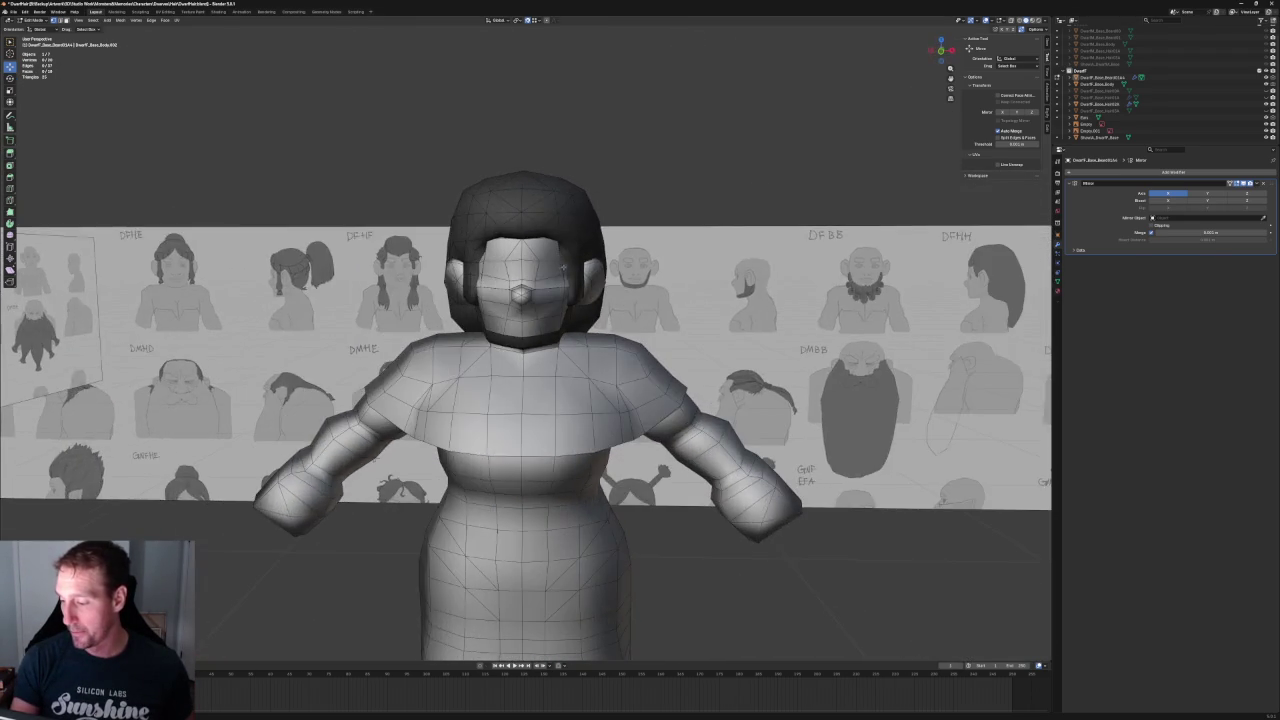
scroll(578, 307, up, 3)
scroll(578, 307, up, 4)
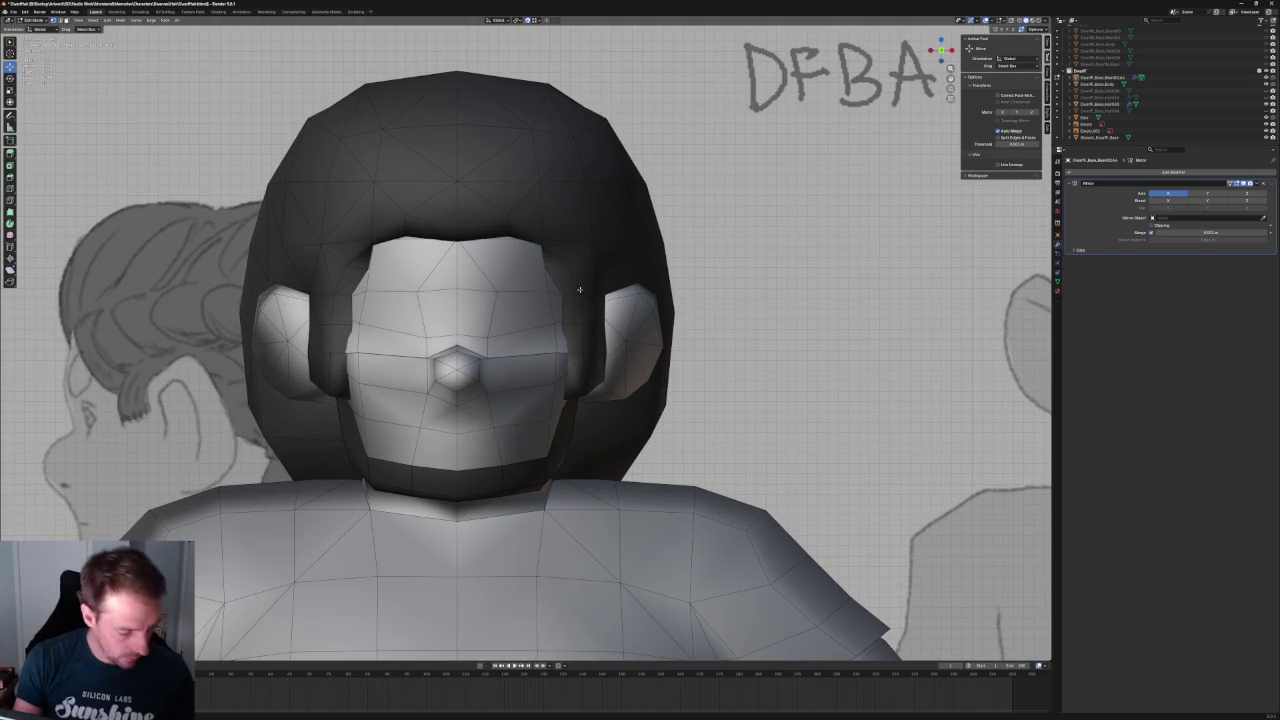
- In Edit Mode on the hair, slide a hairline vertex along X
key(Tab)
key(Tab)
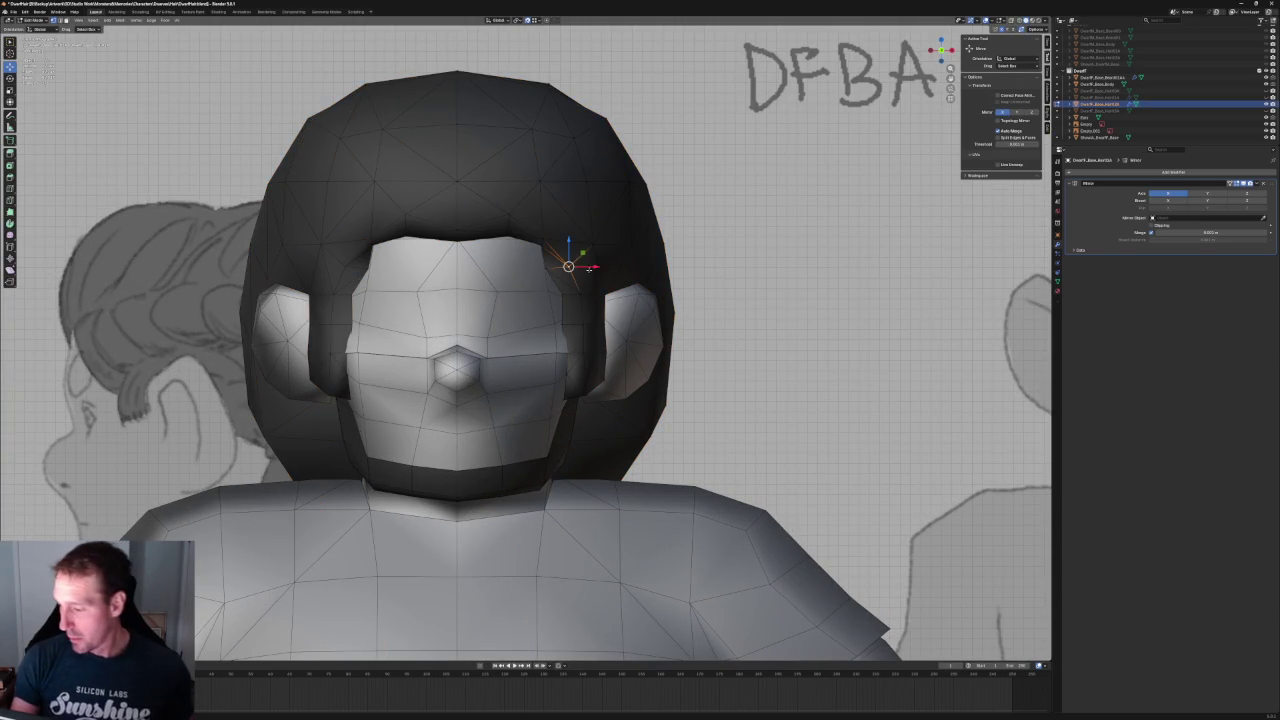
drag(590, 266, 586, 266)
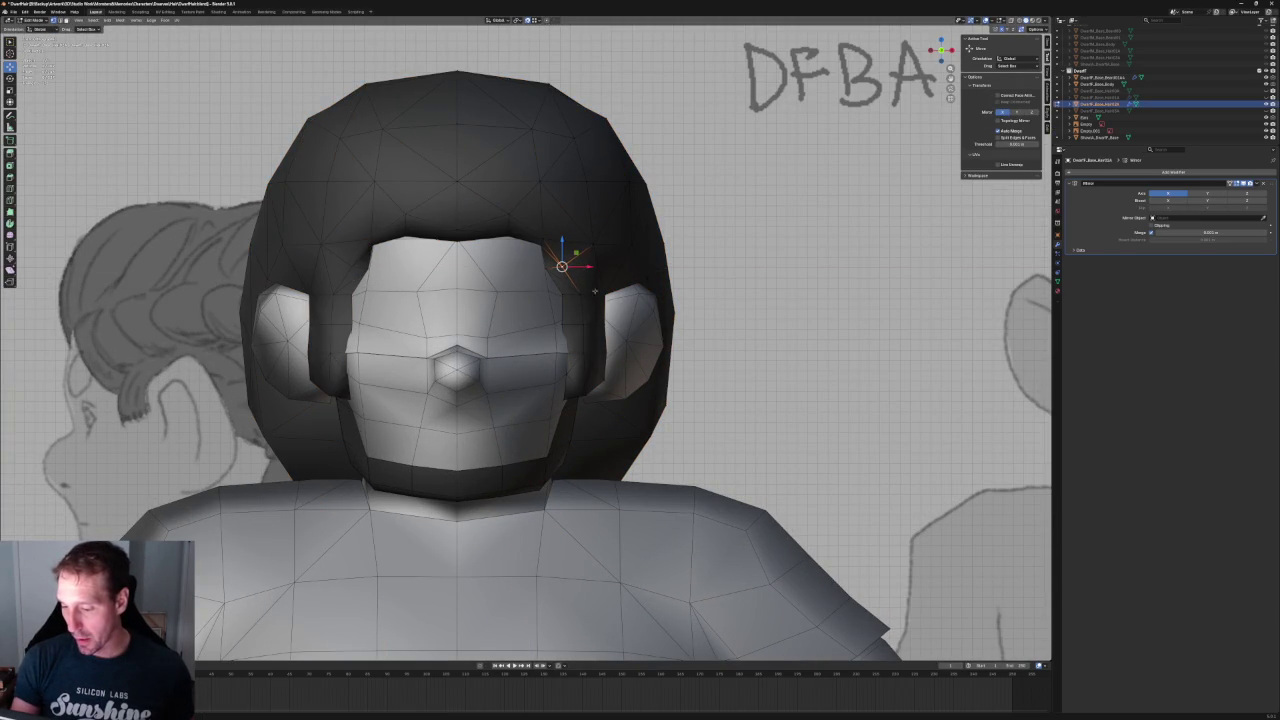
scroll(555, 278, up, 1)
scroll(585, 207, up, 3)
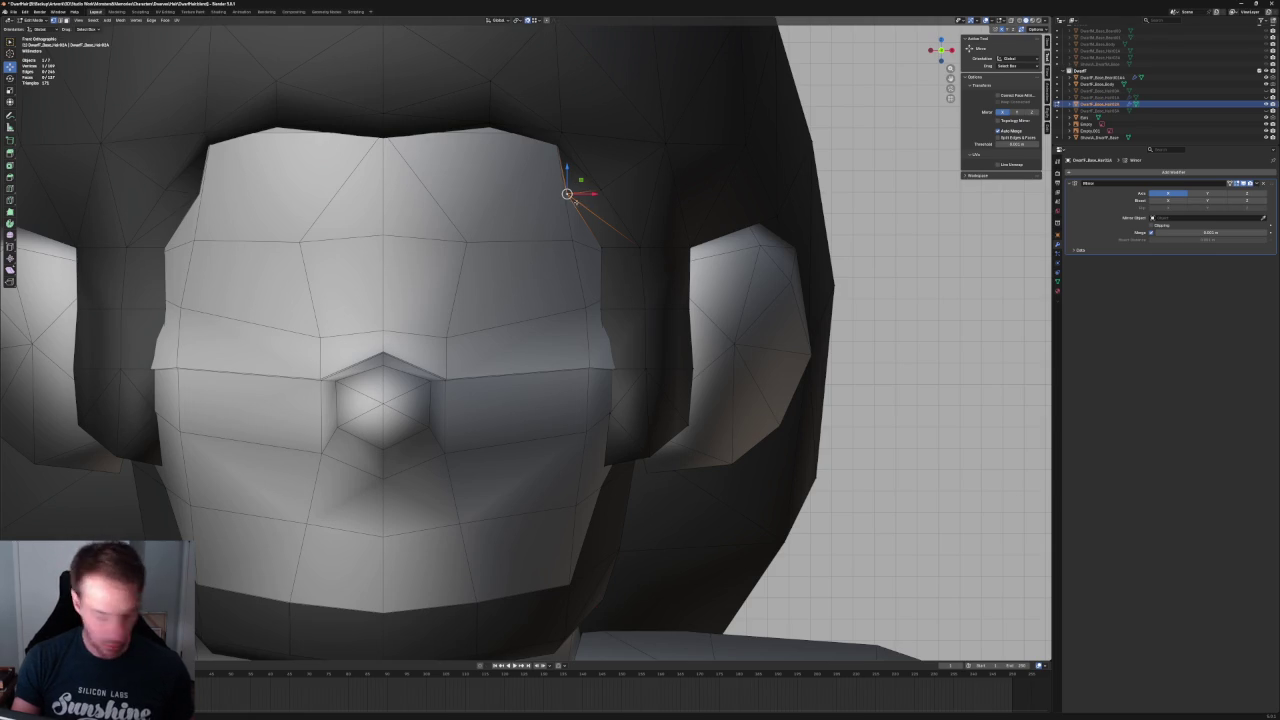
key(g)
key(g)
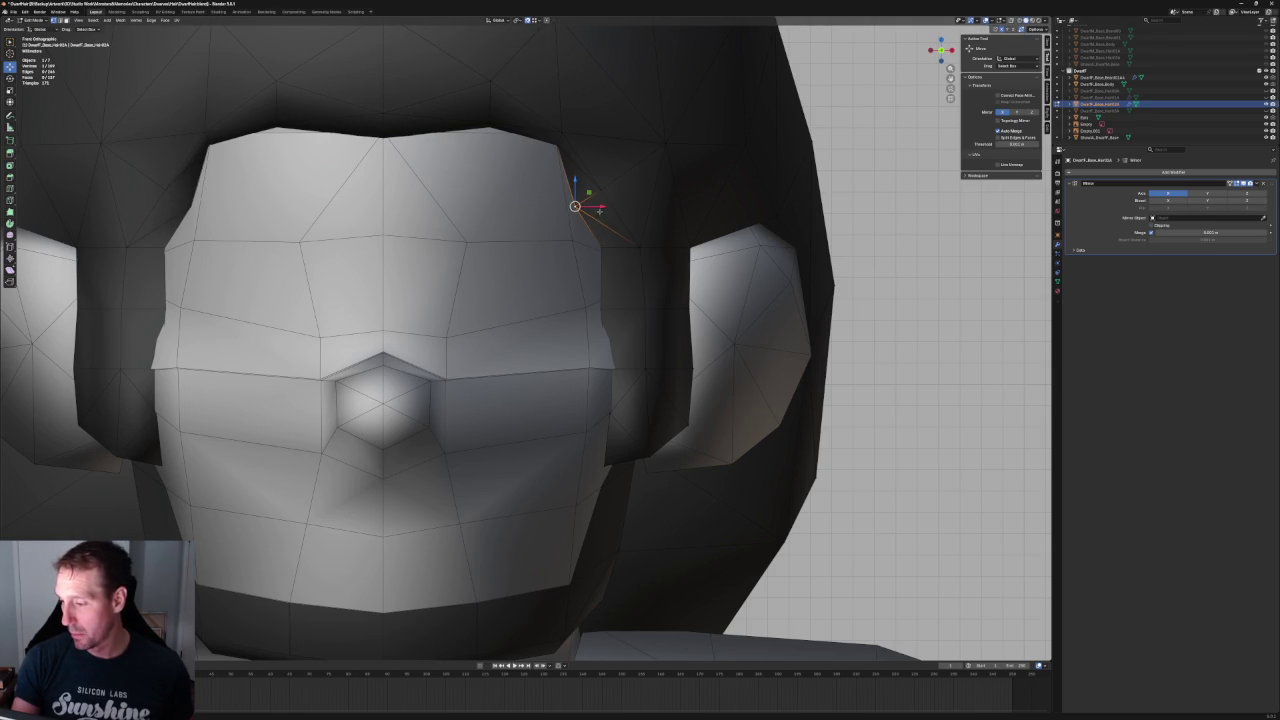
drag(599, 210, 592, 210)
click(593, 209)
scroll(590, 208, down, 1)
scroll(560, 250, down, 4)
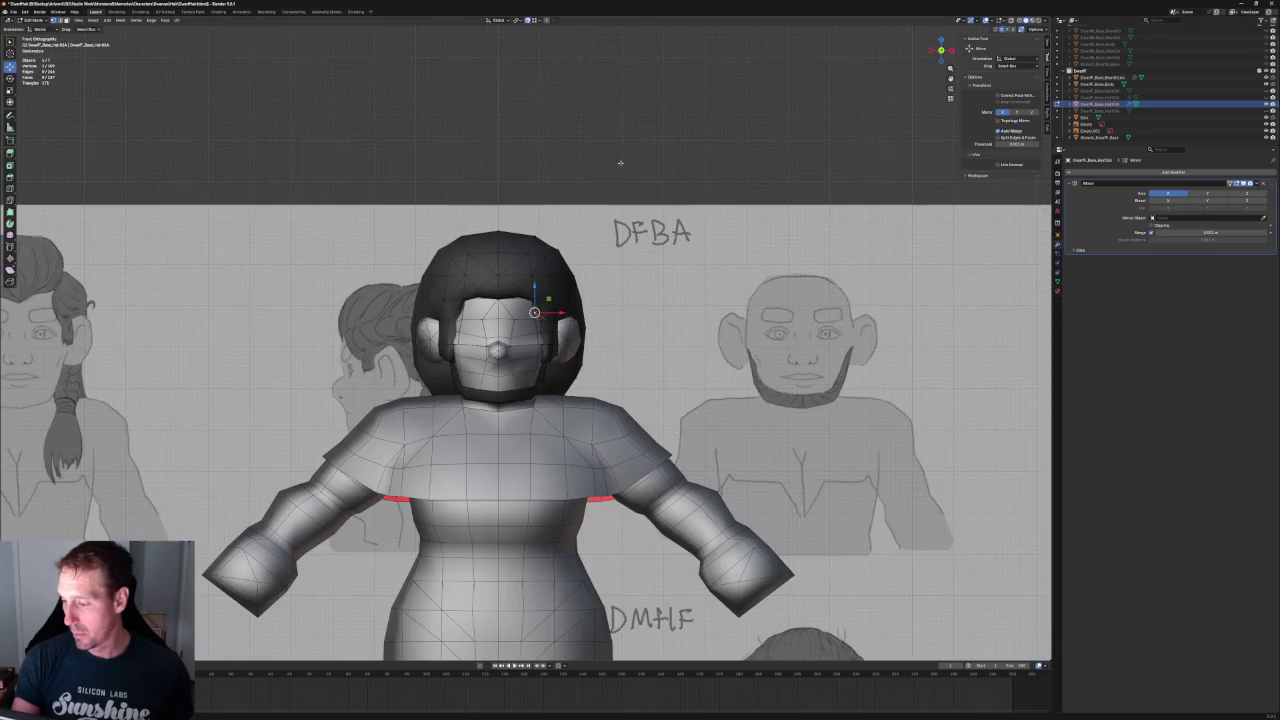
scroll(545, 260, down, 1)
mouse_move(600, 230)
middle_down()
mouse_move(540, 207)
mouse_move(543, 171)
mouse_move(594, 149)
mouse_move(580, 256)
mouse_move(560, 245)
mouse_move(571, 240)
middle_up()
scroll(580, 256, up, 3)
- Move a hairline vertex along X, then raise one along Z in an X-ray side view
key(g)
key(x)
click(575, 258)
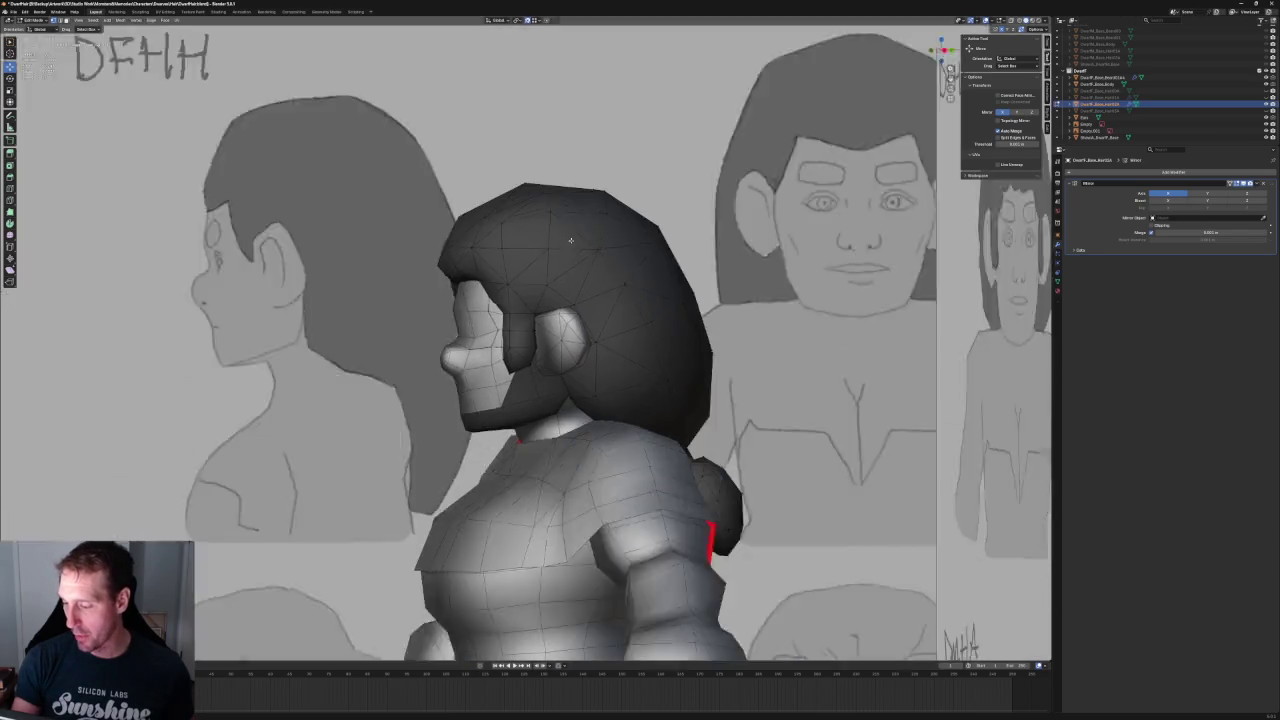
key(KP_3)
scroll(485, 312, up, 2)
key(alt+z)
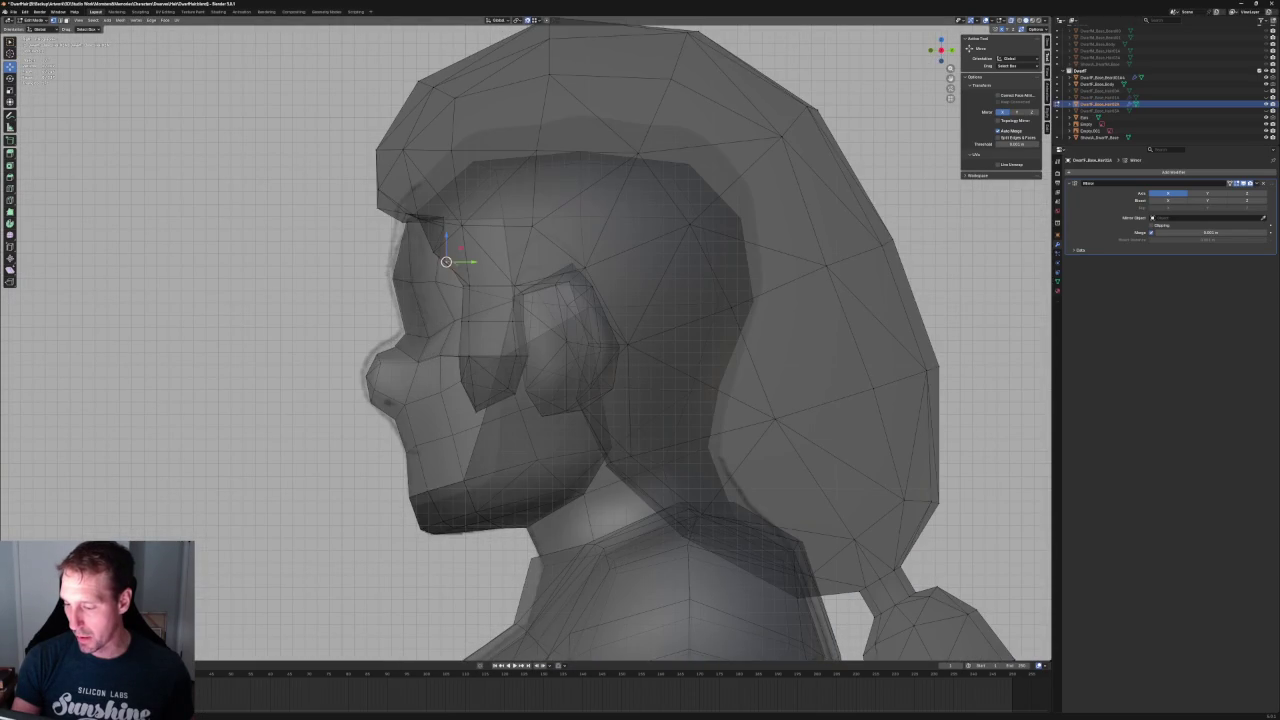
key(g)
key(z)
click(446, 243)
key(alt+z)
scroll(451, 251, down, 4)
middle_drag(451, 251, 500, 330)
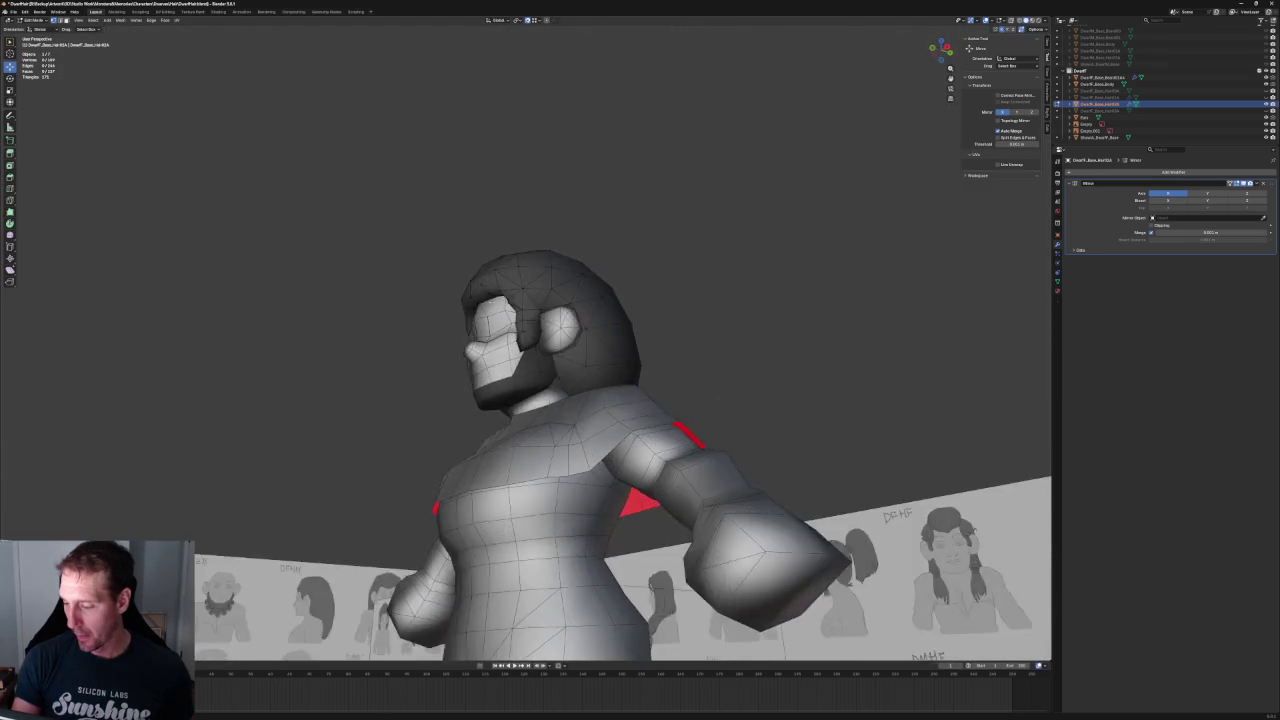
scroll(500, 330, up, 4)
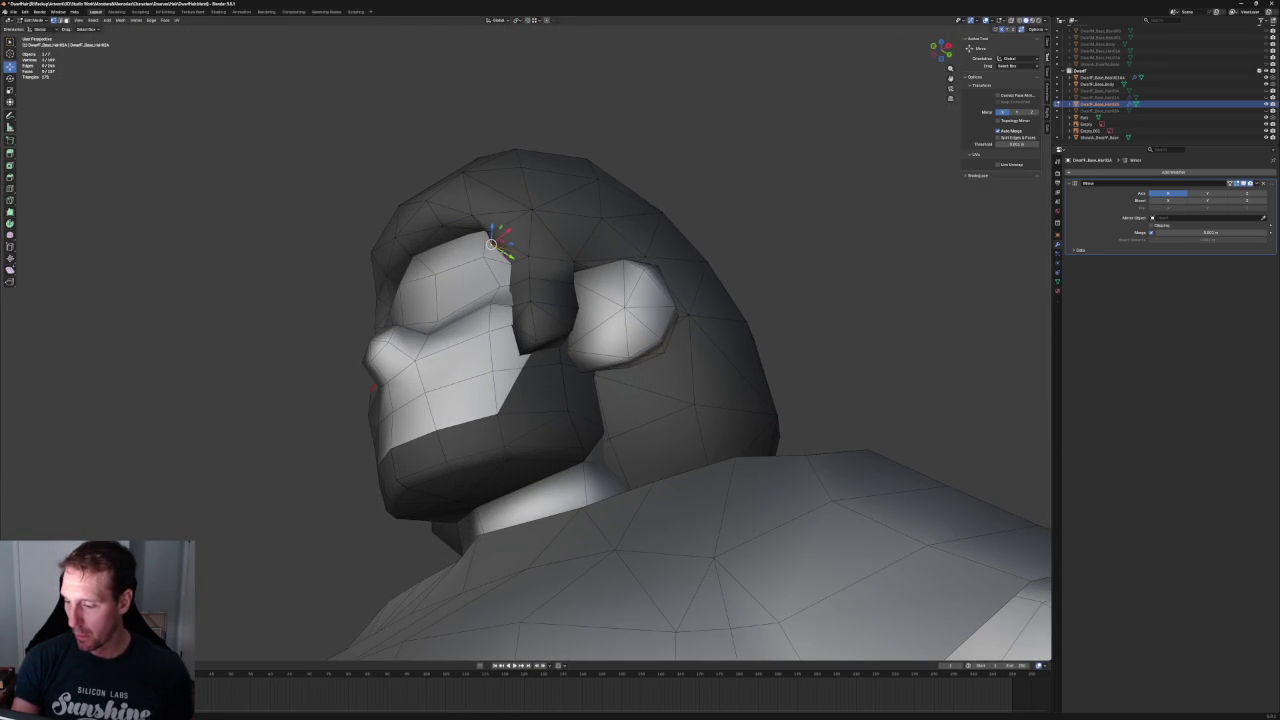
click(490, 240)
- Check the reshaped hairline from side, three-quarter and front views, toggling X-ray on and off
scroll(490, 240, down, 3)
mouse_move(490, 240)
middle_down()
mouse_move(598, 287)
mouse_move(539, 242)
middle_up()
scroll(598, 287, up, 3)
scroll(598, 287, up, 2)
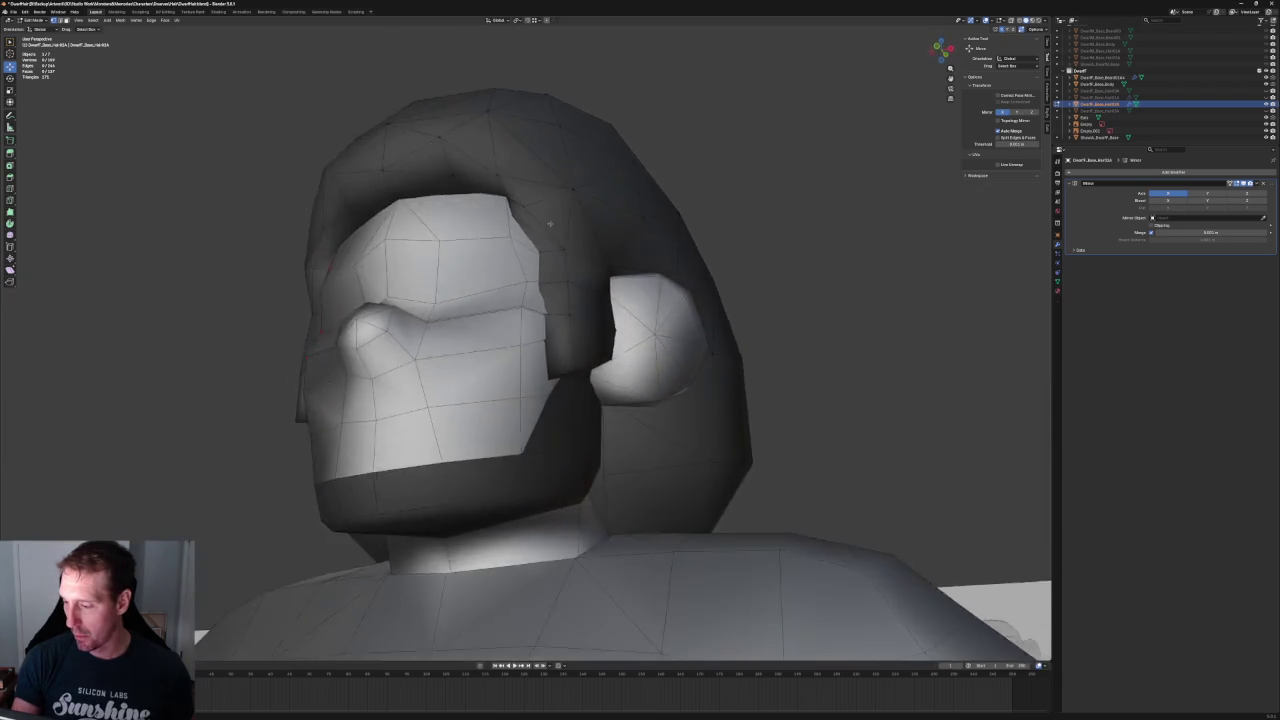
scroll(539, 242, down, 2)
key(KP_3)
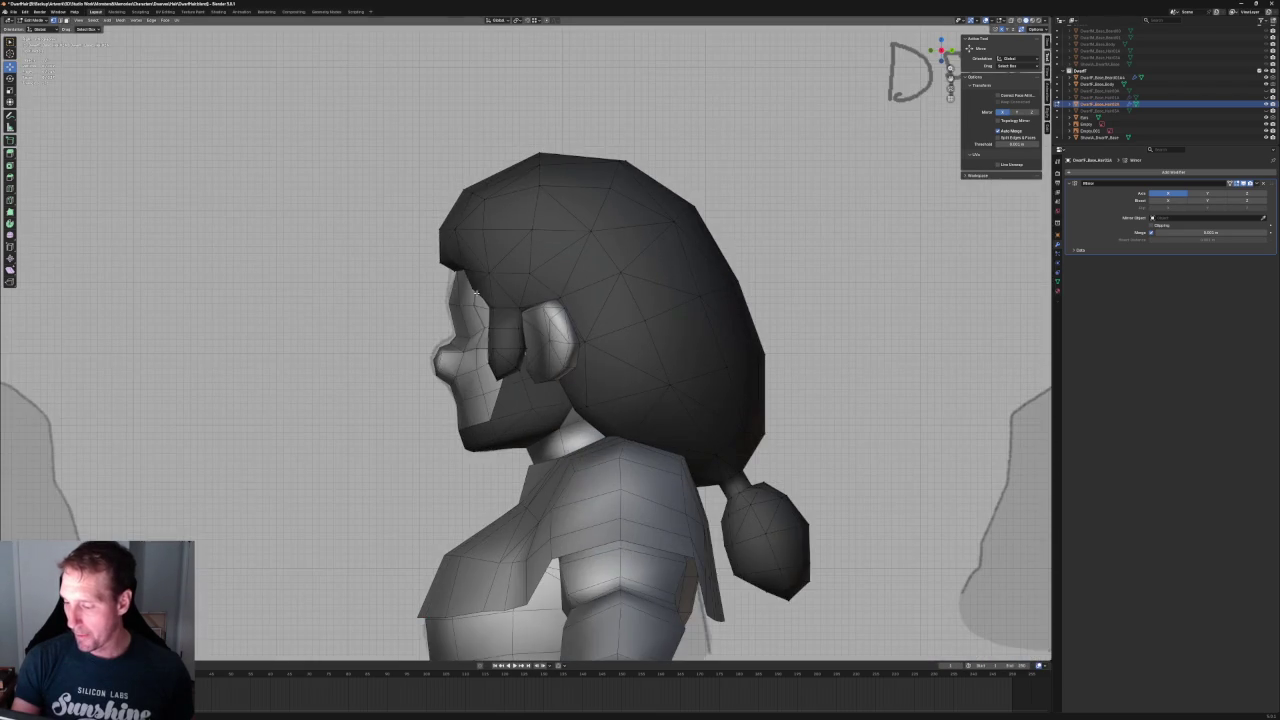
scroll(476, 292, down, 3)
mouse_move(476, 292)
middle_down()
mouse_move(587, 323)
mouse_move(650, 278)
middle_up()
scroll(611, 303, down, 2)
key(KP_1)
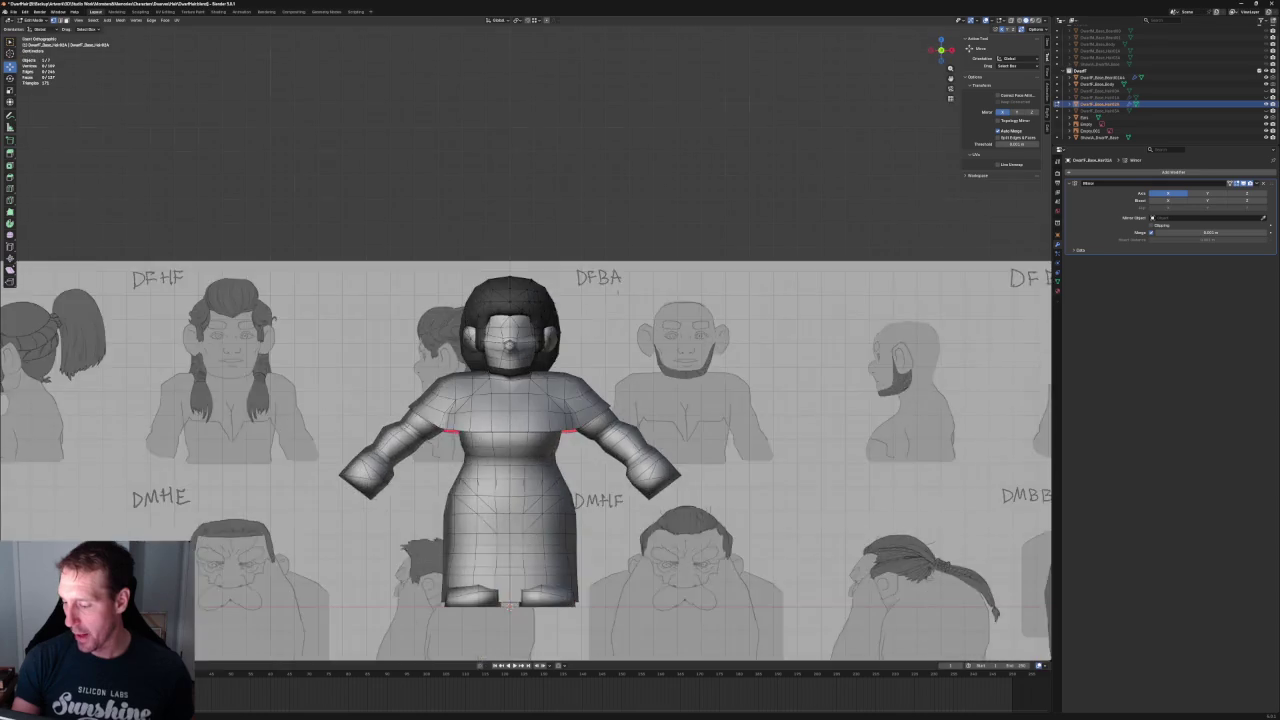
scroll(617, 290, up, 5)
key(alt+z)
scroll(617, 290, down, 4)
scroll(568, 340, down, 1)
key(alt+z)
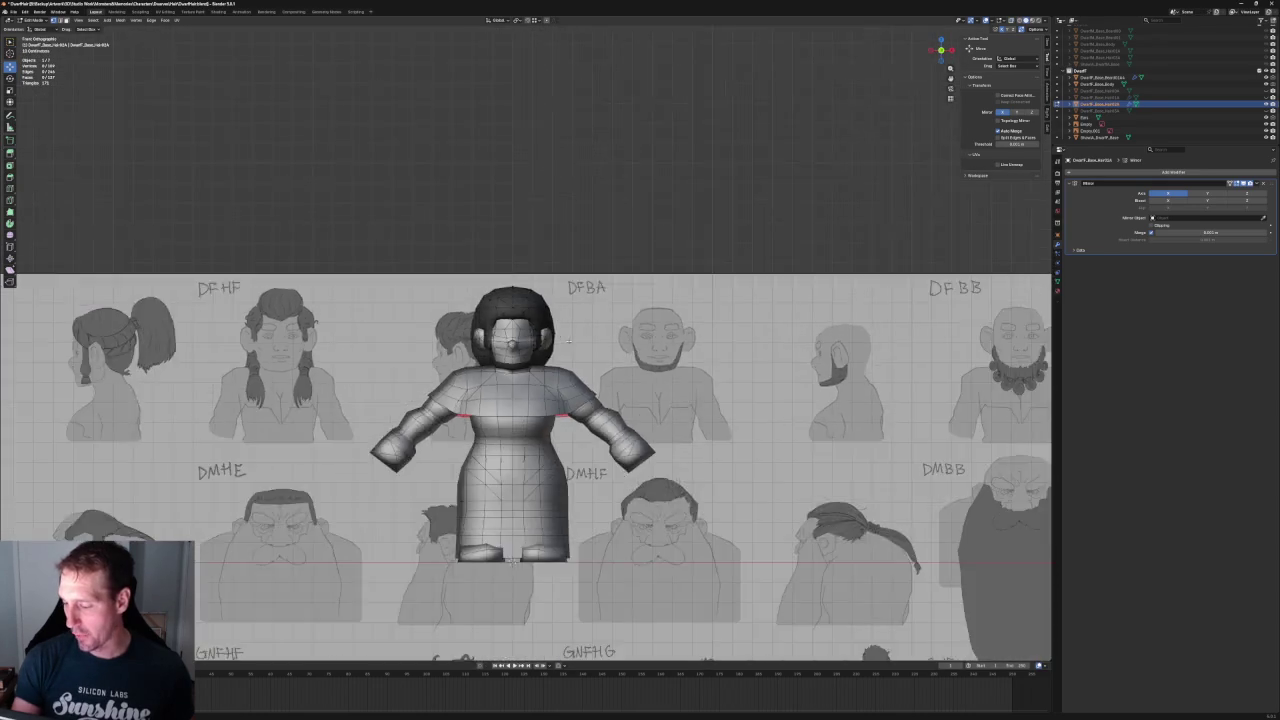
- Orbit around the dwarf's back and toggle hair visibility so the long flowing hair shows
middle_drag(569, 340, 968, 48)
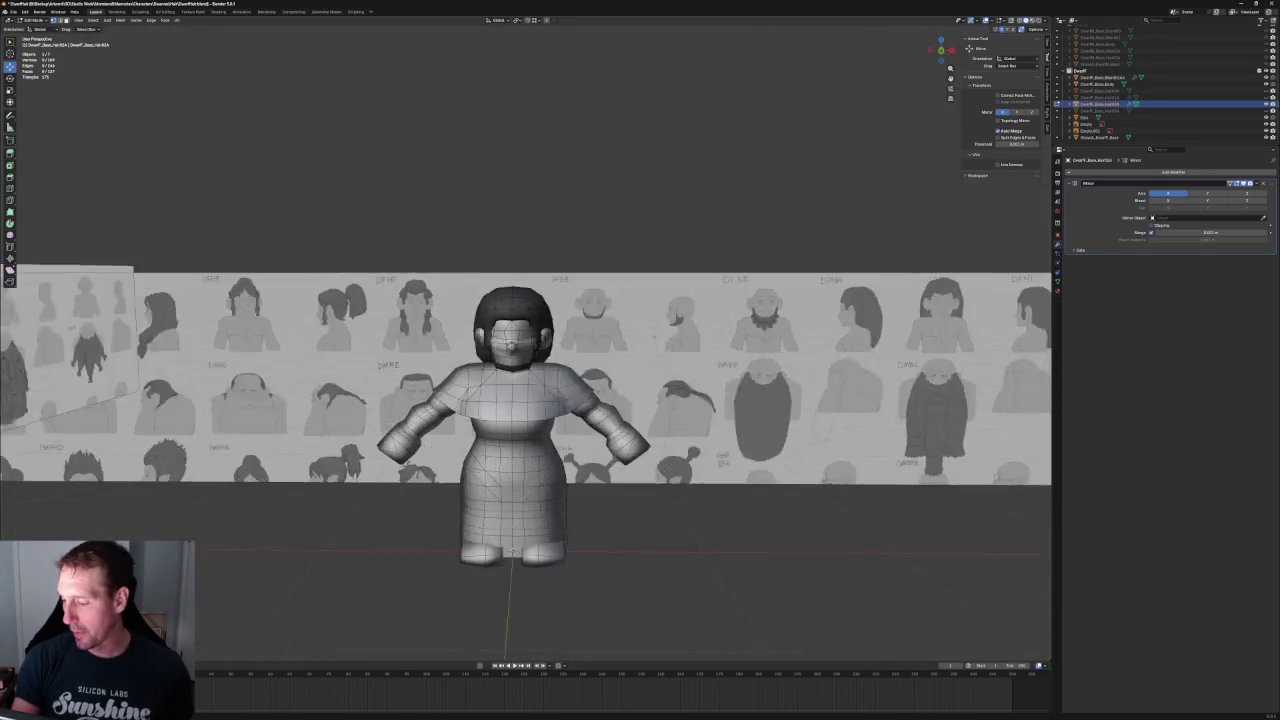
middle_drag(512, 420, 560, 400)
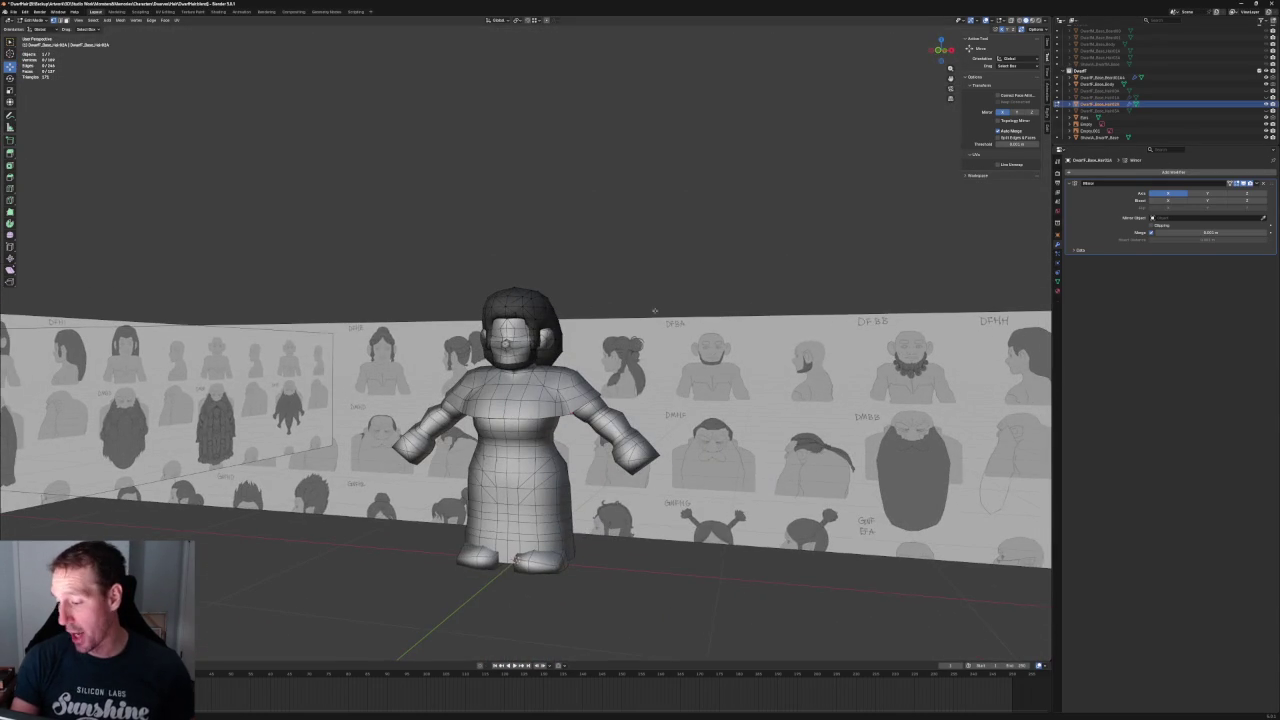
middle_drag(655, 311, 603, 320)
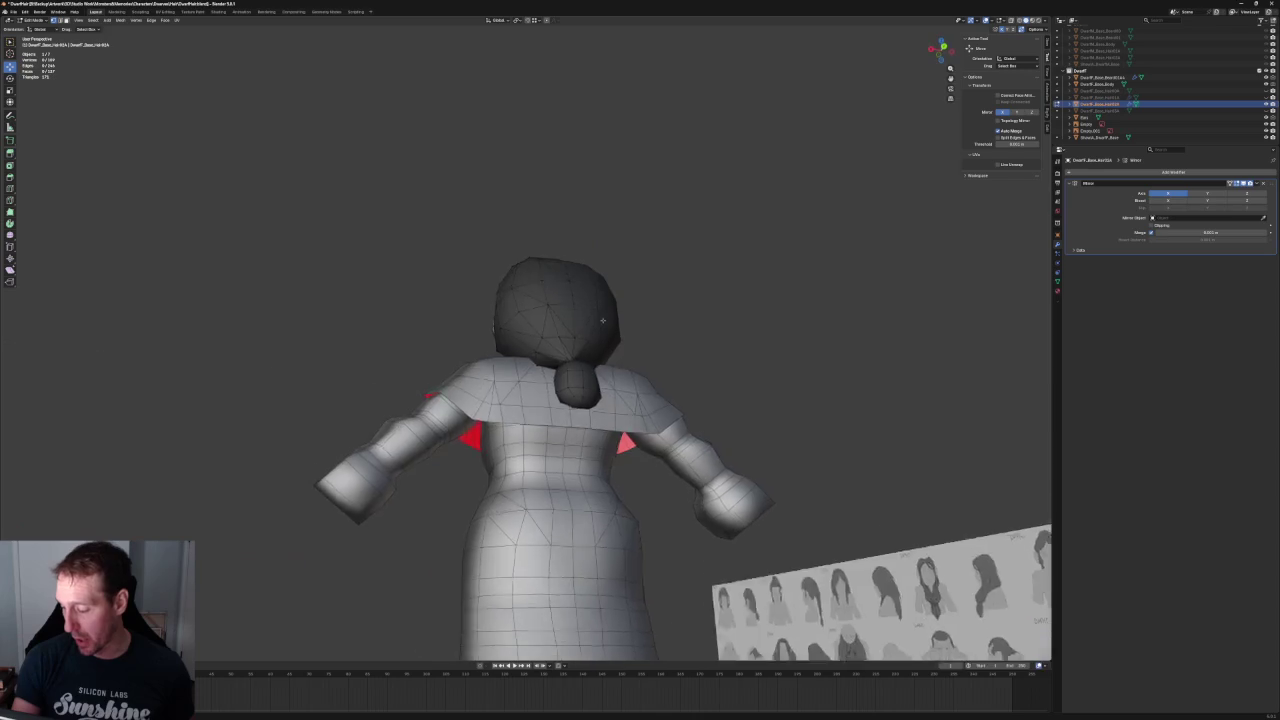
middle_drag(603, 320, 495, 343)
scroll(495, 343, up, 3)
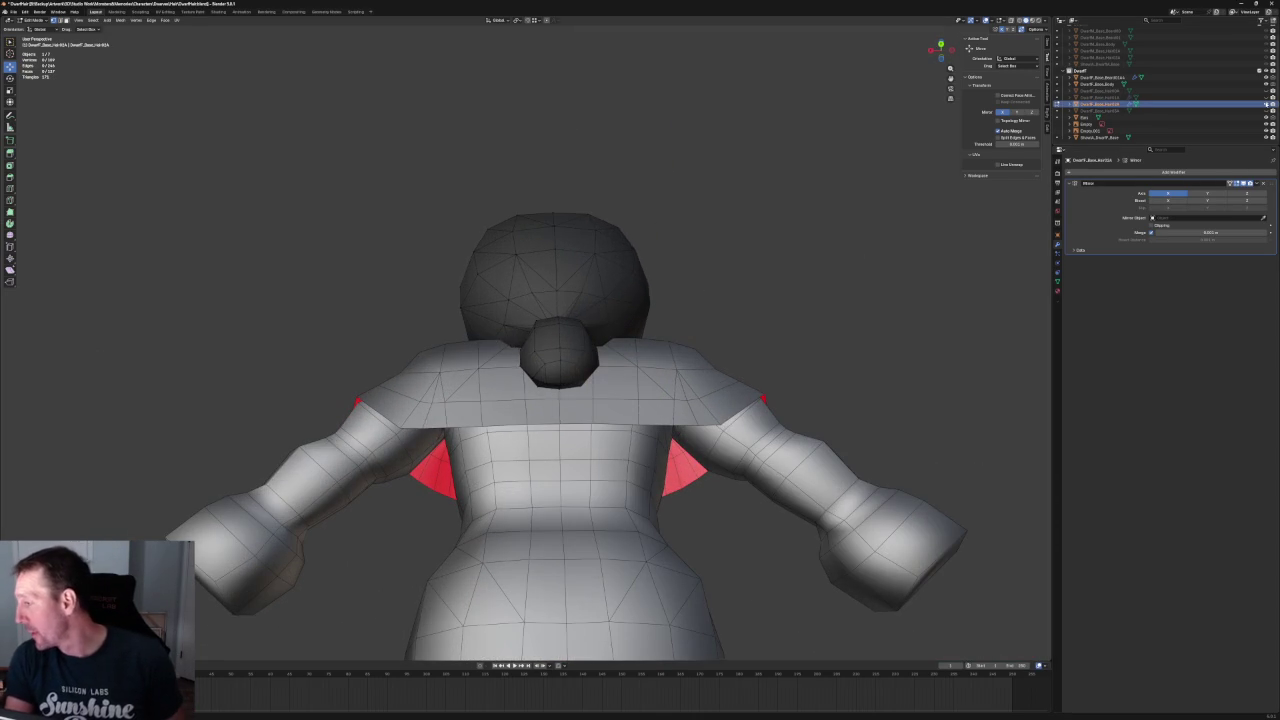
click(1267, 104)
scroll(660, 203, down, 5)
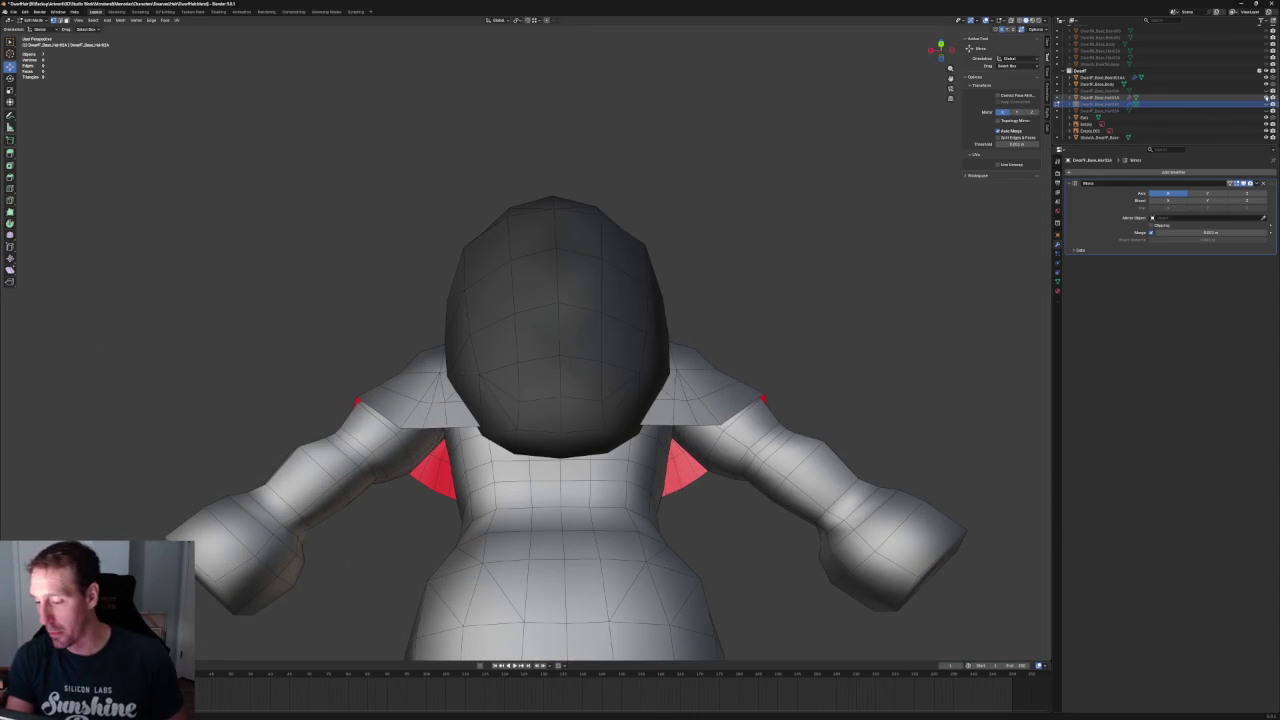
key(KP_1)
mouse_move(741, 249)
middle_down()
mouse_move(666, 247)
mouse_move(734, 263)
middle_up()
scroll(666, 247, up, 3)
scroll(734, 263, up, 4)
middle_drag(594, 263, 873, 200)
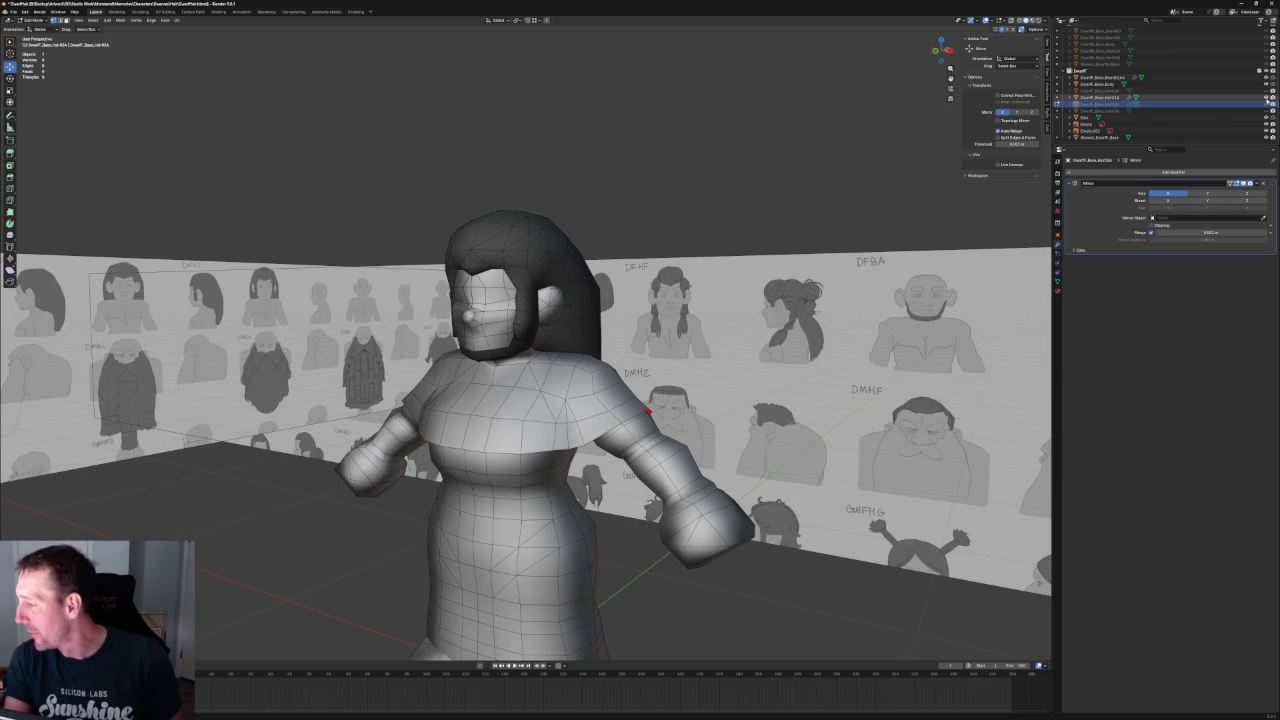
- Swap hair variants with the Outliner eye icons, hiding the long back hair, then inspect from side and front
click(1267, 103)
click(1267, 97)
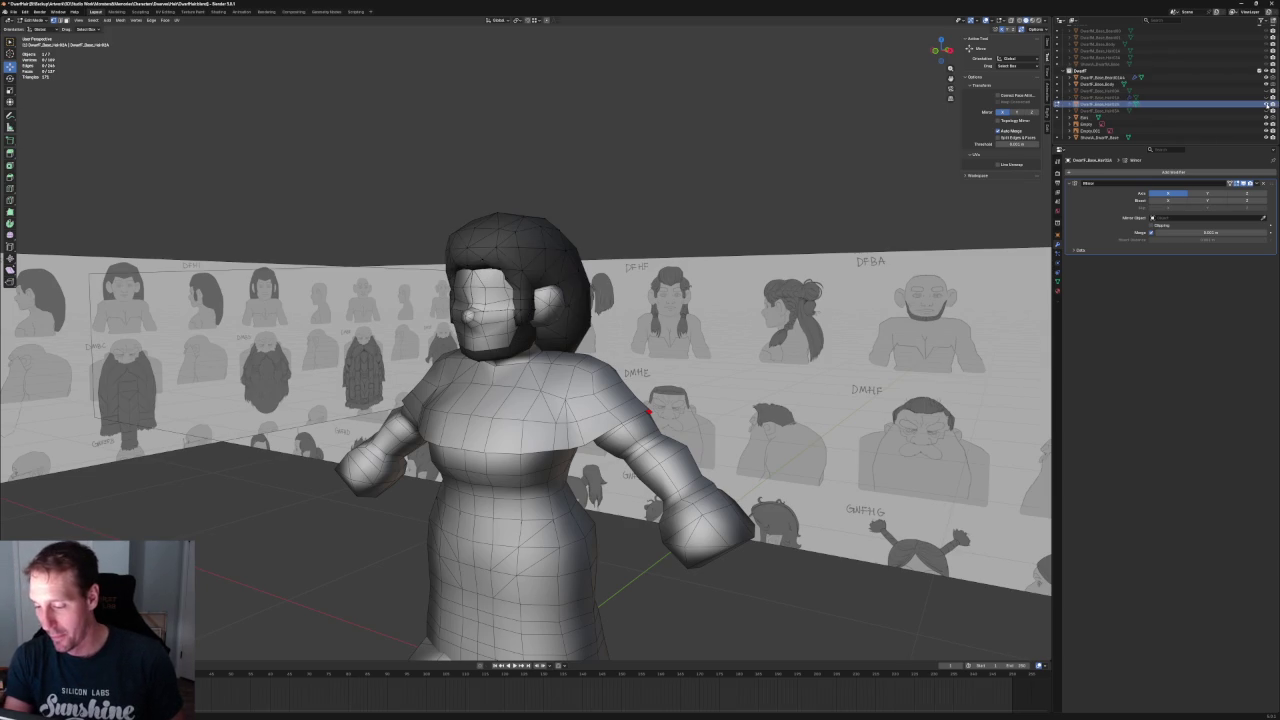
click(1267, 103)
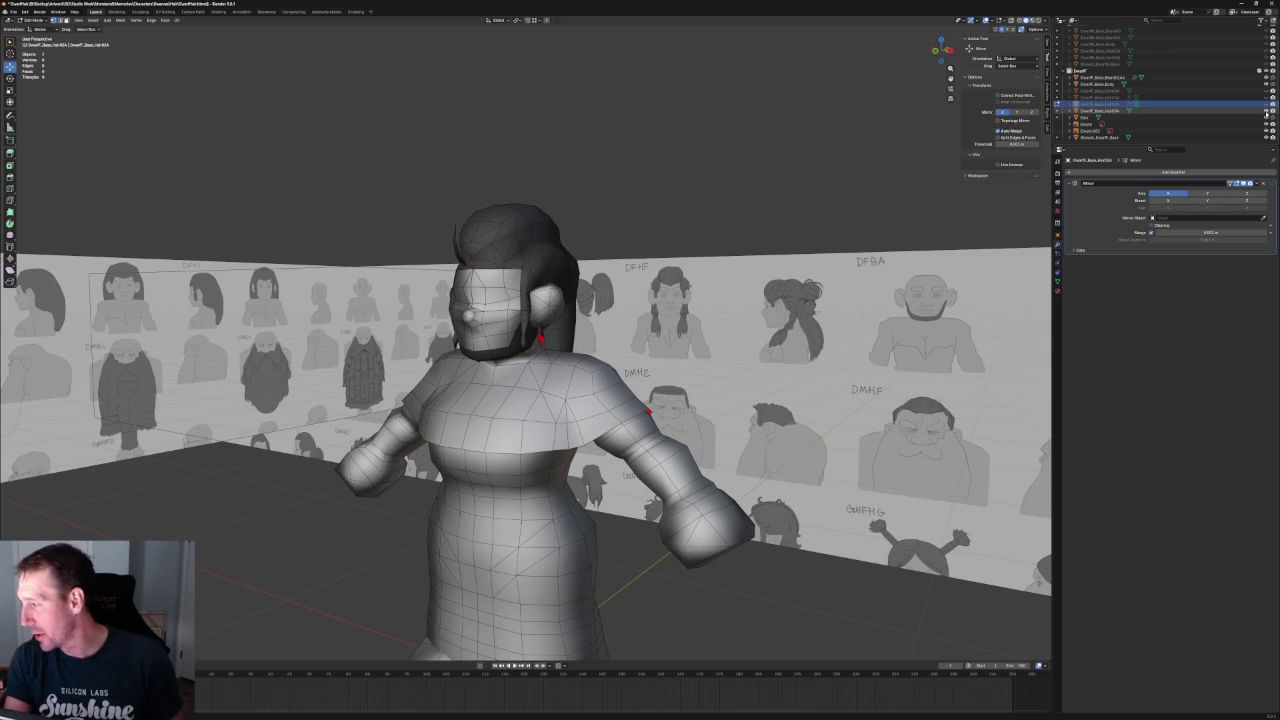
scroll(514, 177, down, 4)
mouse_move(514, 177)
middle_down()
mouse_move(560, 197)
mouse_move(629, 183)
mouse_move(726, 194)
mouse_move(590, 224)
mouse_move(572, 361)
mouse_move(612, 337)
mouse_move(637, 360)
mouse_move(552, 298)
mouse_move(539, 364)
middle_up()
scroll(726, 194, up, 3)
scroll(612, 337, down, 5)
scroll(616, 344, up, 5)
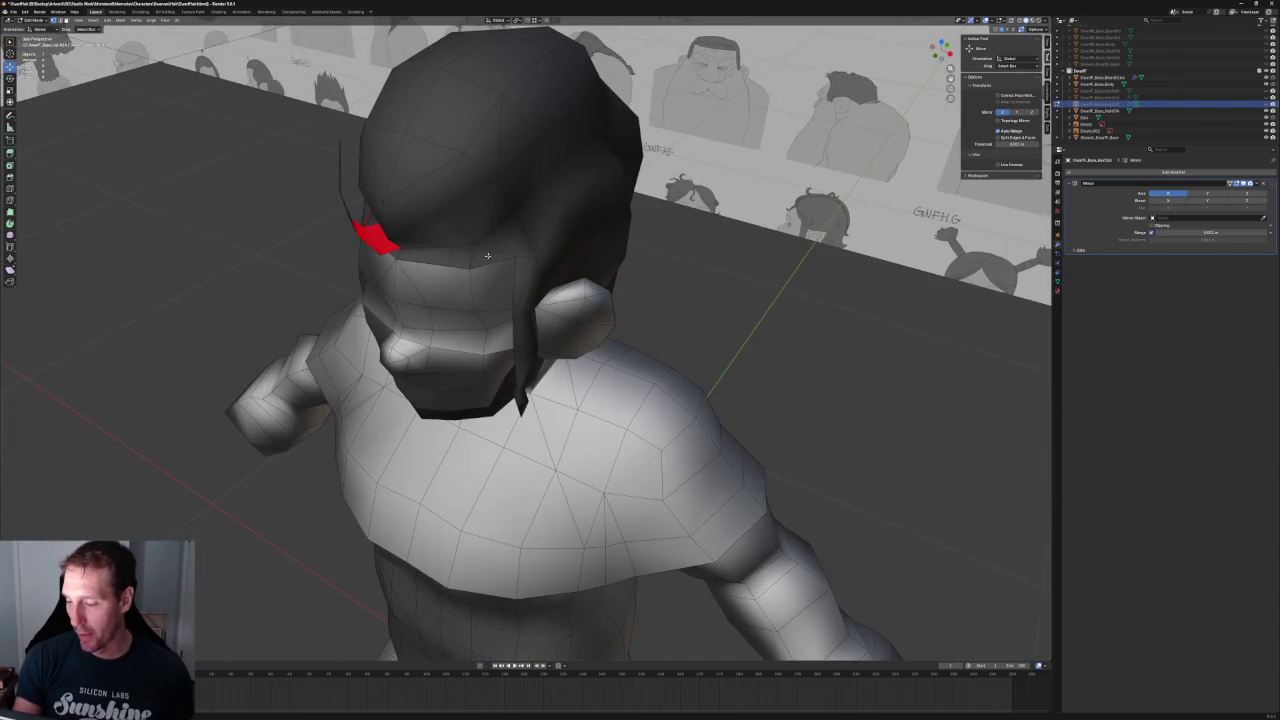
scroll(423, 278, down, 4)
mouse_move(423, 278)
middle_down()
mouse_move(480, 283)
mouse_move(500, 260)
middle_up()
scroll(500, 260, up, 4)
scroll(525, 360, down, 3)
mouse_move(525, 360)
middle_down()
mouse_move(525, 340)
mouse_move(545, 330)
mouse_move(620, 330)
middle_up()
scroll(620, 330, up, 3)
middle_drag(514, 250, 523, 320)
key(KP_3)
- Select the hair mesh, grab-move its selected geometry in Edit Mode, then return to Object Mode
scroll(514, 271, up, 4)
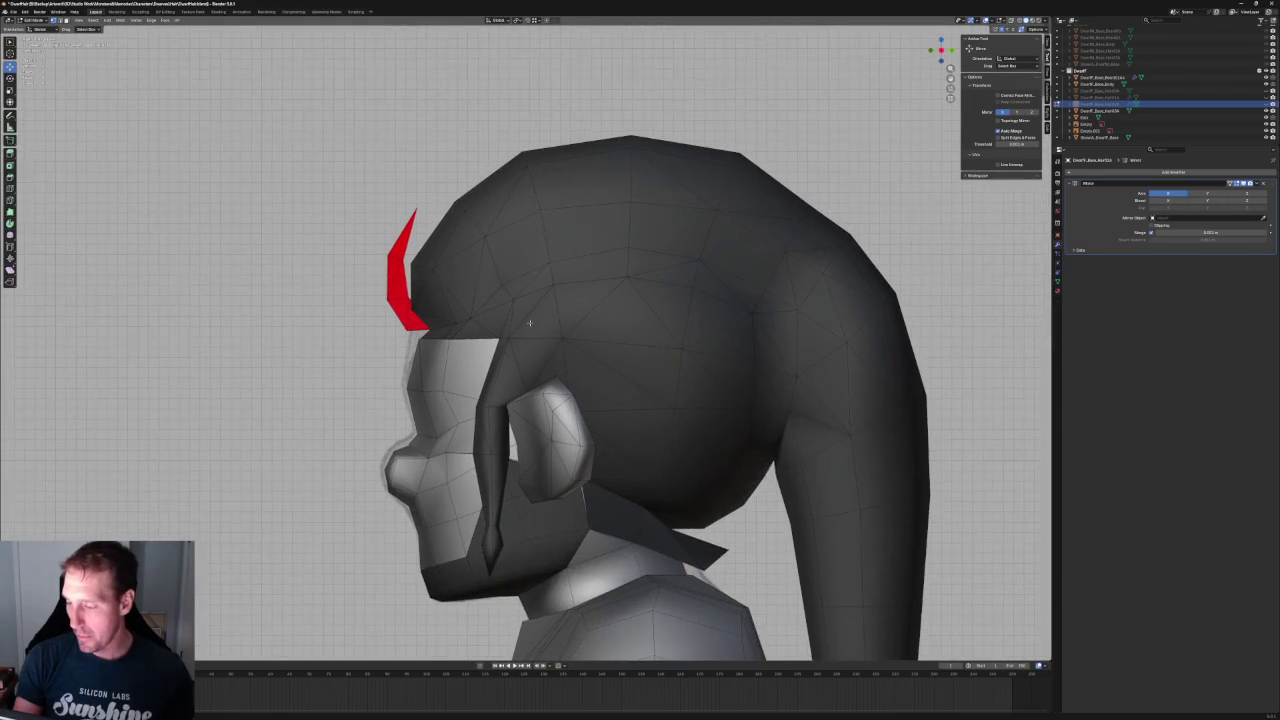
scroll(523, 320, up, 1)
key(Tab)
click(522, 312)
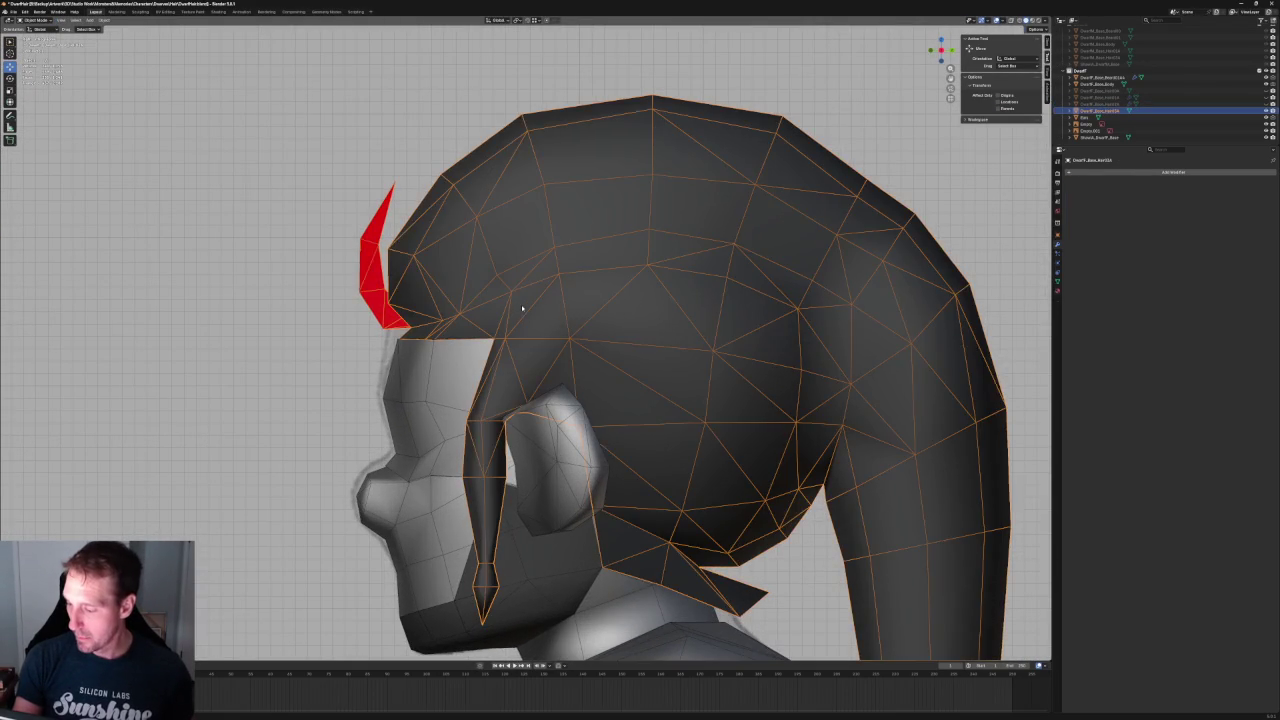
key(alt+z)
key(Tab)
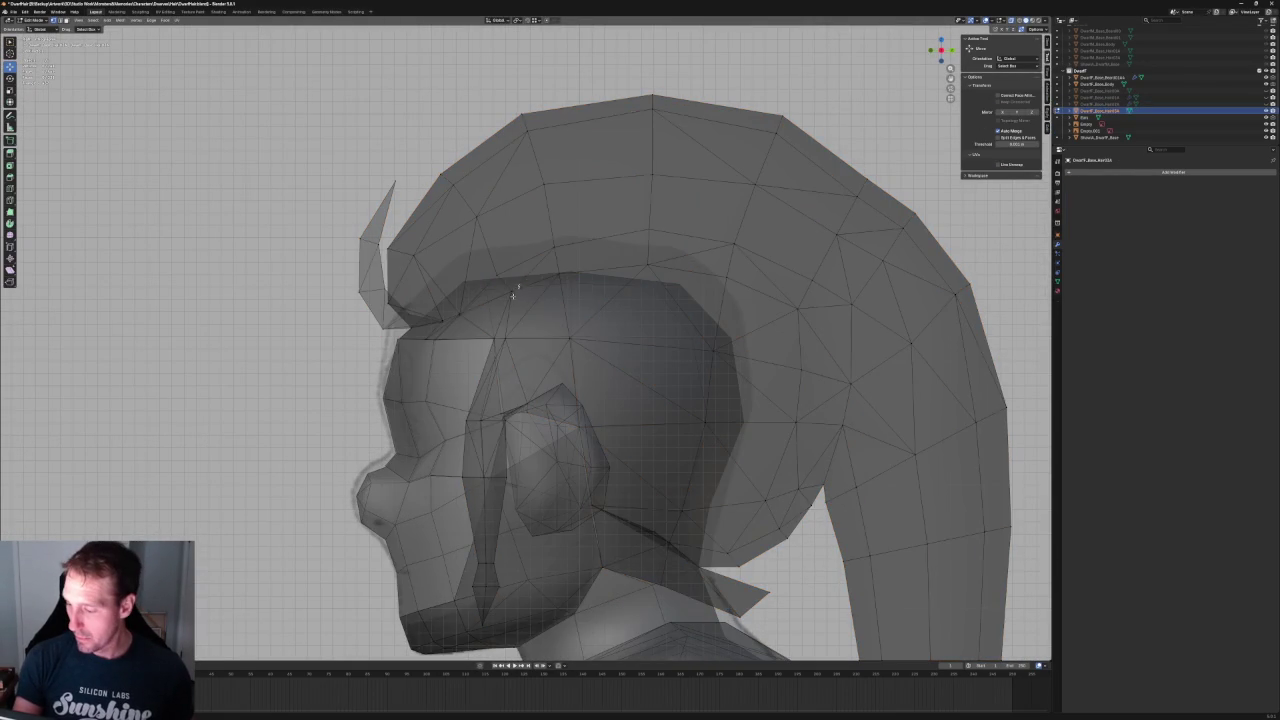
key(alt+z)
key(g)
click(514, 285)
mouse_move(514, 285)
middle_down()
mouse_move(640, 300)
mouse_move(500, 383)
mouse_move(496, 370)
mouse_move(652, 165)
mouse_move(580, 314)
middle_up()
scroll(496, 370, down, 6)
key(Tab)
click(652, 165)
scroll(591, 307, up, 2)
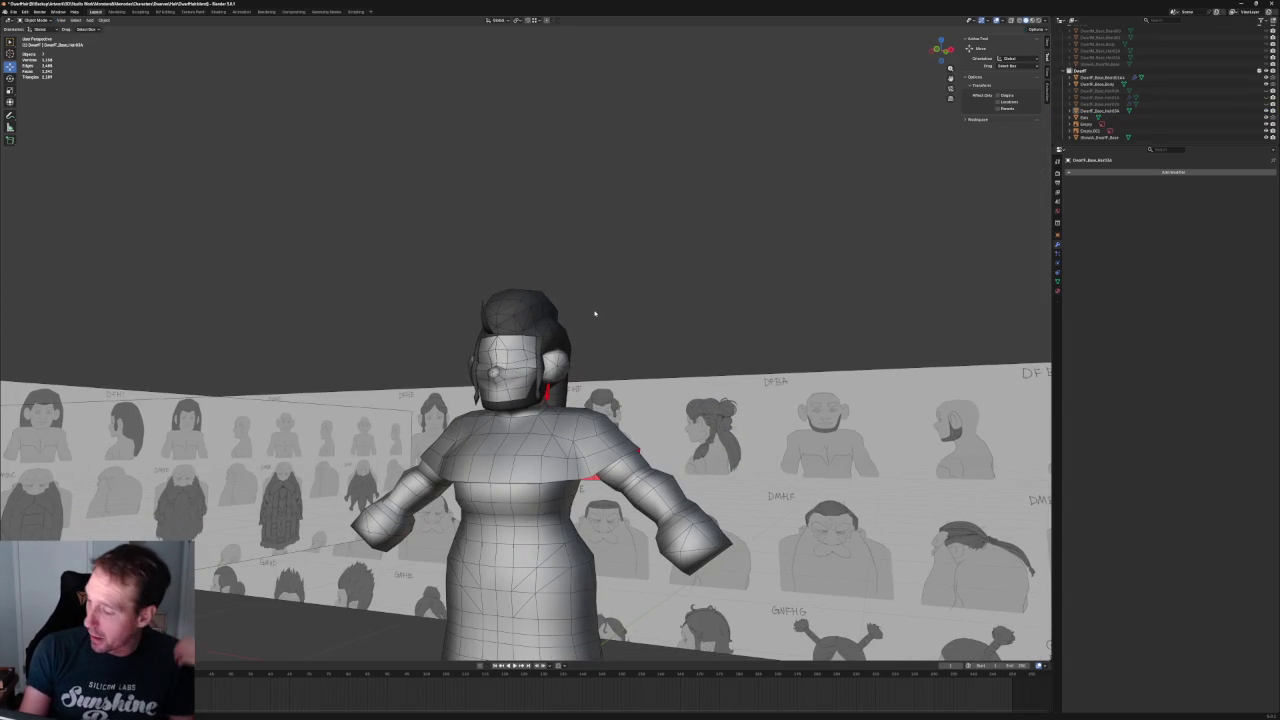
- Save the dwarf .blend file with Ctrl+S and close the Blender window
mouse_move(563, 296)
middle_down()
mouse_move(600, 280)
mouse_move(574, 314)
mouse_move(603, 280)
mouse_move(518, 307)
middle_up()
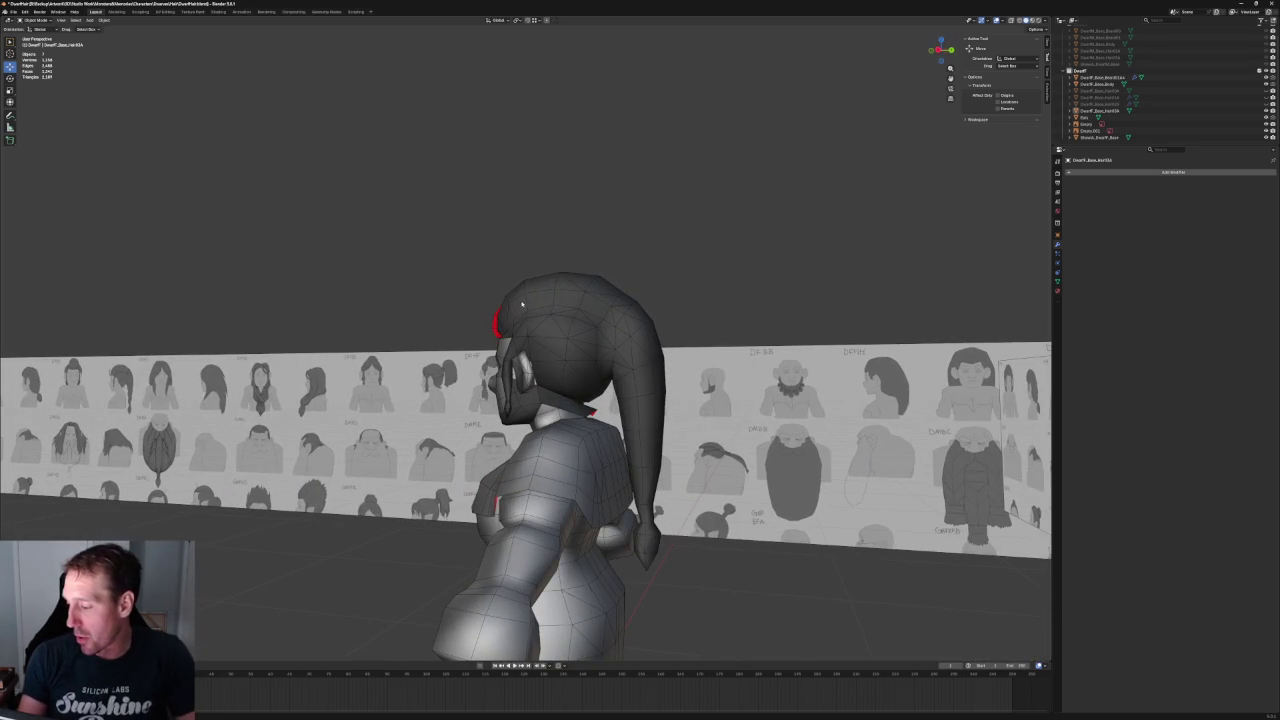
scroll(651, 303, down, 5)
mouse_move(651, 303)
middle_down()
mouse_move(669, 286)
mouse_move(647, 313)
middle_up()
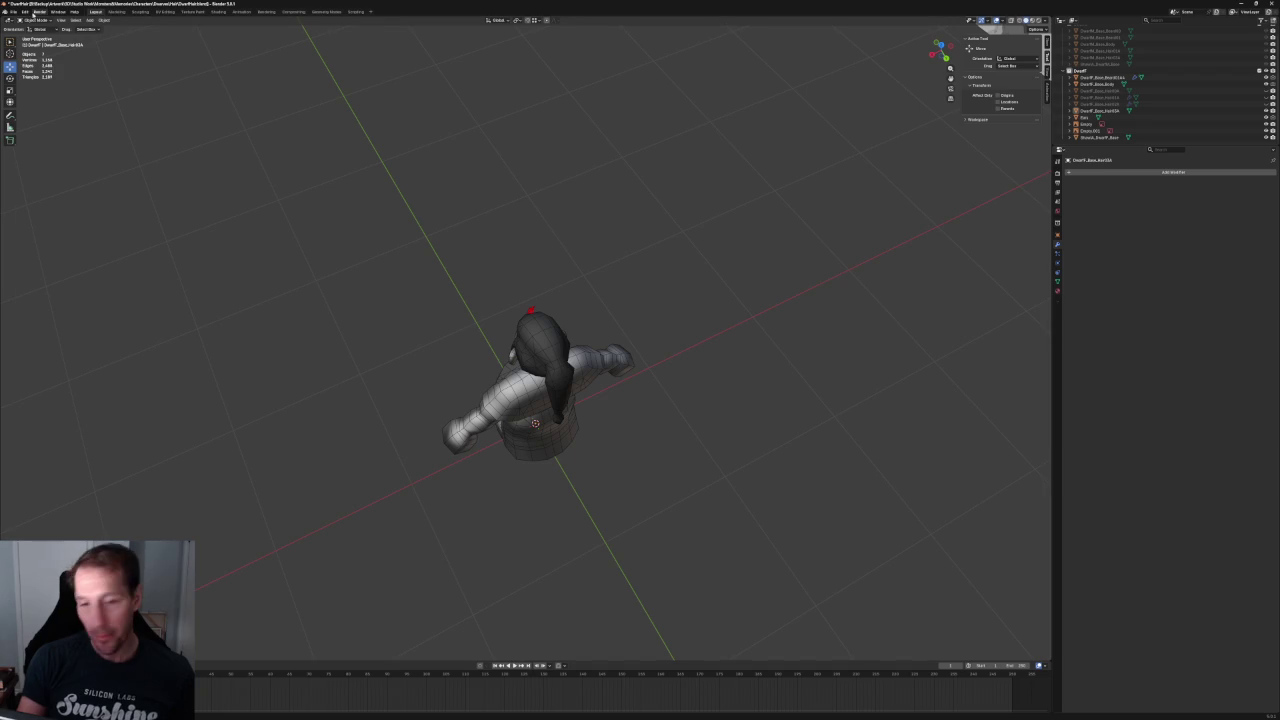
click(13, 11)
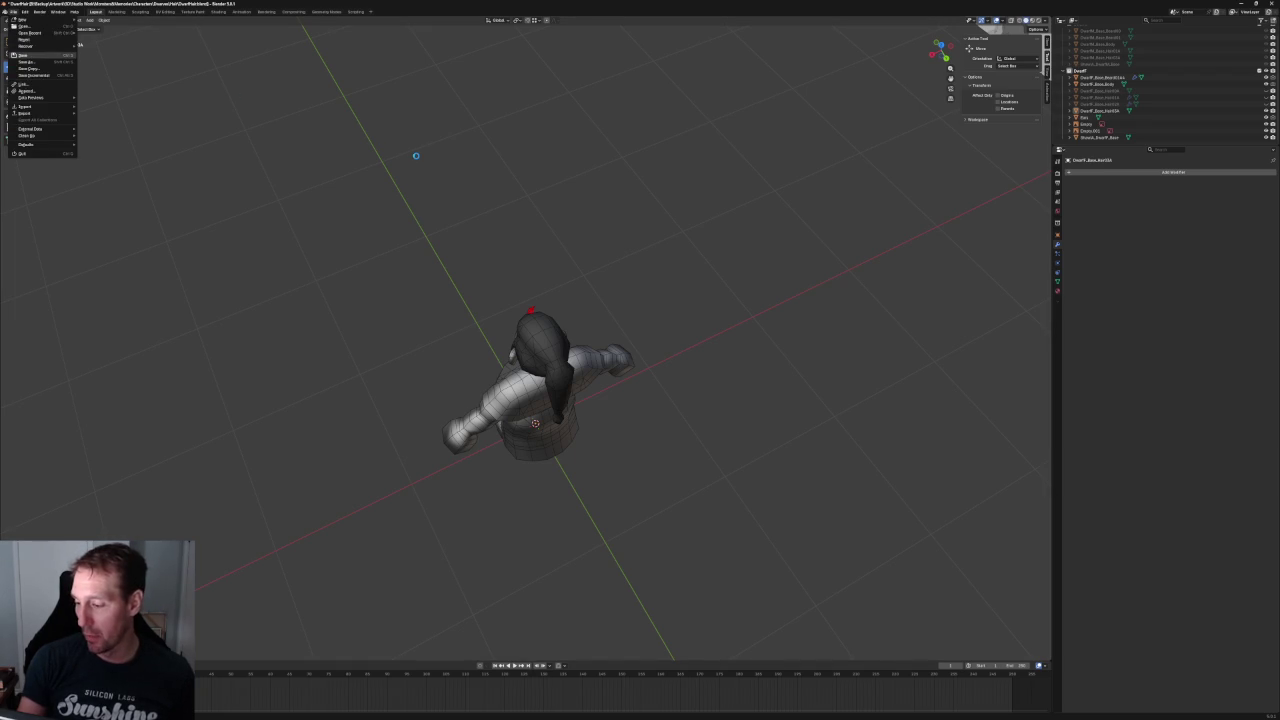
key(ctrl+s)
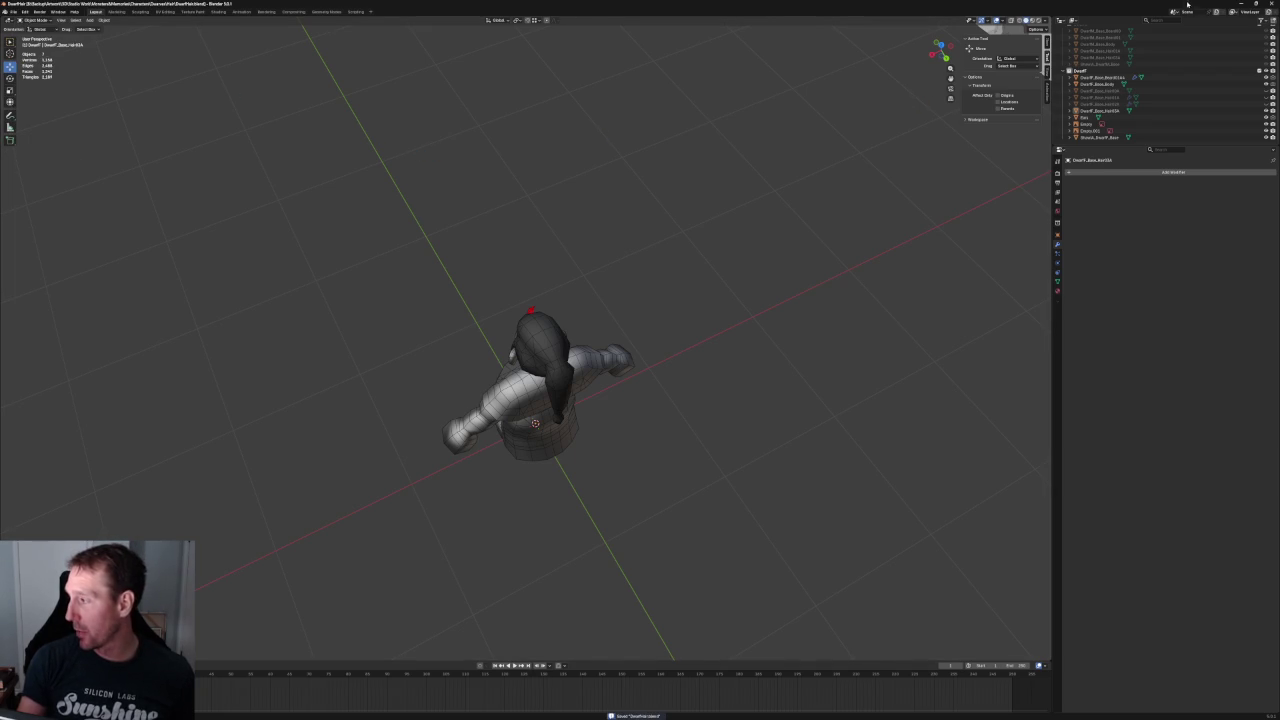
click(1241, 5)
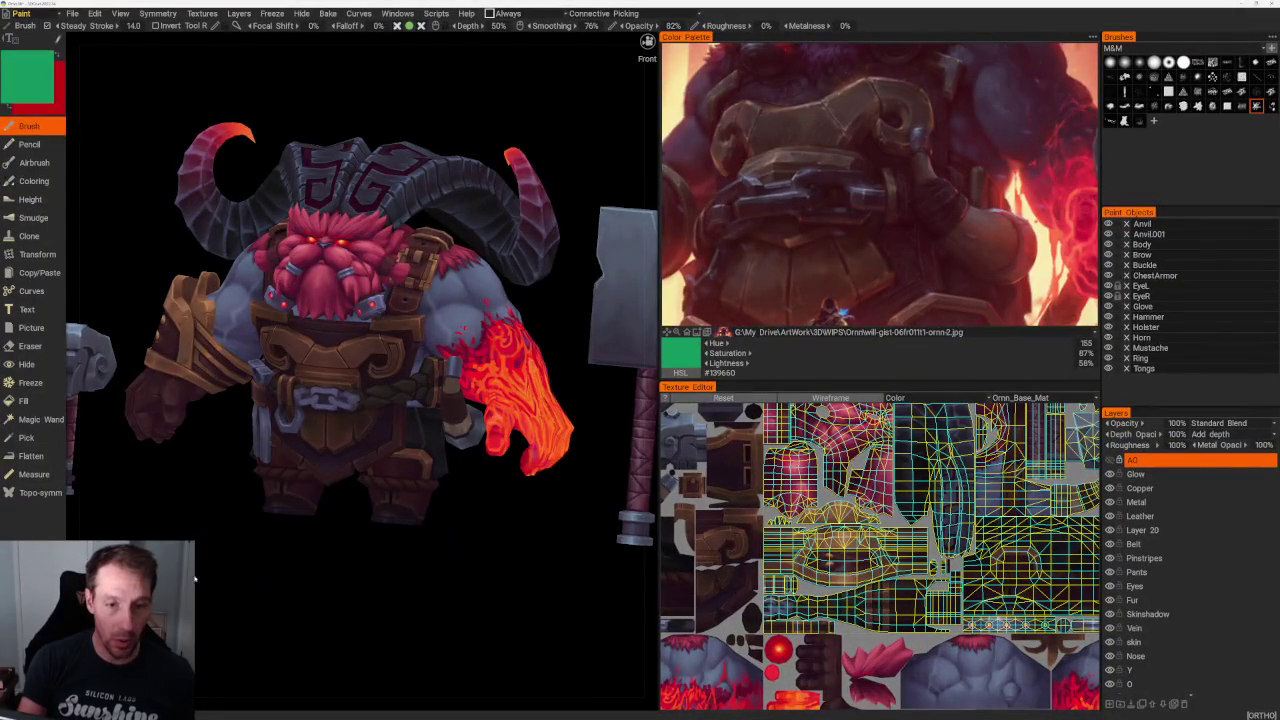
- Orbit the painted dwarf to show both hammers, then zoom the reference image onto the chain and belt
drag(195, 578, 243, 563)
scroll(250, 556, down, 3)
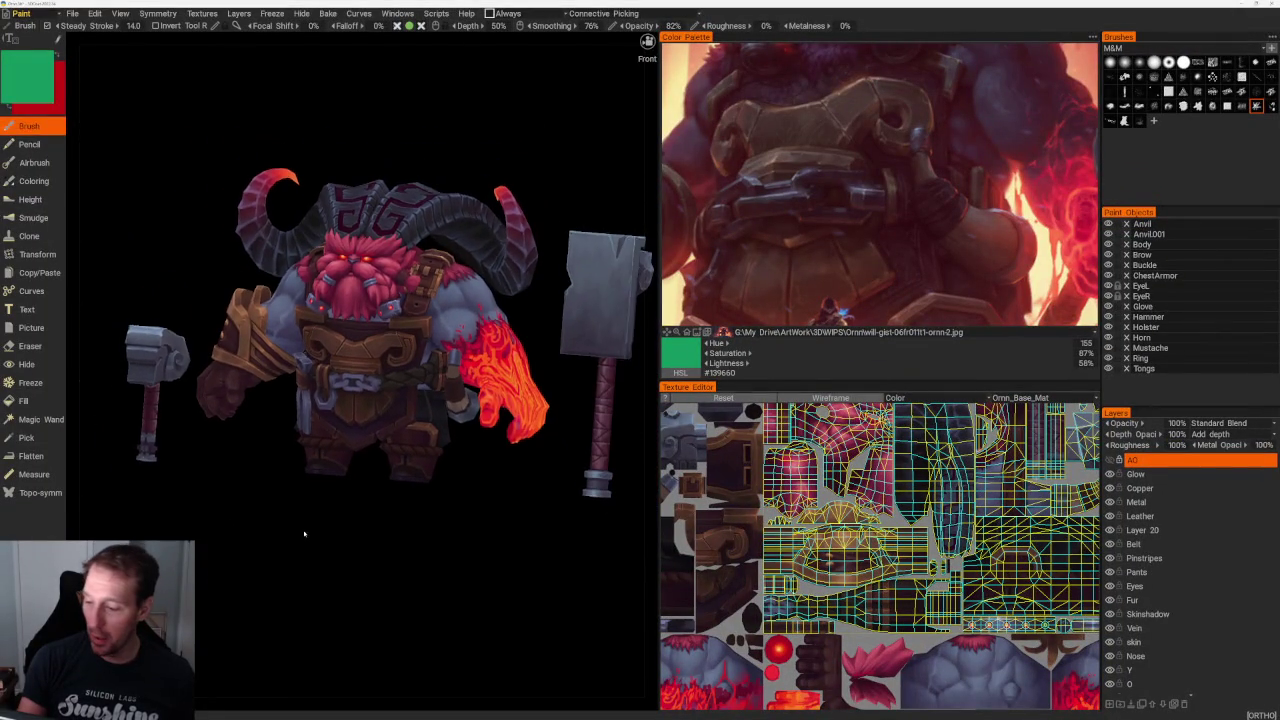
drag(305, 535, 334, 549)
scroll(398, 592, up, 5)
mouse_move(398, 592)
mouse_down()
mouse_move(366, 614)
mouse_move(254, 551)
mouse_move(523, 523)
mouse_move(403, 400)
mouse_up()
scroll(403, 332, up, 3)
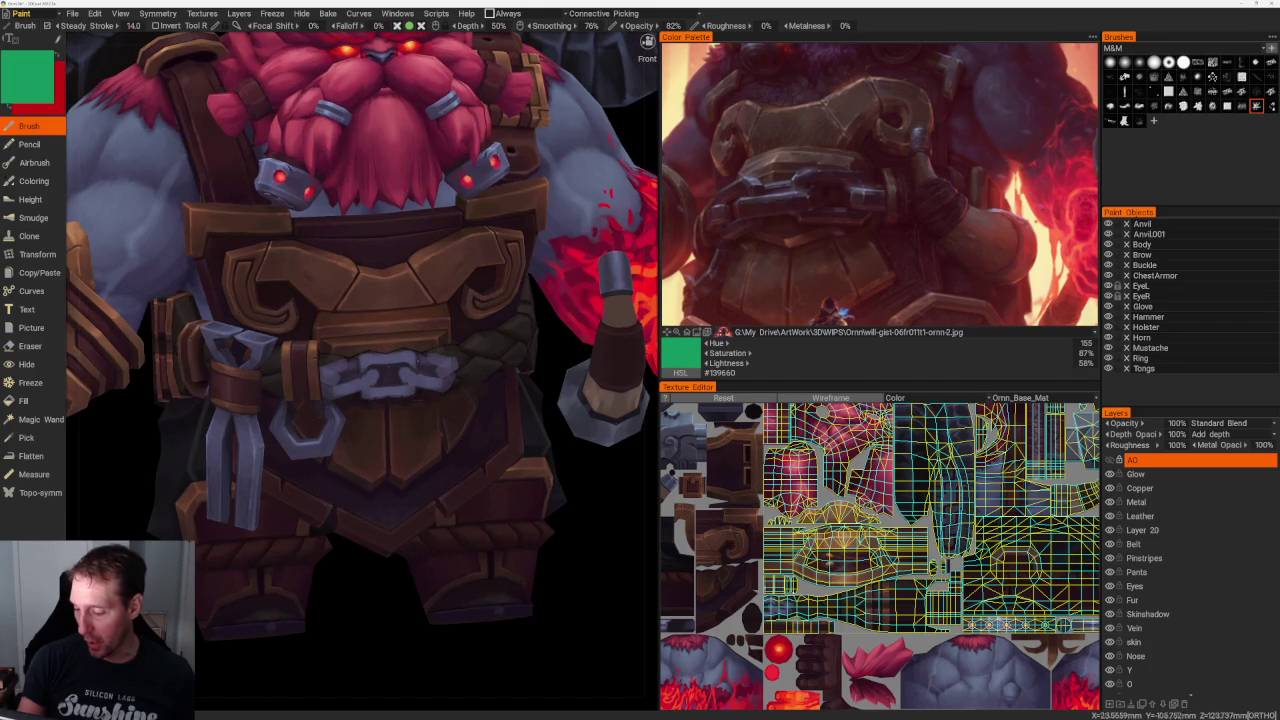
drag(608, 515, 585, 505)
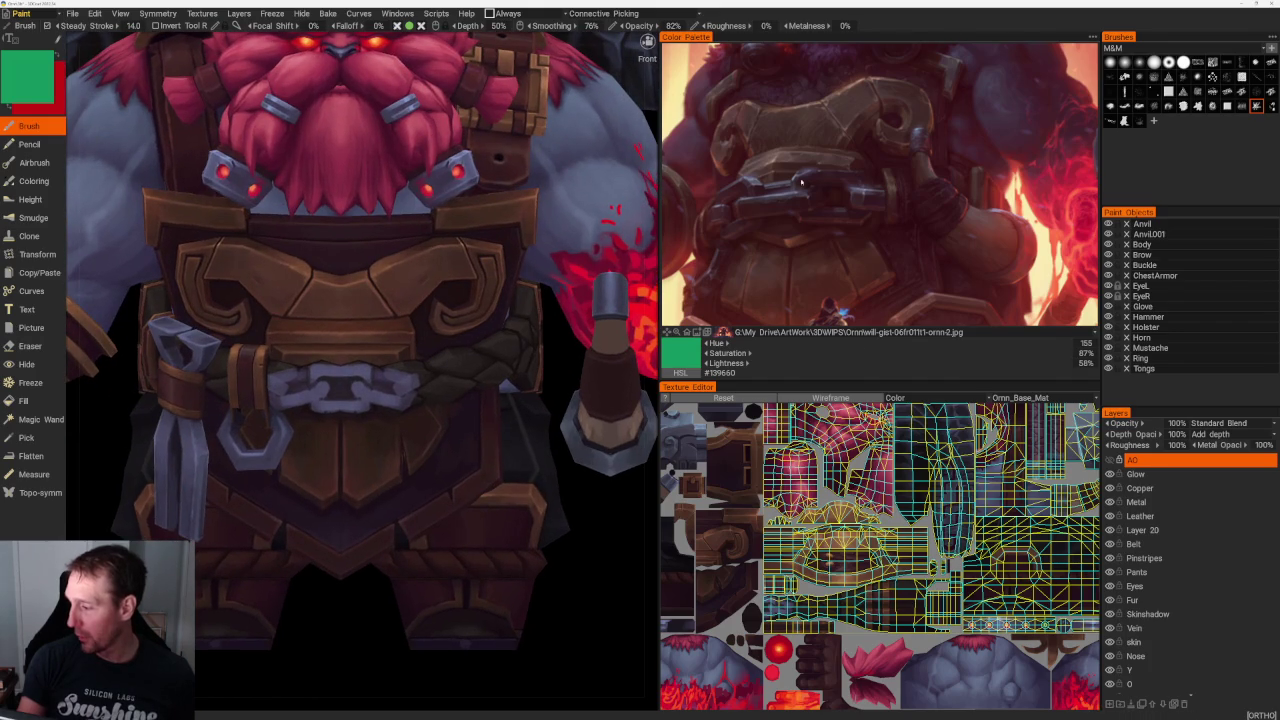
scroll(860, 280, up, 2)
scroll(890, 240, up, 2)
scroll(912, 212, up, 2)
middle_drag(912, 212, 816, 186)
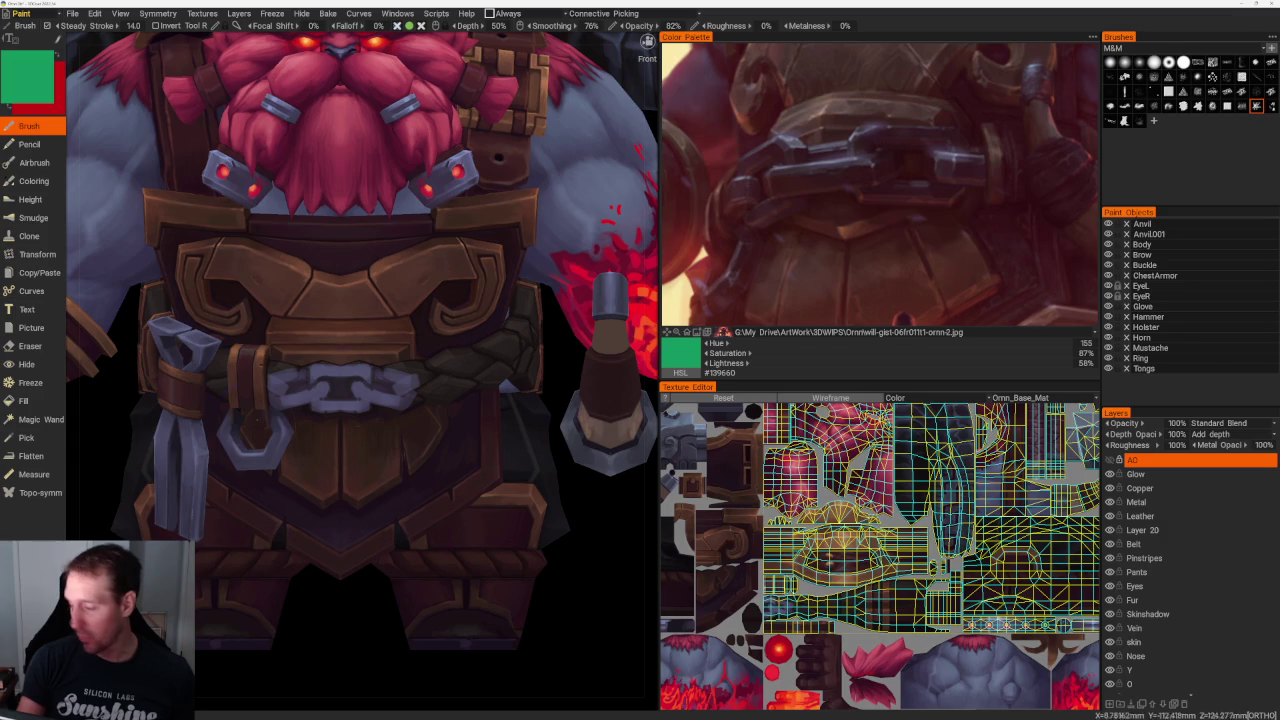
- Orbit the dwarf through three-quarter, front torso and back views to inspect the painting
mouse_move(330, 606)
right_down()
mouse_move(311, 602)
mouse_move(370, 617)
mouse_move(337, 606)
mouse_move(337, 623)
right_up()
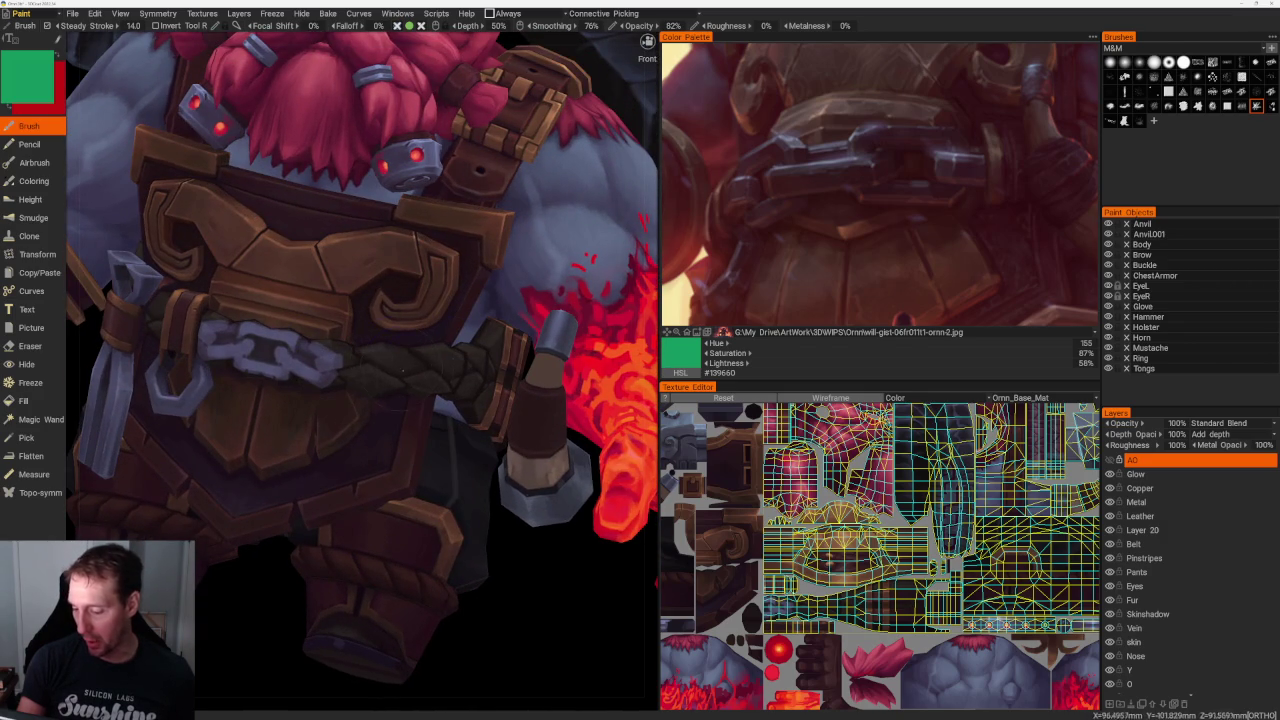
scroll(467, 497, down, 5)
right_drag(430, 490, 467, 497)
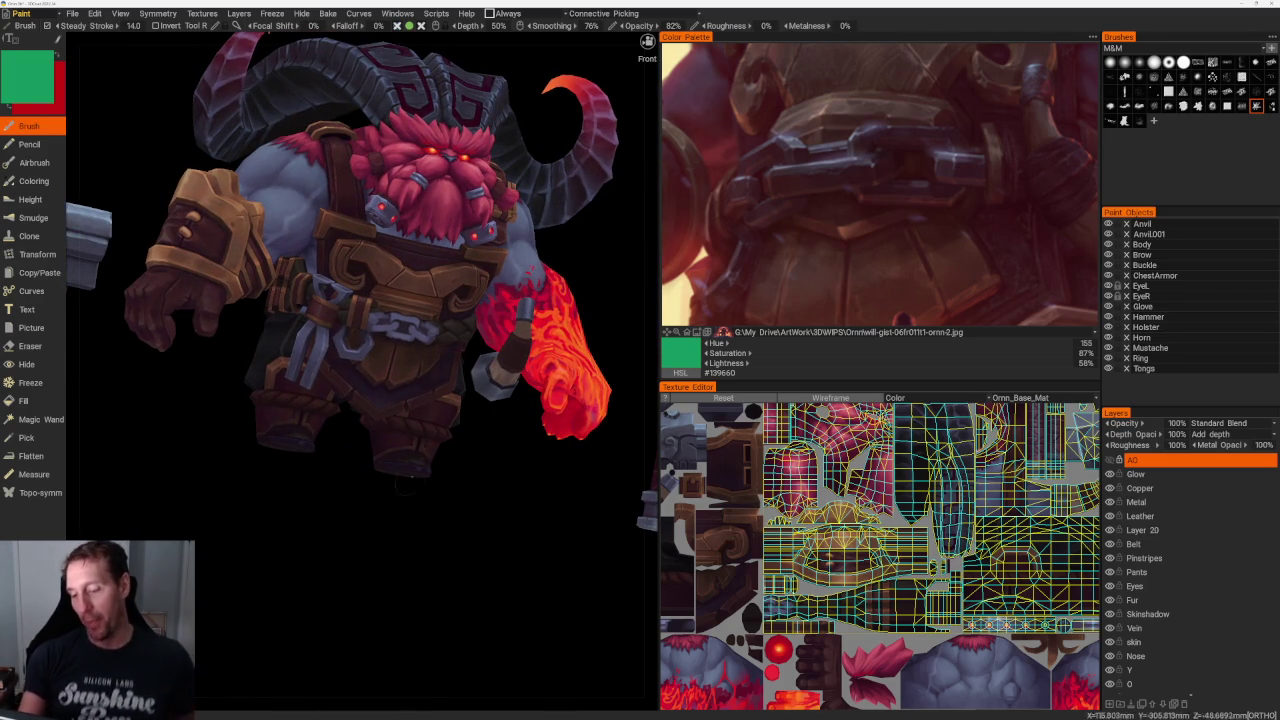
scroll(306, 523, up, 2)
scroll(360, 534, up, 2)
scroll(360, 534, up, 3)
key(KP_1)
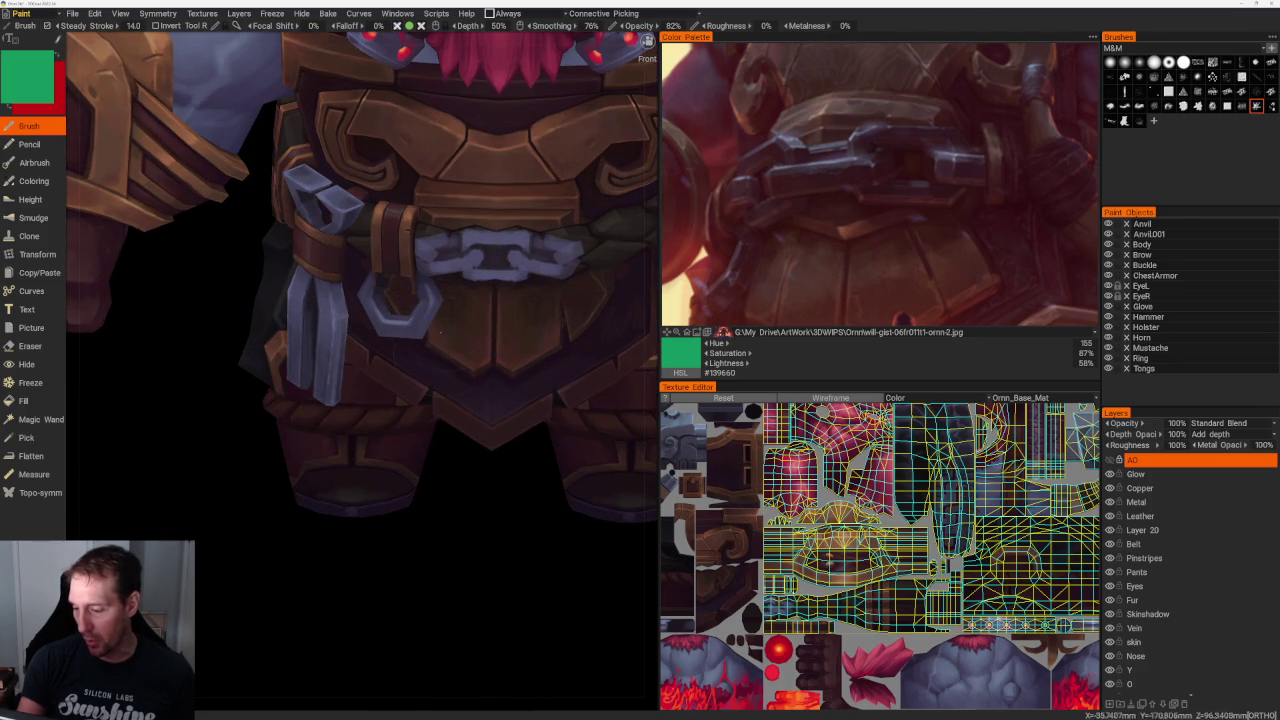
scroll(438, 335, down, 3)
scroll(429, 443, down, 3)
mouse_move(391, 486)
mouse_down()
mouse_move(471, 486)
mouse_move(472, 509)
mouse_move(563, 503)
mouse_move(400, 491)
mouse_up()
scroll(414, 563, up, 3)
scroll(414, 563, up, 3)
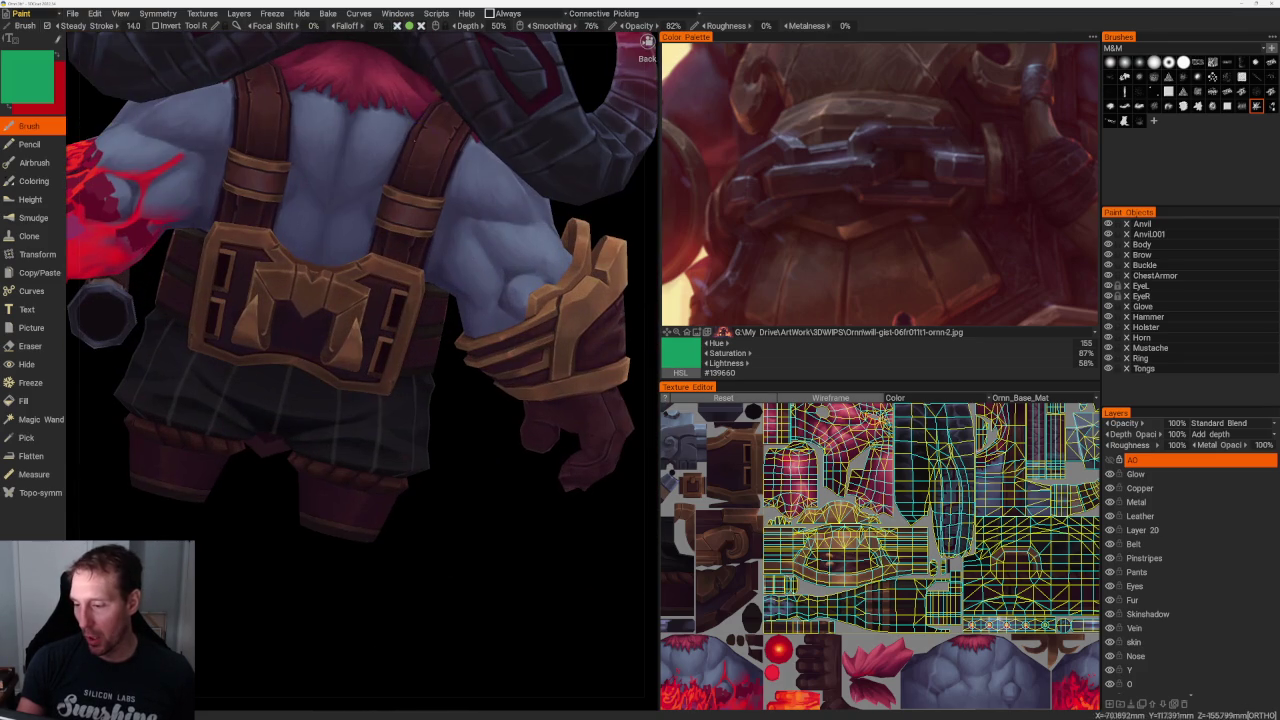
mouse_move(414, 563)
mouse_down()
mouse_move(449, 486)
mouse_move(500, 505)
mouse_up()
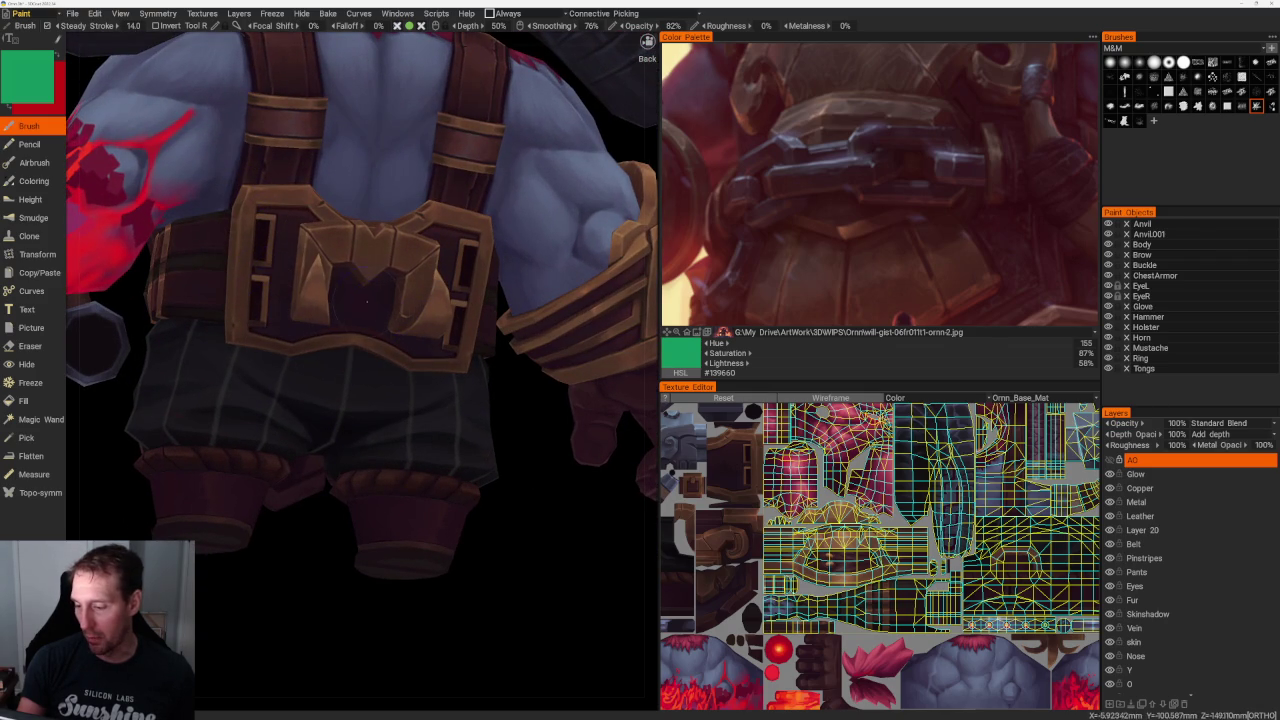
scroll(411, 411, down, 2)
scroll(411, 411, down, 5)
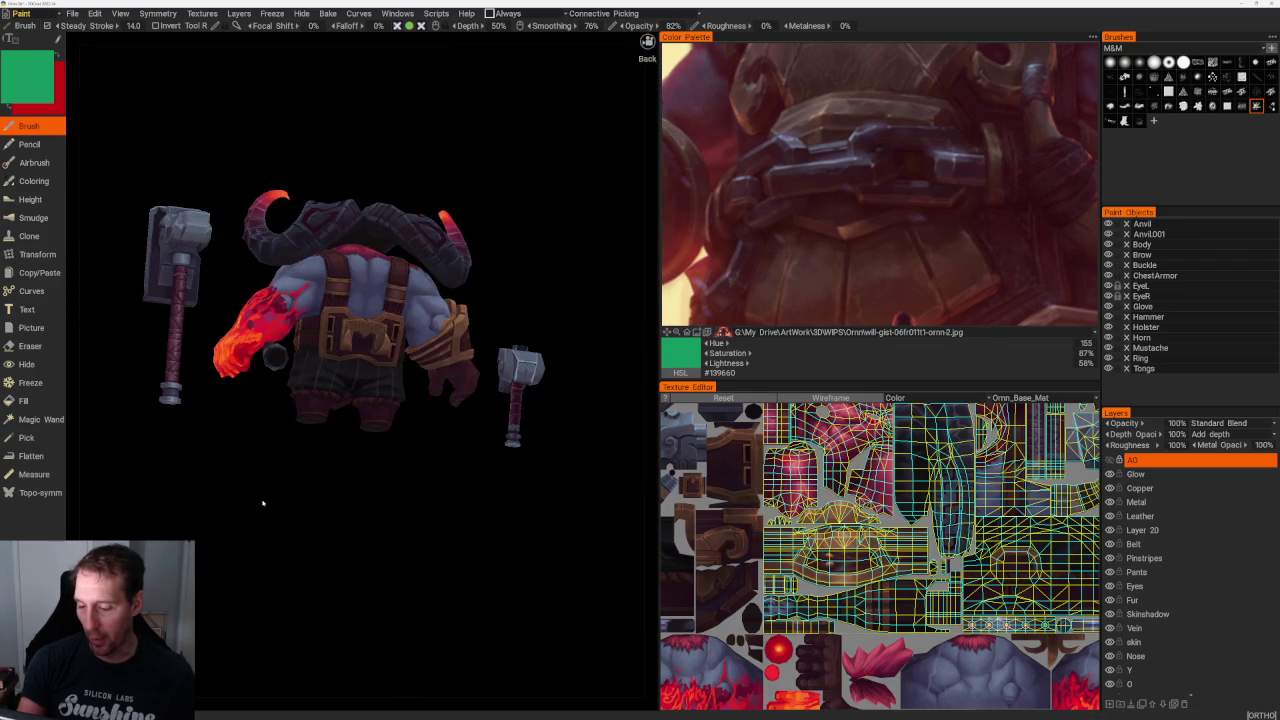
scroll(263, 503, up, 2)
mouse_move(263, 503)
mouse_down()
mouse_move(509, 486)
mouse_move(480, 488)
mouse_up()
scroll(480, 488, up, 2)
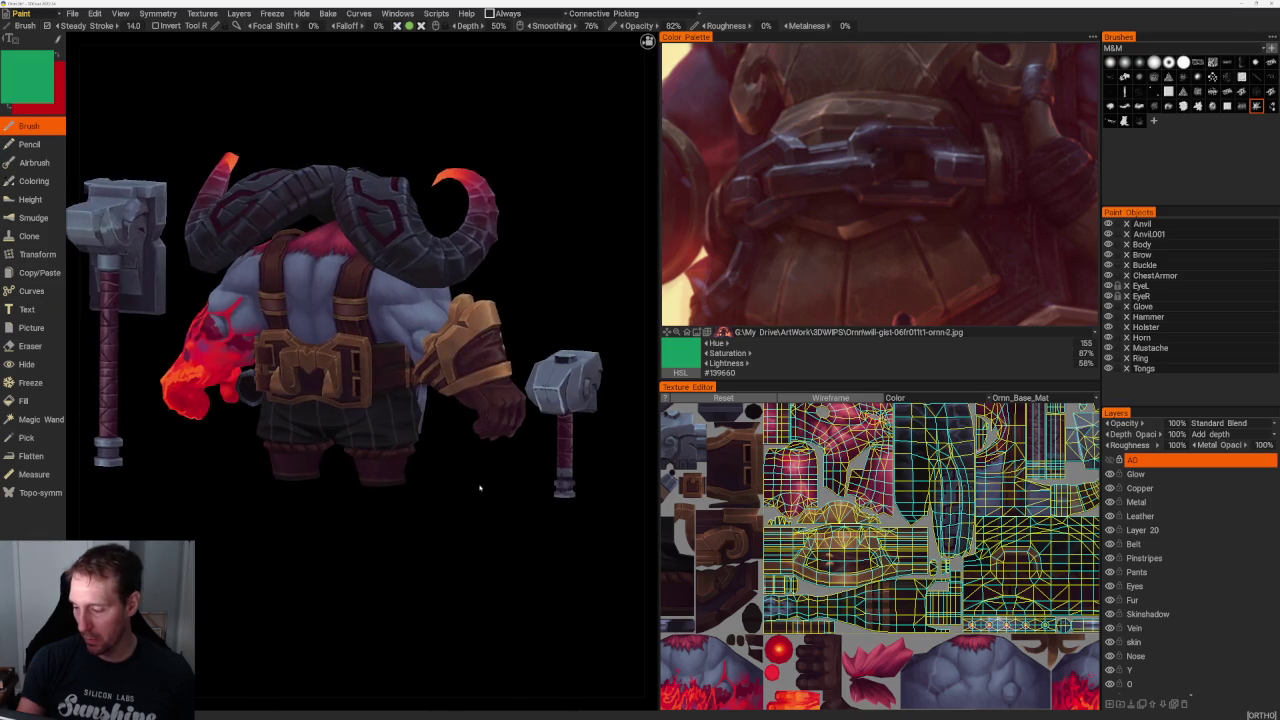
middle_drag(480, 488, 351, 443)
scroll(394, 300, up, 5)
scroll(394, 300, down, 5)
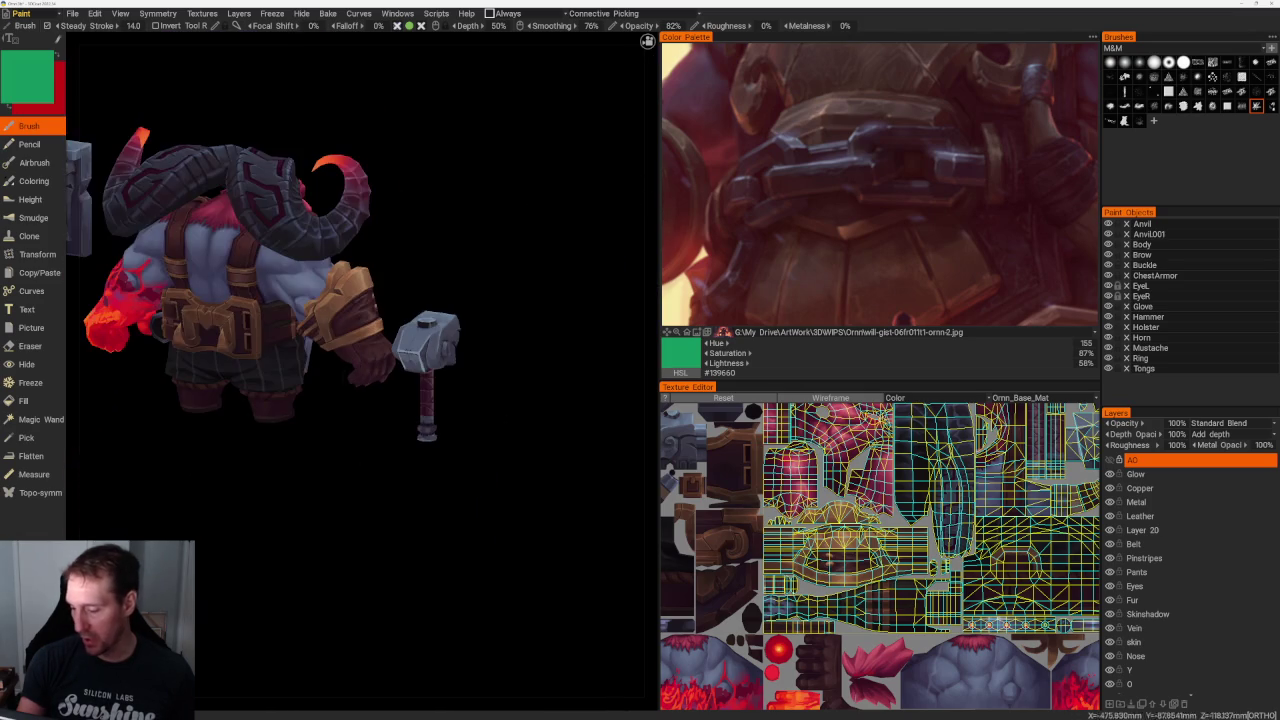
mouse_move(371, 443)
mouse_down()
mouse_move(503, 457)
mouse_move(491, 474)
mouse_move(443, 477)
mouse_move(471, 491)
mouse_up()
scroll(471, 491, up, 3)
scroll(563, 215, up, 2)
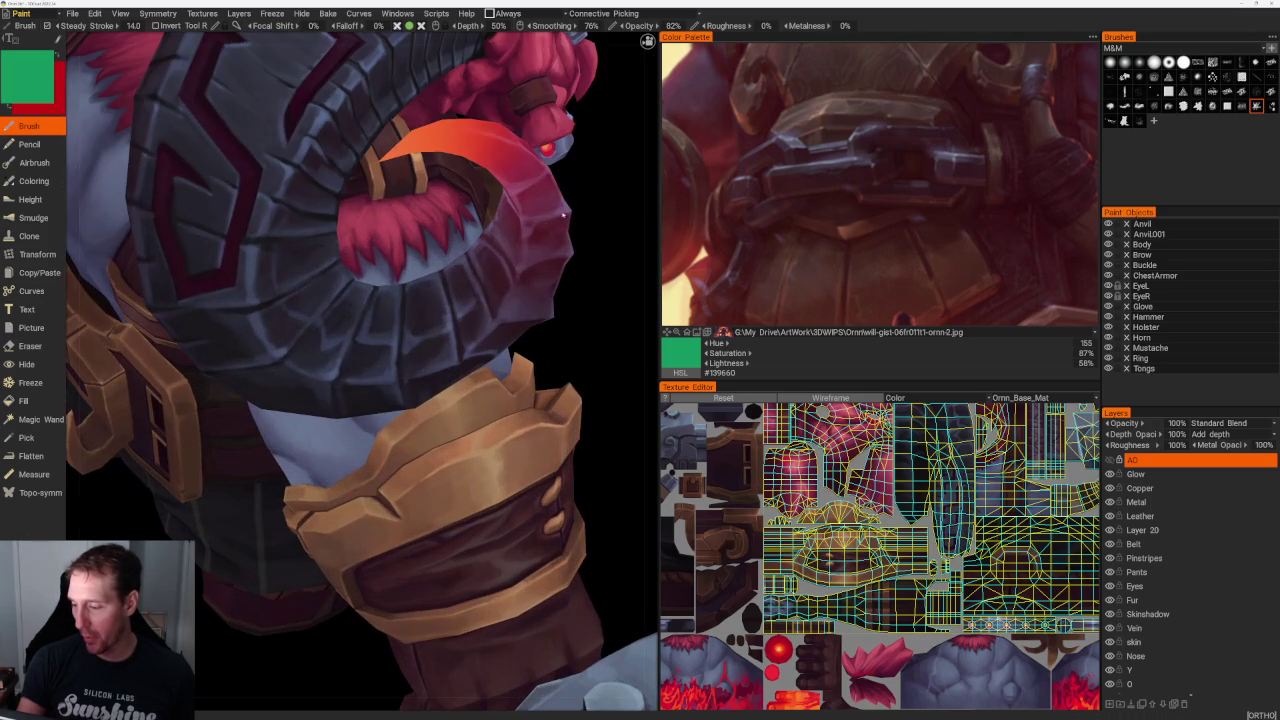
scroll(563, 215, down, 5)
mouse_move(520, 329)
mouse_down()
mouse_move(428, 298)
mouse_move(551, 307)
mouse_move(571, 280)
mouse_up()
scroll(551, 307, up, 3)
scroll(571, 280, up, 3)
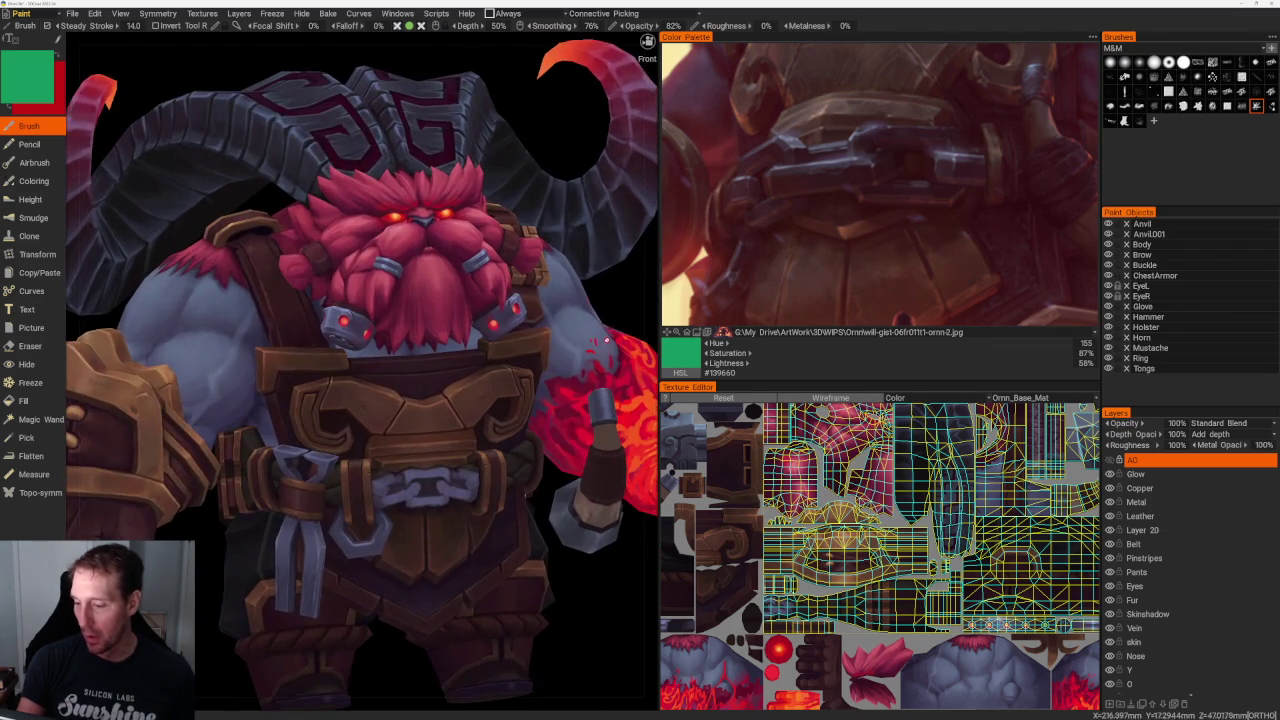
mouse_move(606, 341)
mouse_down()
mouse_move(538, 130)
mouse_move(559, 130)
mouse_up()
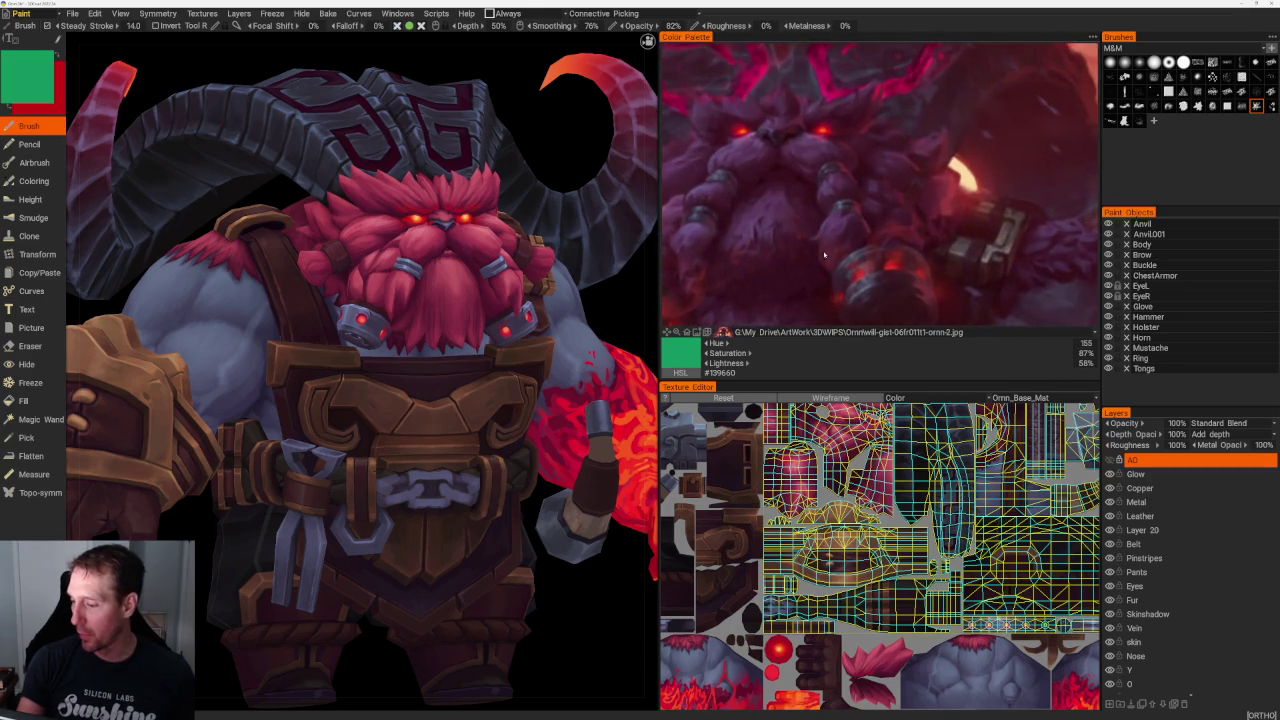
drag(555, 146, 548, 141)
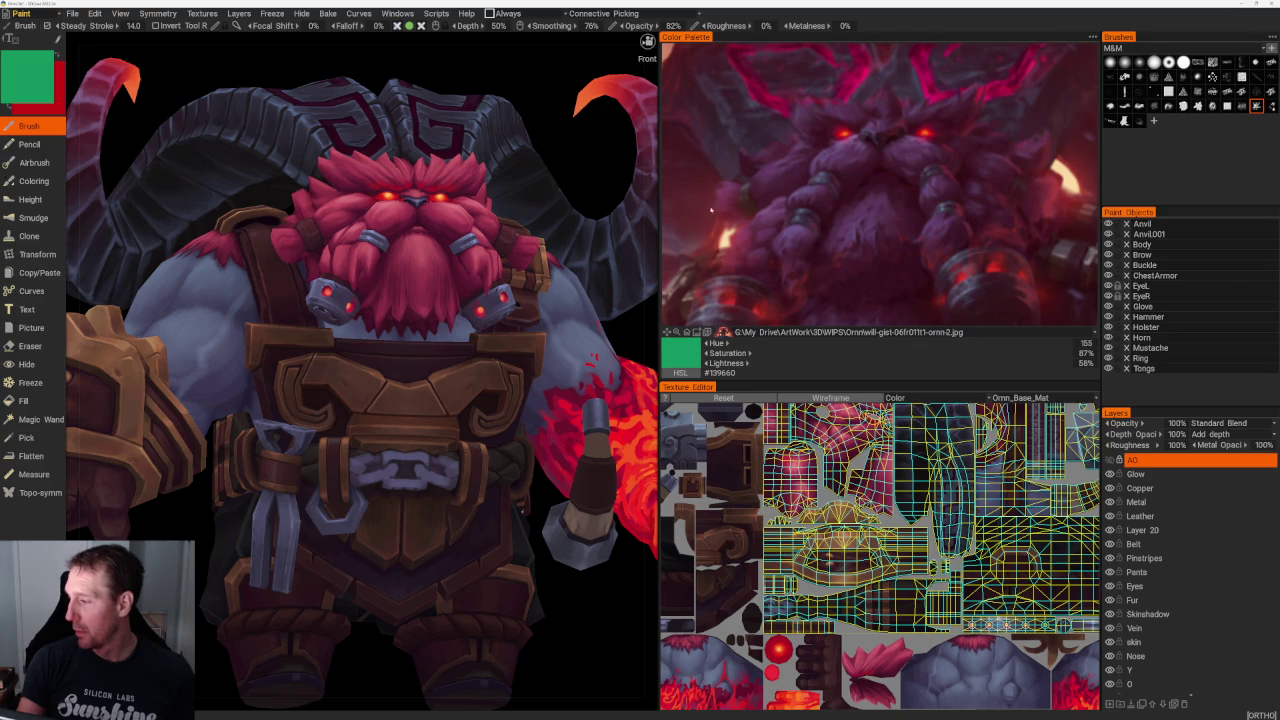
scroll(580, 170, up, 3)
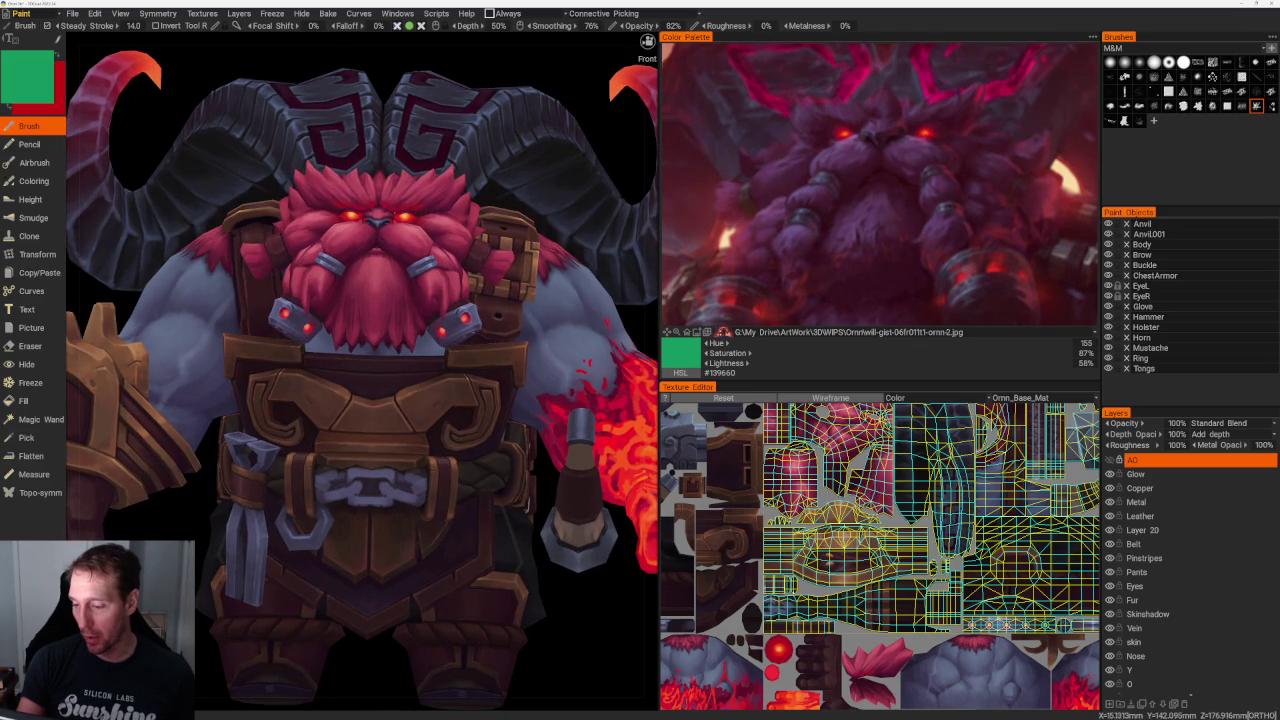
scroll(560, 130, down, 4)
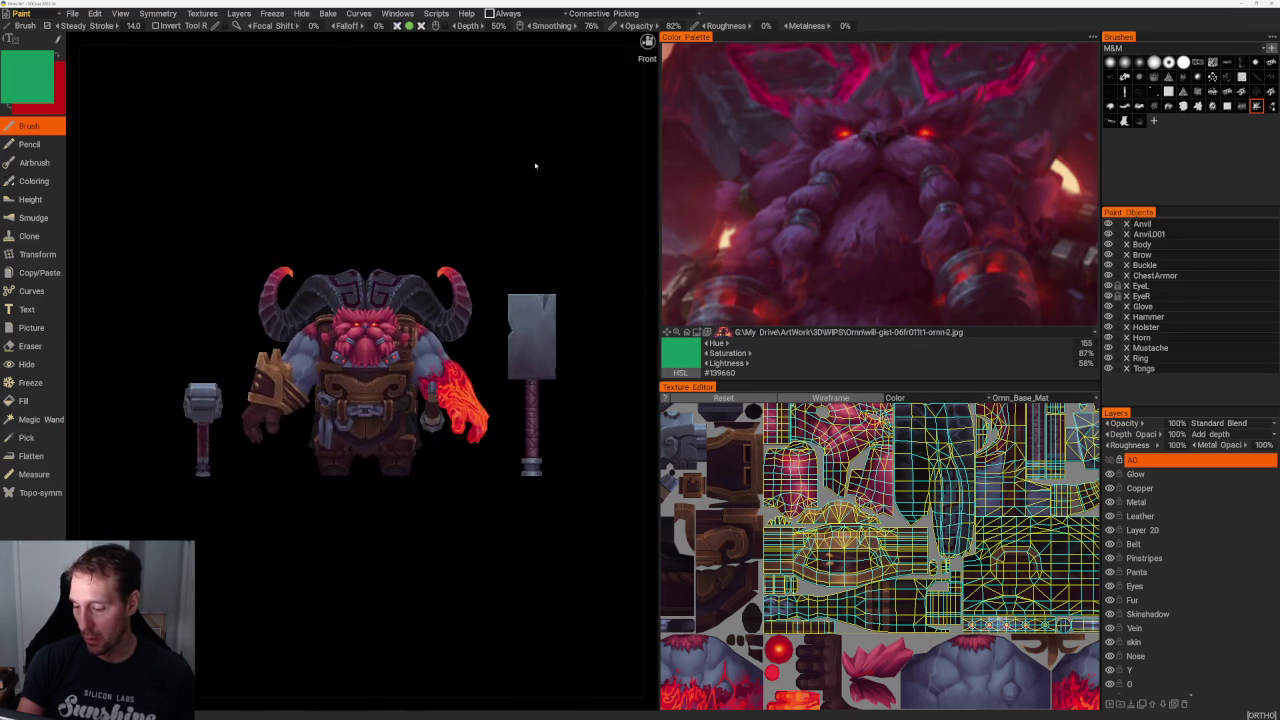
scroll(560, 180, up, 1)
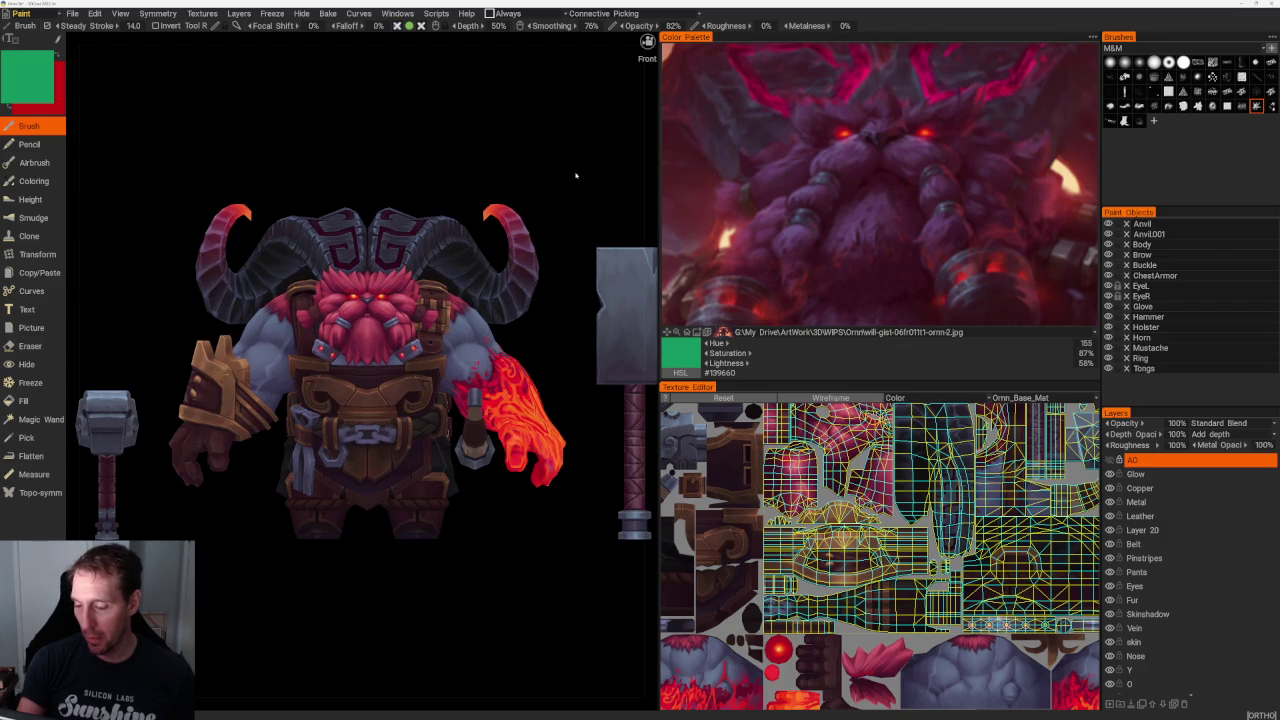
mouse_move(505, 143)
middle_down()
mouse_move(528, 143)
mouse_move(514, 109)
mouse_move(434, 106)
mouse_move(446, 134)
middle_up()
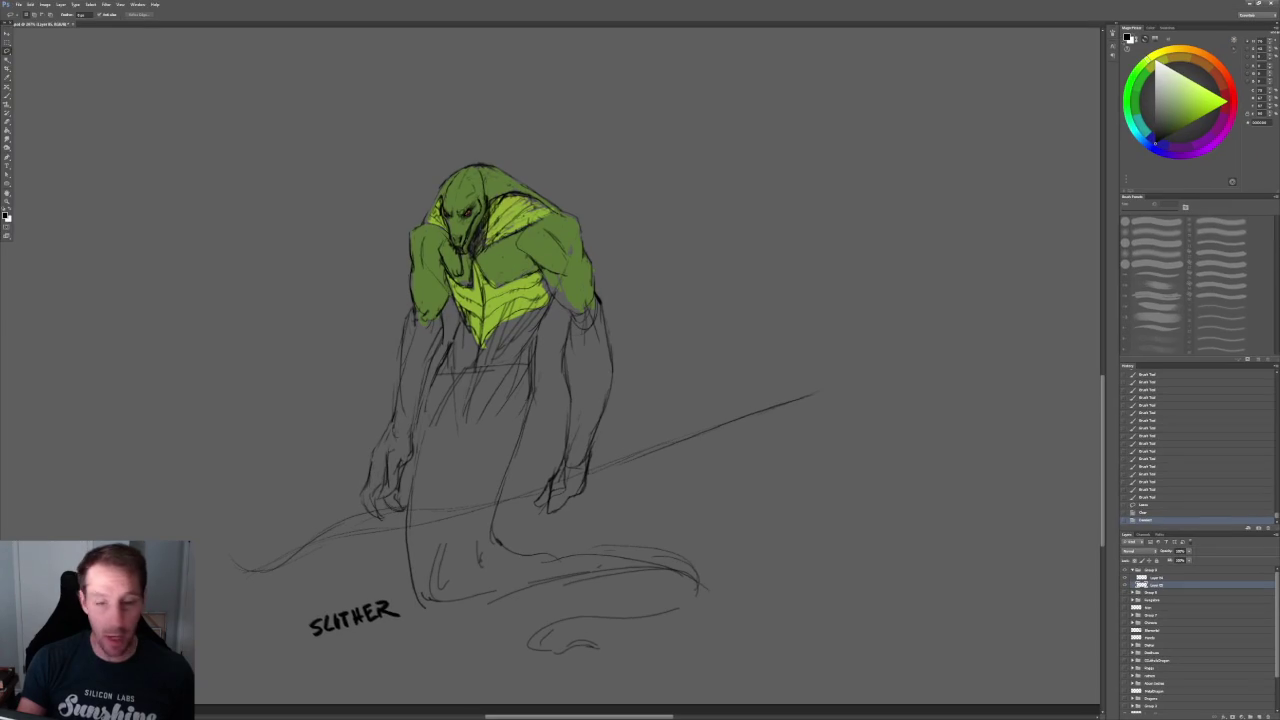
- Zoom in and pan the Photoshop canvas to frame the green-coloured SLITHER serpent sketch
alt+scroll(500, 400, up, 2)
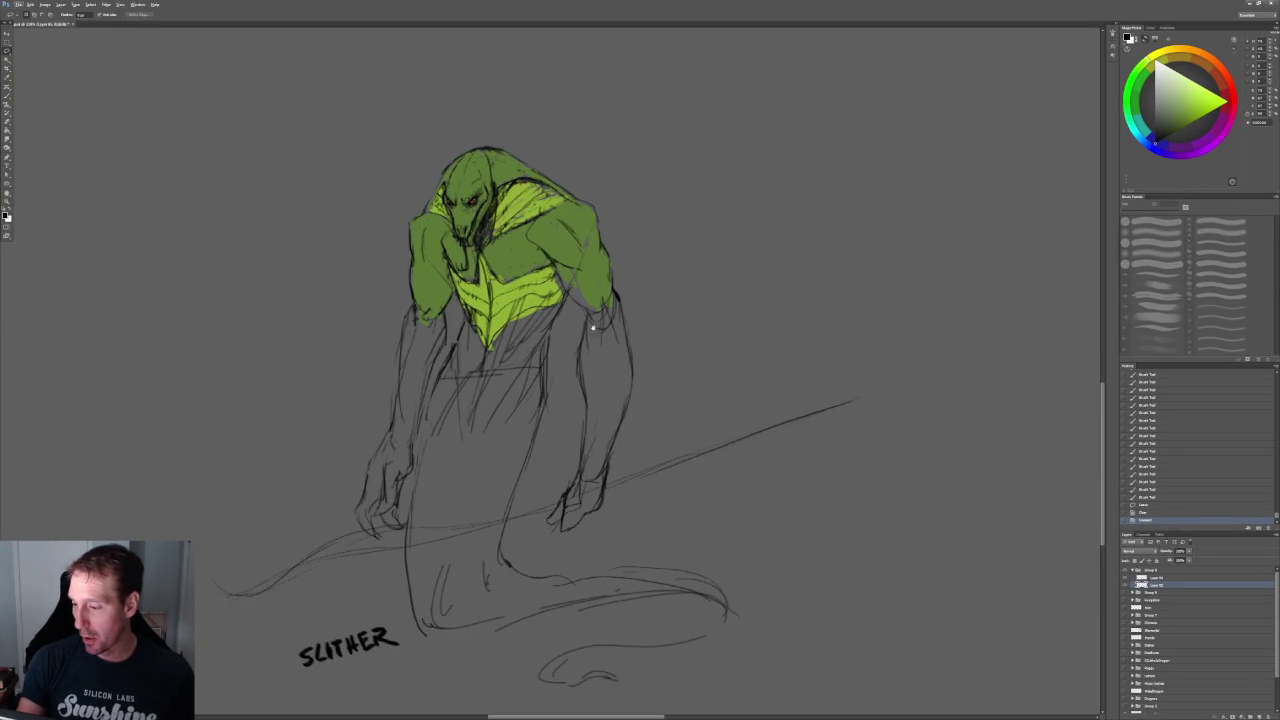
drag(592, 327, 515, 271)
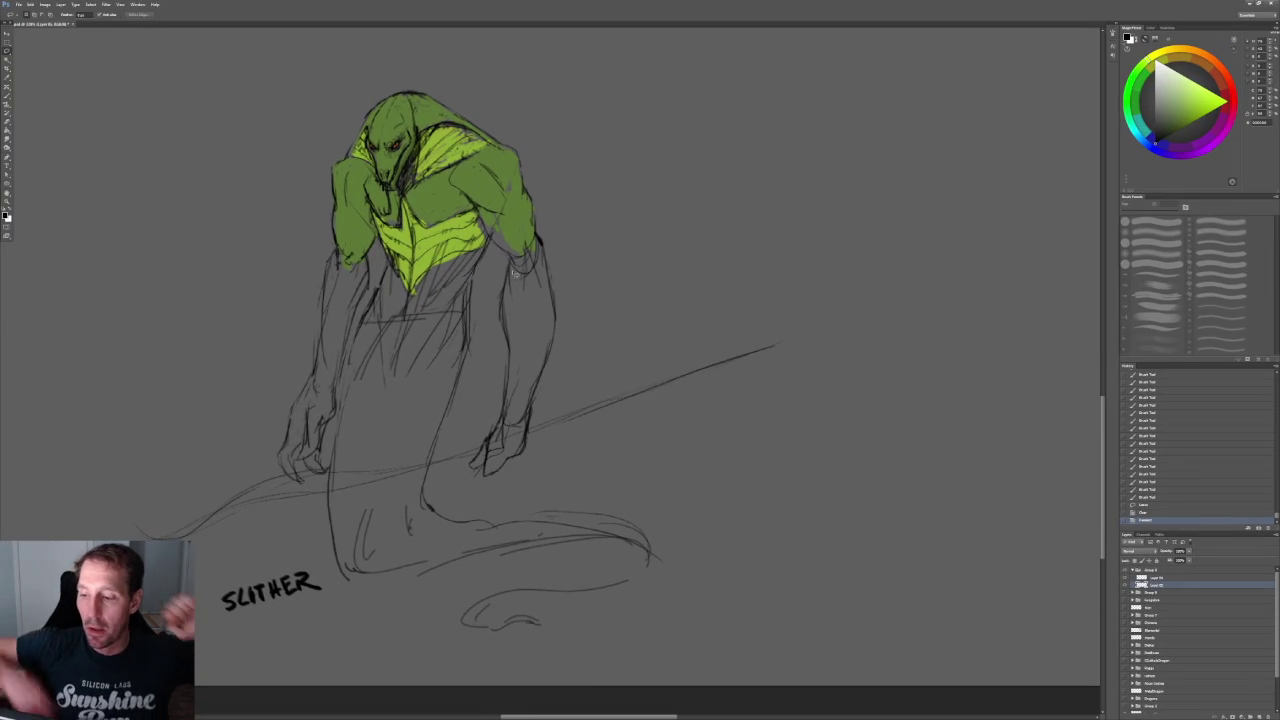